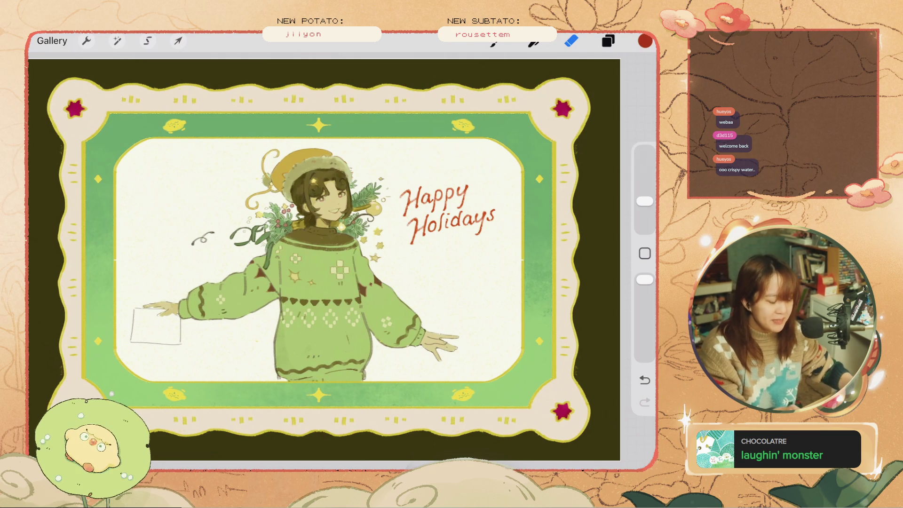
Undo the last eraser stroke to bring it back
scroll(294, 224, up, 3)
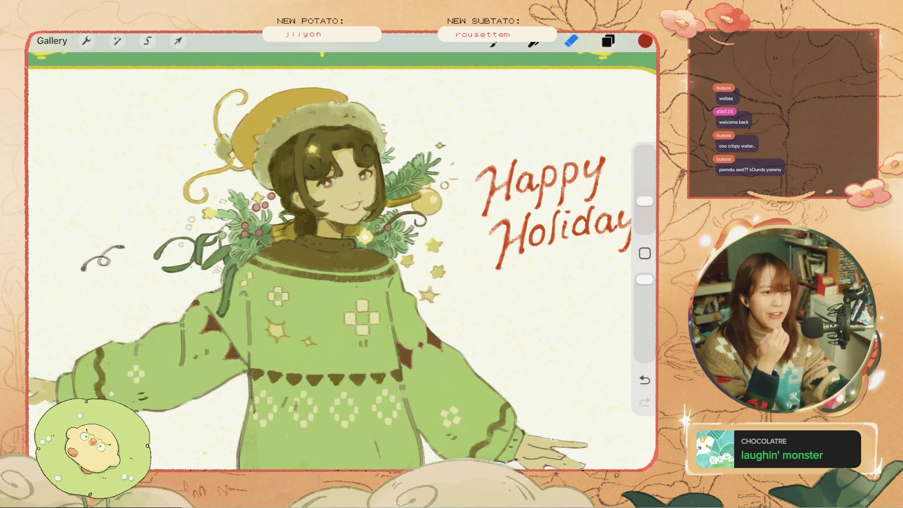
scroll(294, 254, up, 1)
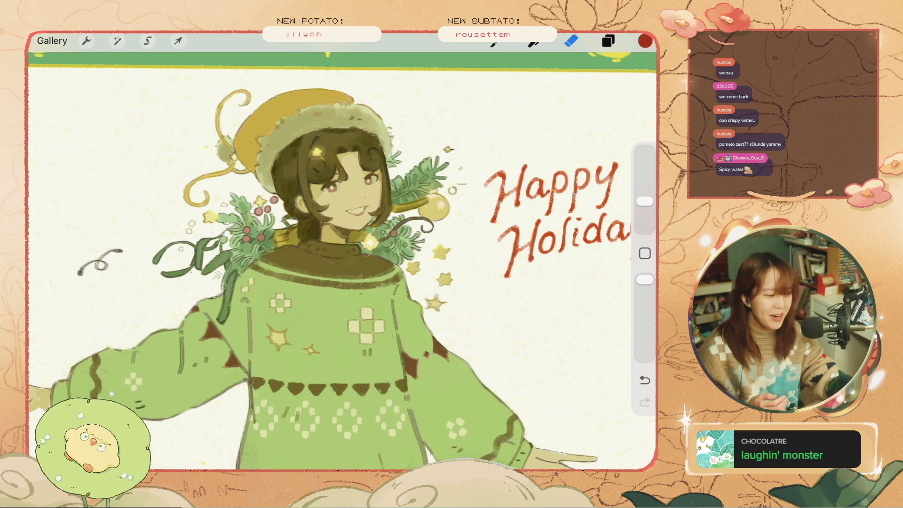
click(644, 380)
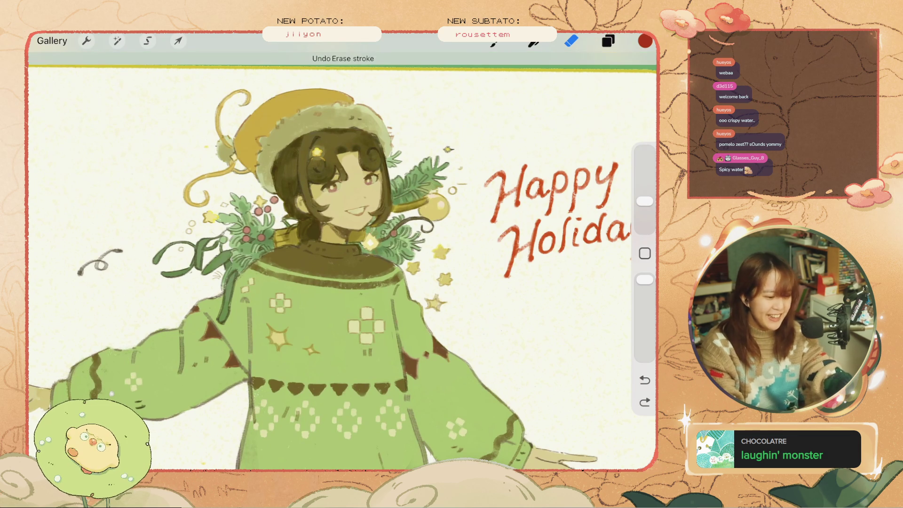
Check the Line sketch layer by toggling its visibility, then make Layer 24 active
click(608, 41)
scroll(524, 271, down, 6)
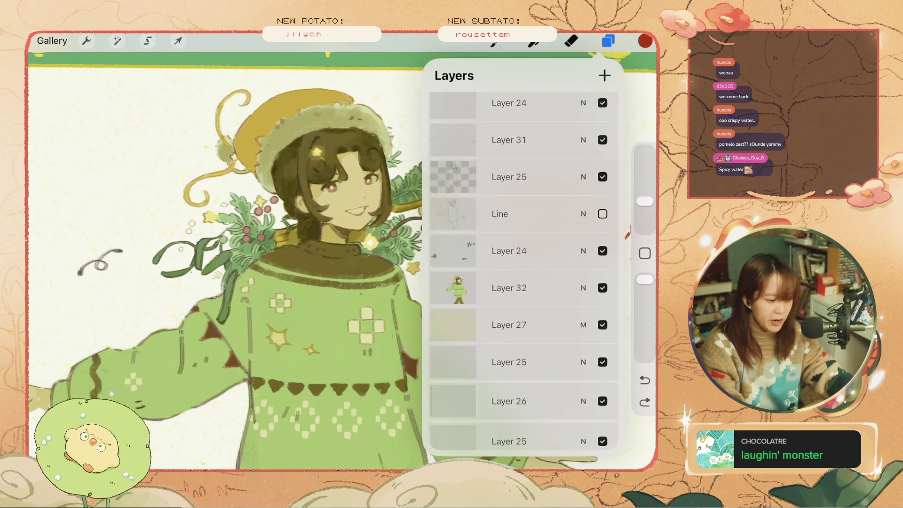
click(500, 143)
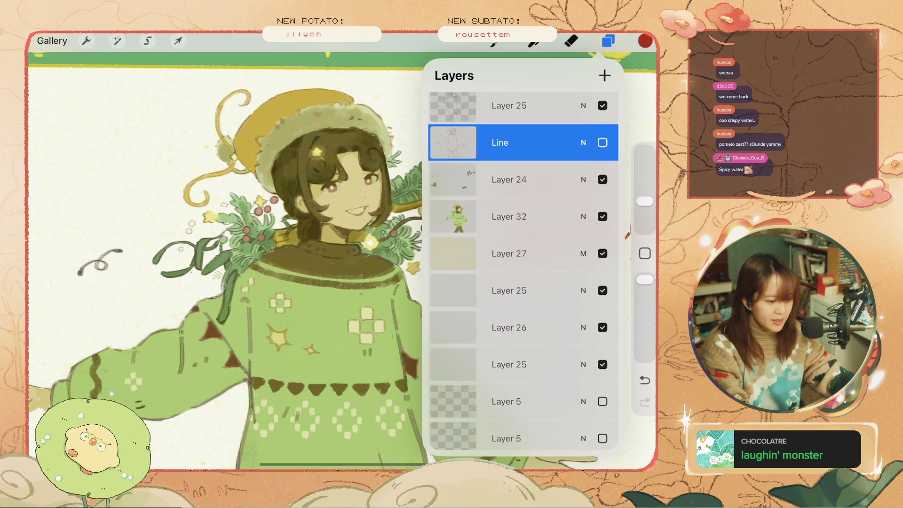
click(603, 217)
click(602, 216)
click(509, 216)
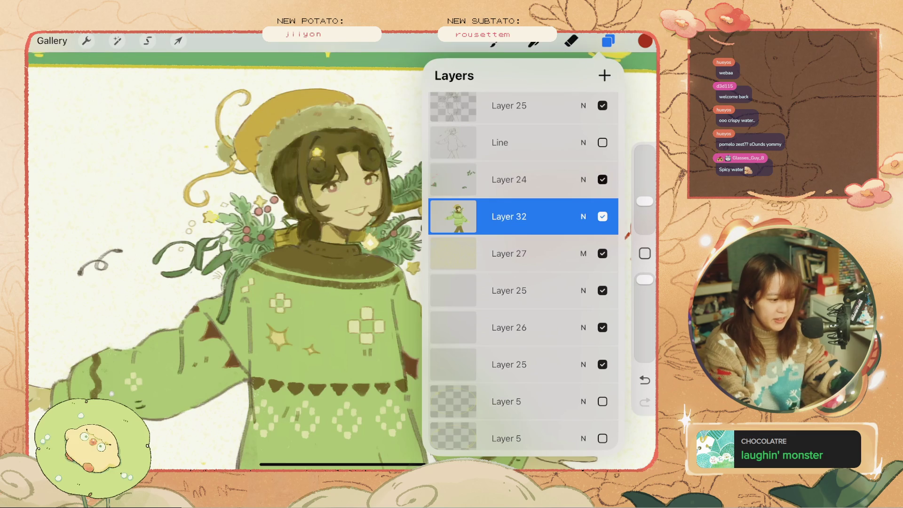
click(509, 179)
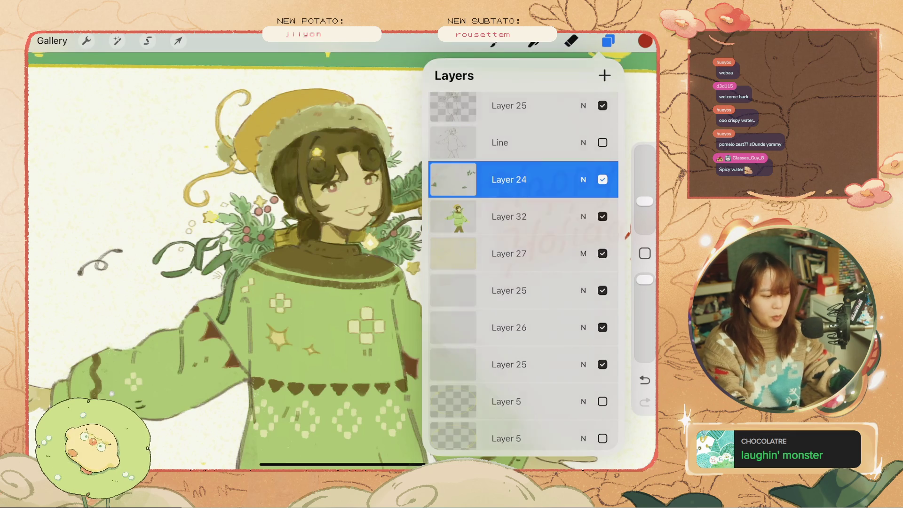
Switch to the eraser and recheck the layer list with Layer 24 selected
click(571, 41)
scroll(342, 261, down, 3)
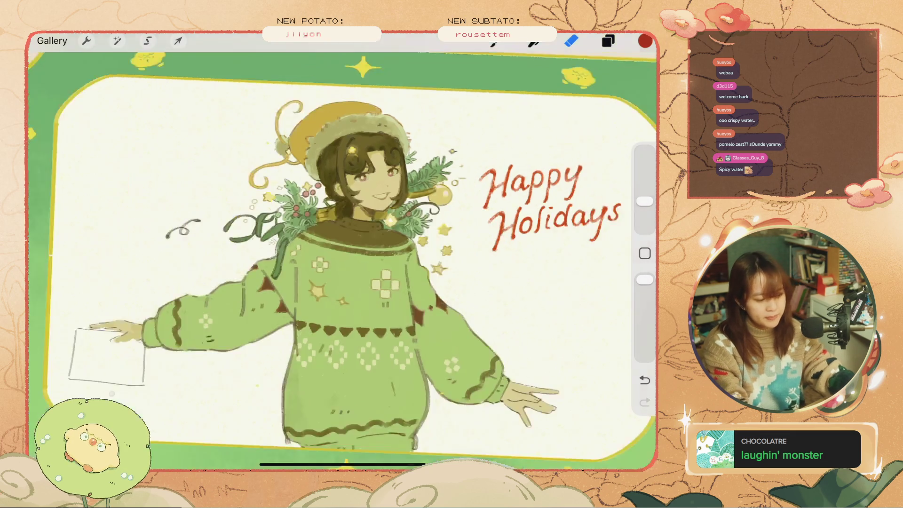
scroll(342, 254, down, 3)
scroll(342, 254, up, 3)
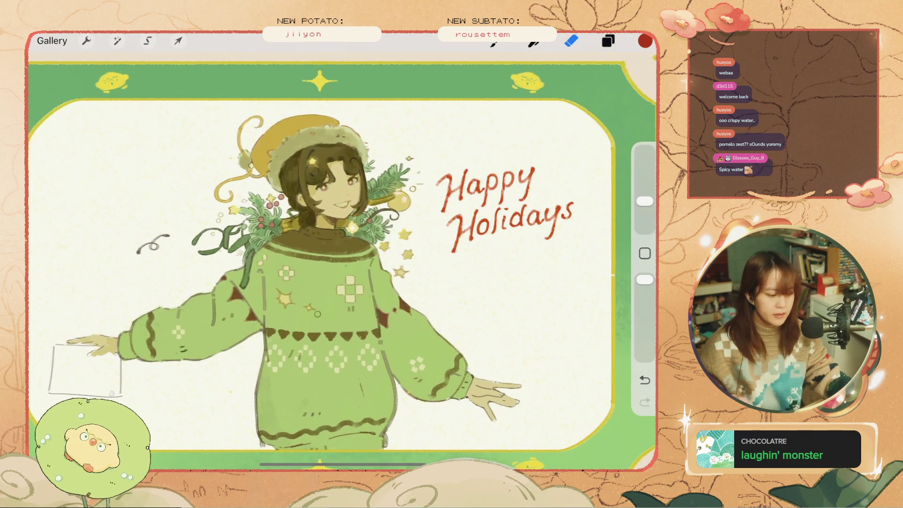
scroll(283, 254, up, 3)
click(608, 41)
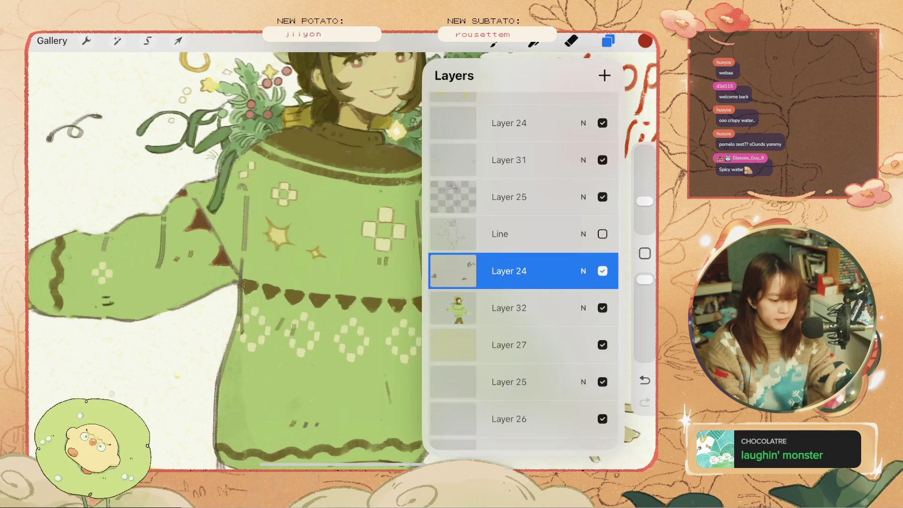
click(608, 41)
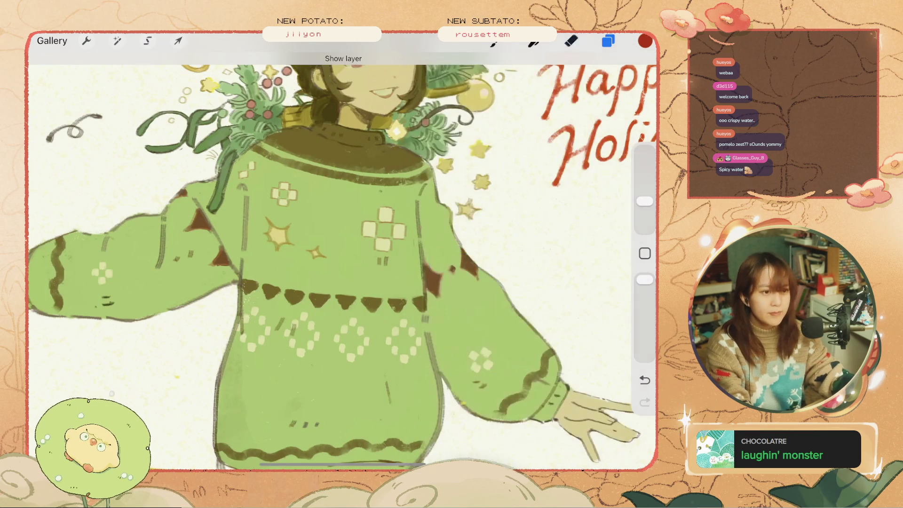
Sample the sweater's green and shrink the brush to 3%
click(308, 276)
drag(263, 278, 296, 297)
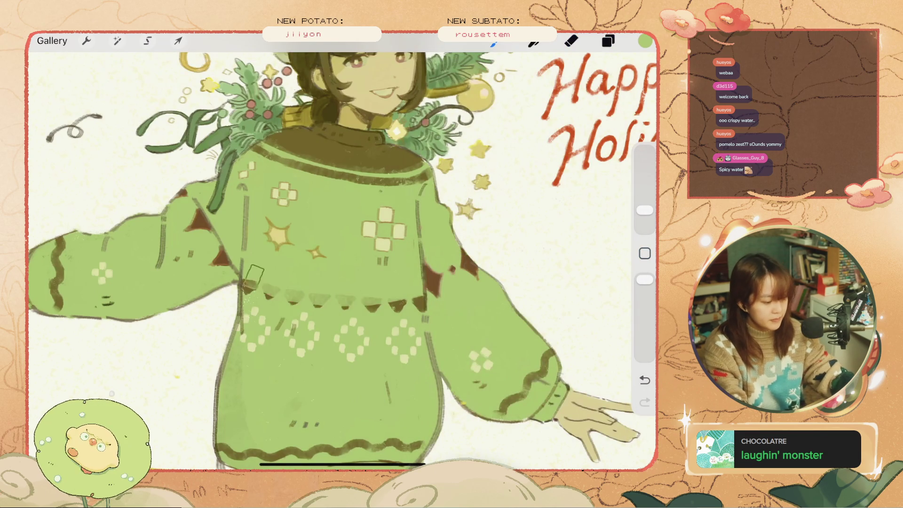
key(ctrl+z)
drag(645, 201, 644, 216)
Zoom into the triangle band and paint green over the second dark triangle
scroll(352, 282, up, 2)
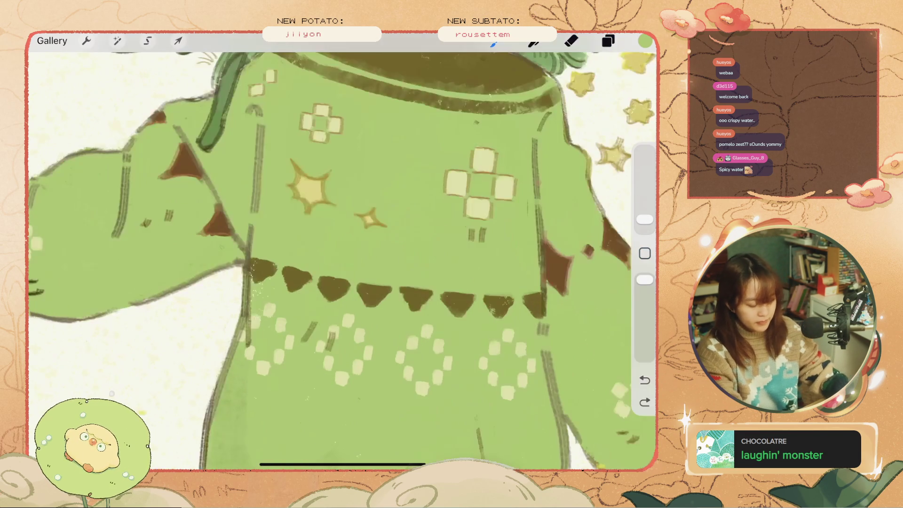
scroll(353, 282, up, 3)
scroll(352, 282, up, 2)
drag(214, 101, 253, 139)
key(ctrl+z)
key(ctrl+z)
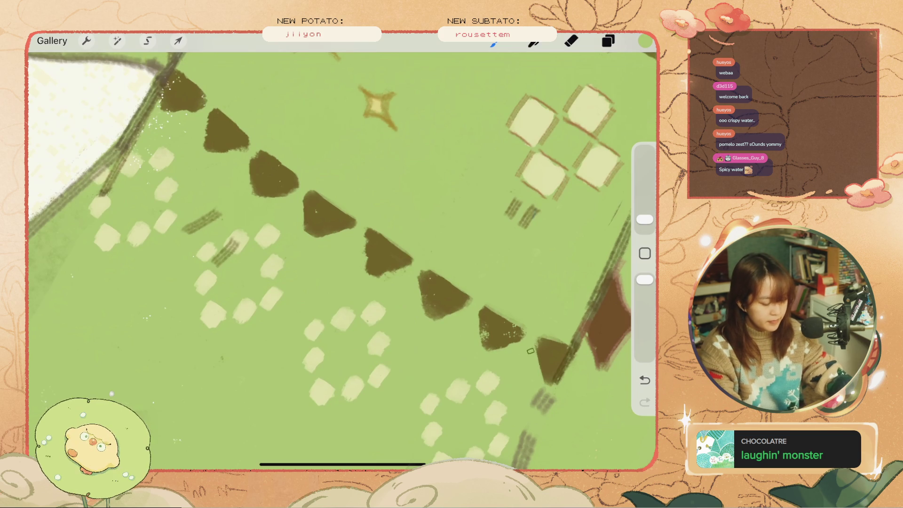
Zoom back out, straighten the view and recentre on the character
scroll(530, 350, down, 1)
scroll(530, 351, down, 5)
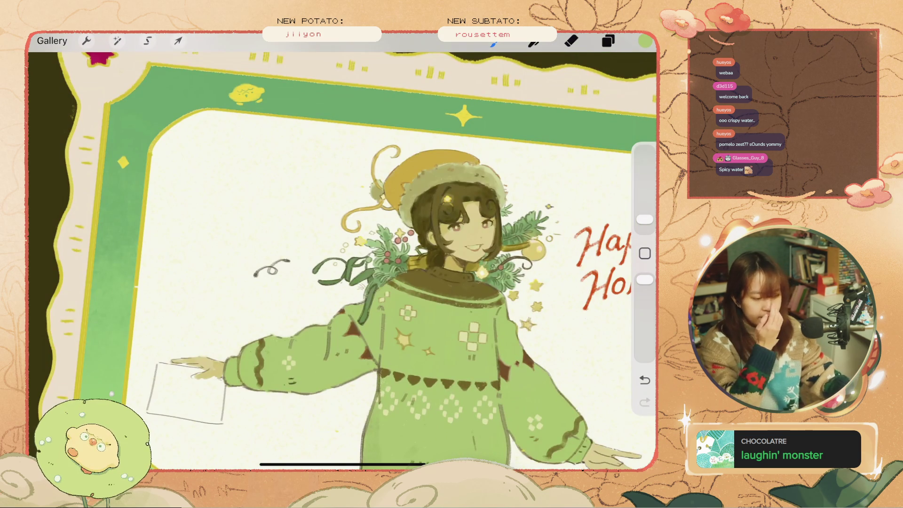
drag(465, 226, 427, 188)
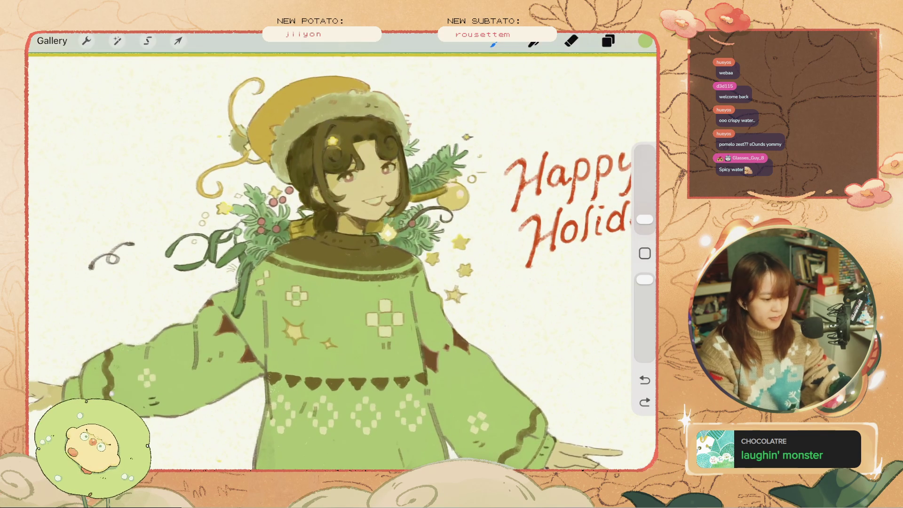
scroll(339, 254, down, 5)
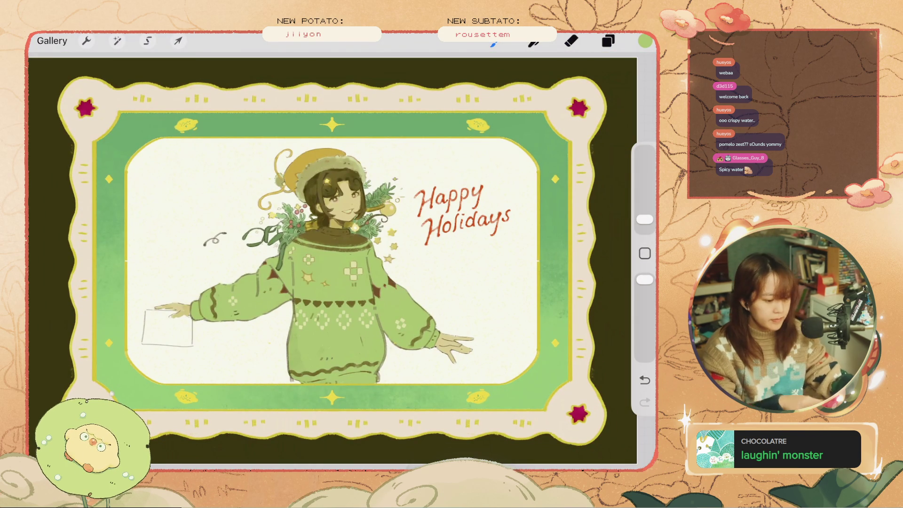
scroll(352, 223, up, 5)
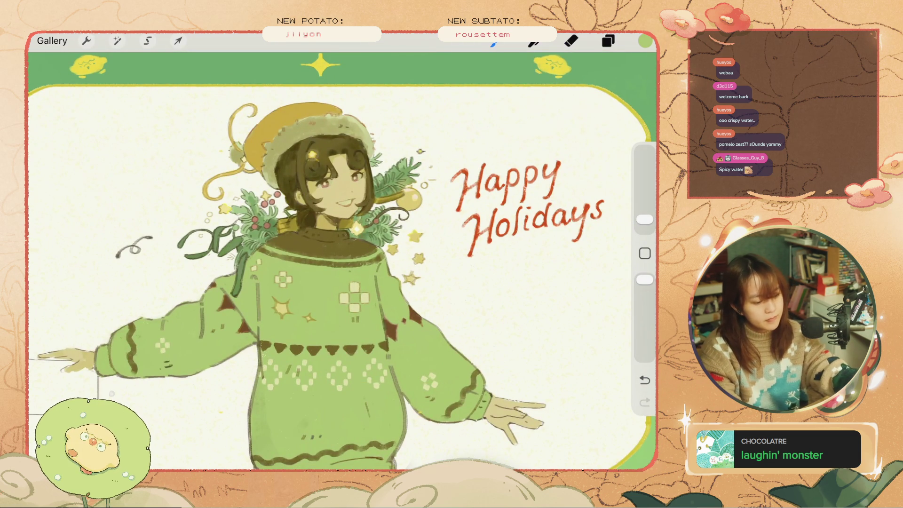
Make Layer 28, the Happy Holidays lettering, the active layer
scroll(527, 207, up, 5)
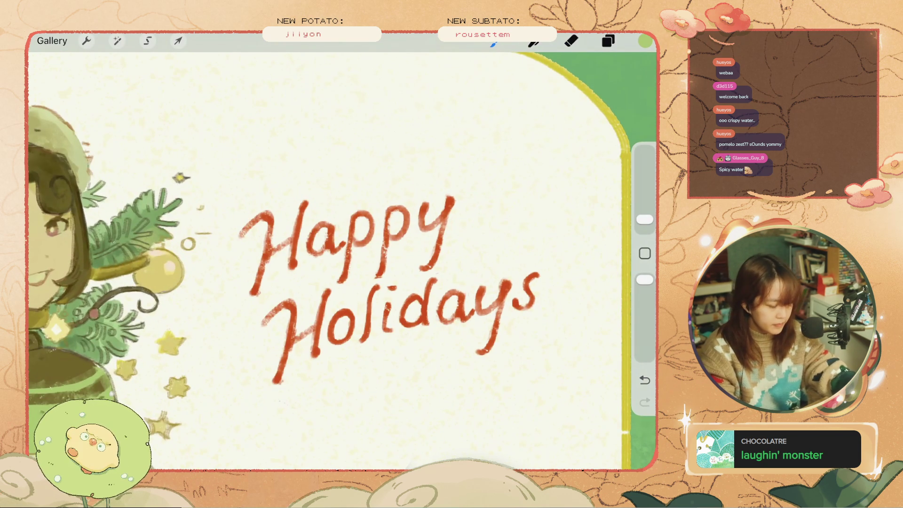
click(608, 41)
scroll(523, 272, down, 10)
scroll(523, 271, up, 15)
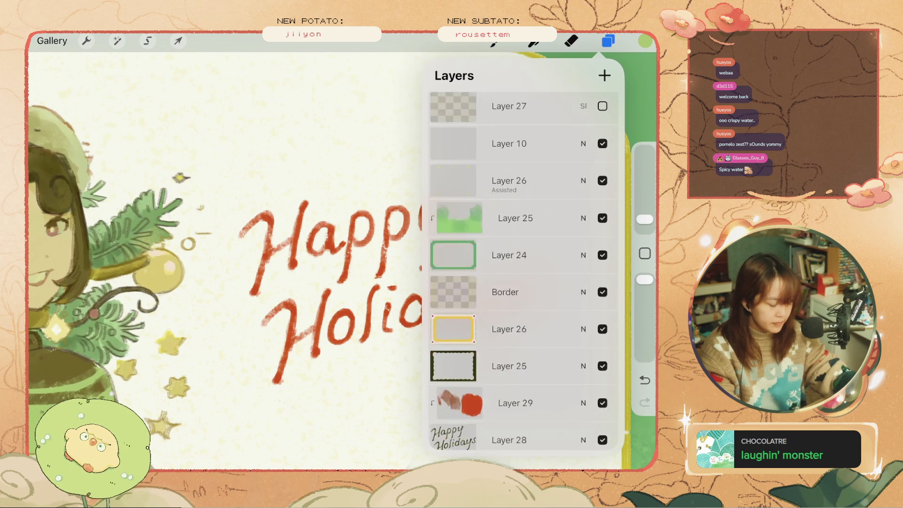
click(523, 221)
click(608, 41)
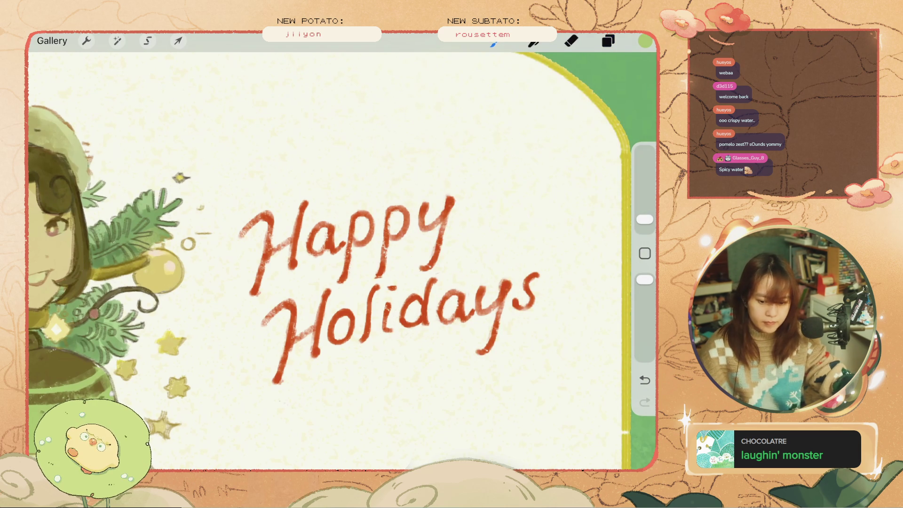
drag(429, 221, 438, 212)
key(ctrl+z)
Fade Layer 28's lettering to 48% opacity
click(608, 40)
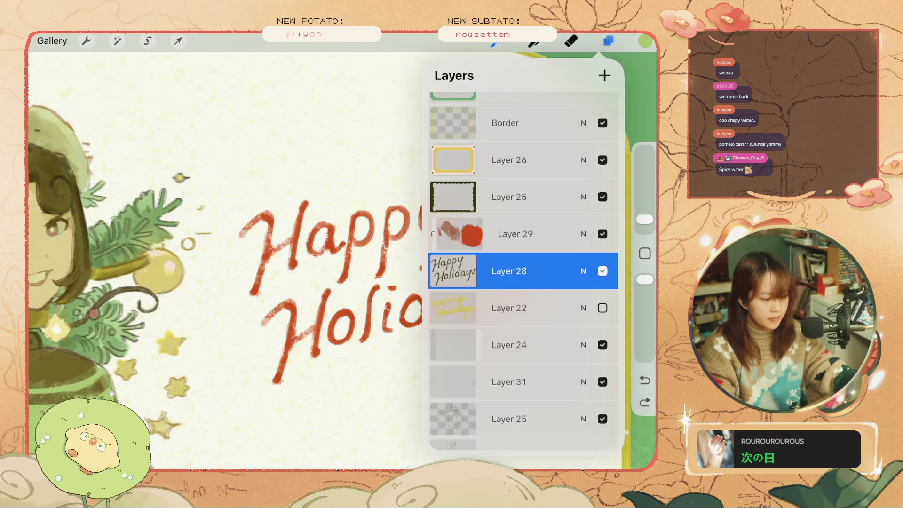
click(602, 271)
click(602, 271)
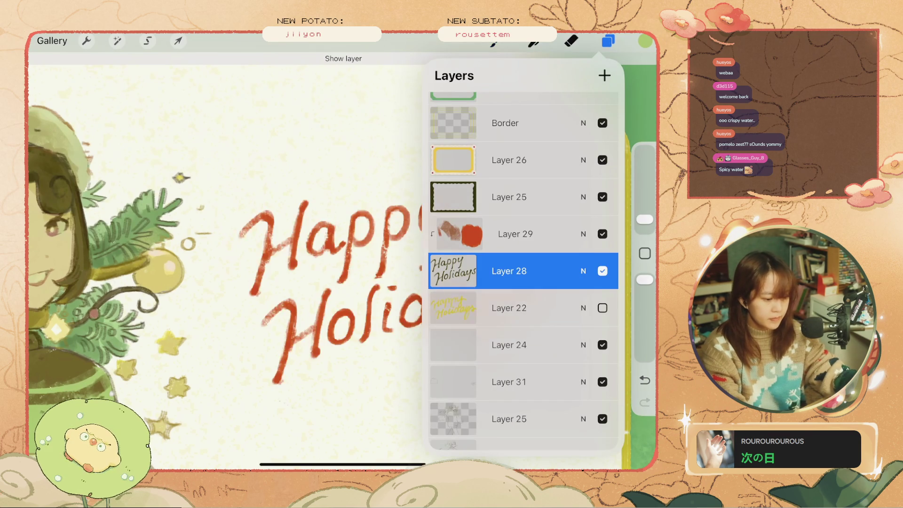
click(583, 270)
drag(608, 243, 519, 243)
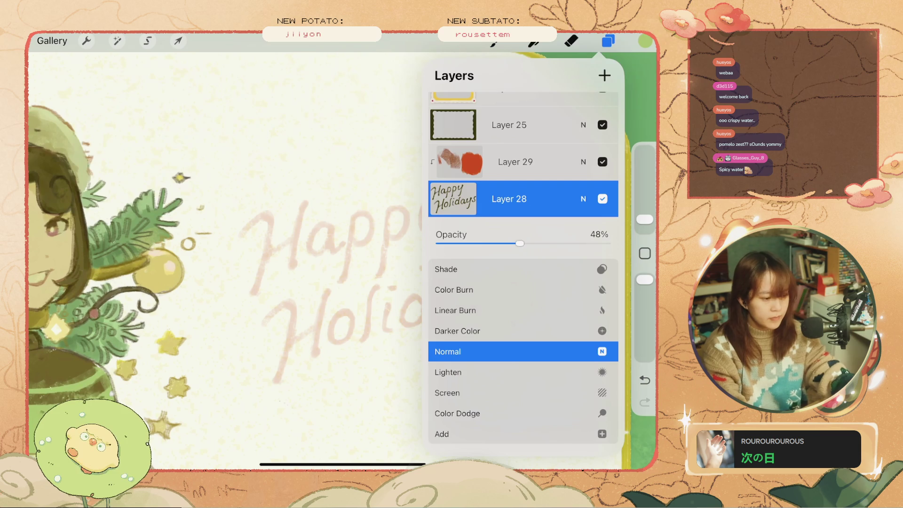
click(583, 198)
Choose Jens' Pencil Brush Line from the pencil brush set
click(494, 41)
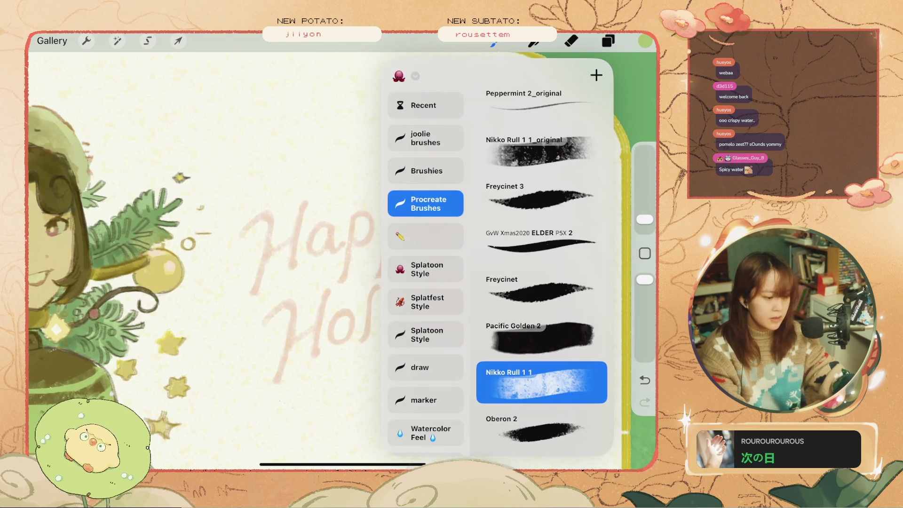
click(425, 236)
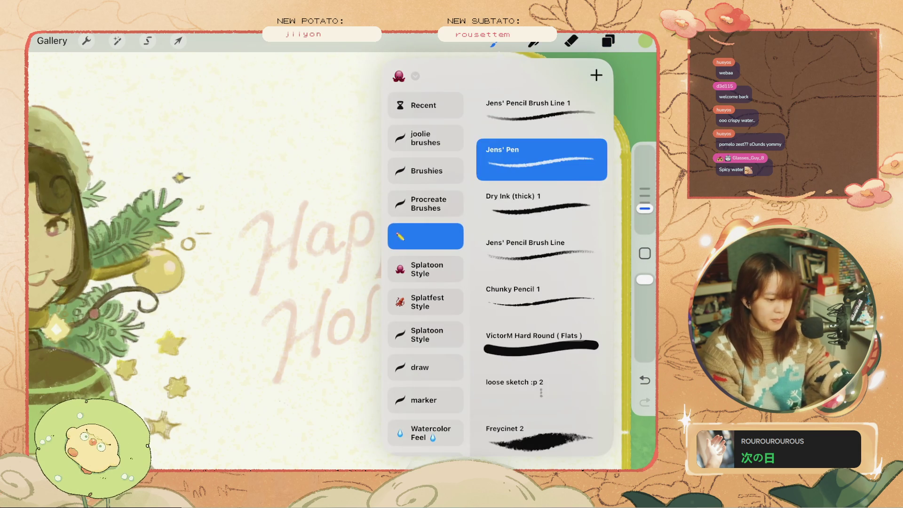
click(540, 249)
drag(240, 214, 257, 251)
key(ctrl+z)
Add a new empty layer above Layer 22
click(608, 41)
click(508, 308)
click(604, 75)
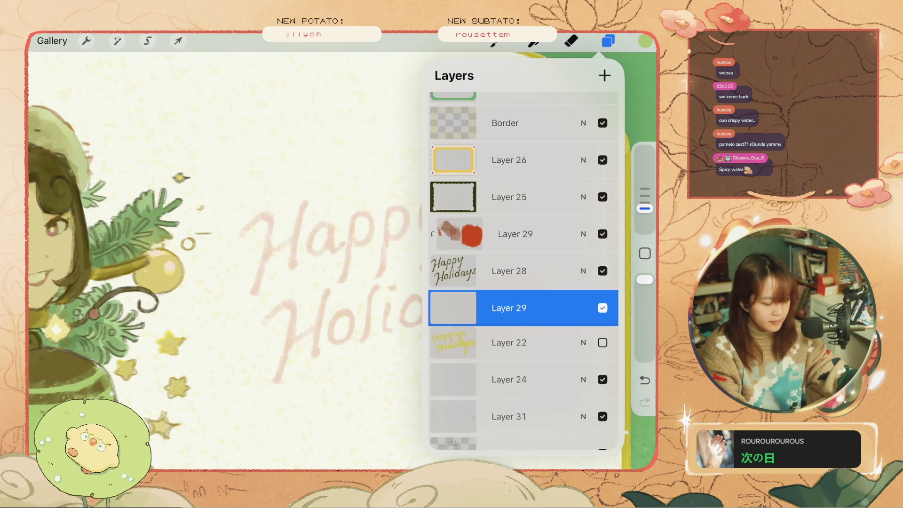
drag(265, 226, 256, 254)
key(ctrl+z)
Pick red-orange #F0592D from colour History and reduce the brush size
click(645, 41)
click(477, 322)
drag(245, 217, 232, 235)
key(ctrl+z)
drag(645, 208, 645, 202)
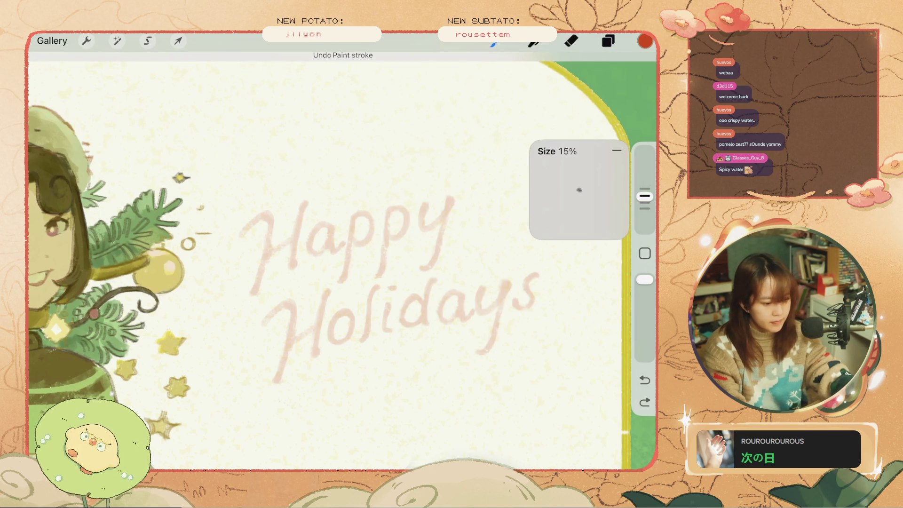
Trace the H's left stem and crossbar in red-orange, redoing unsatisfactory strokes
drag(256, 208, 248, 222)
key(ctrl+z)
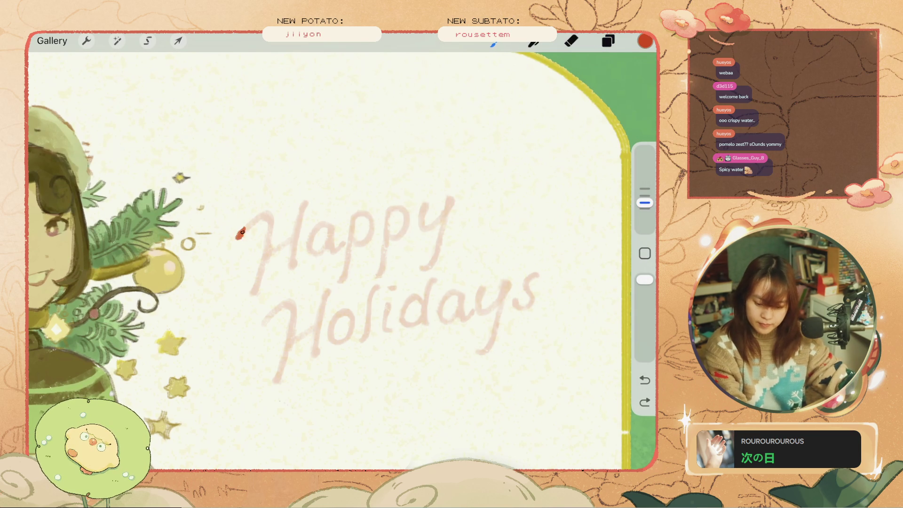
mouse_move(268, 216)
mouse_down()
mouse_move(246, 226)
mouse_move(255, 290)
mouse_up()
key(ctrl+z)
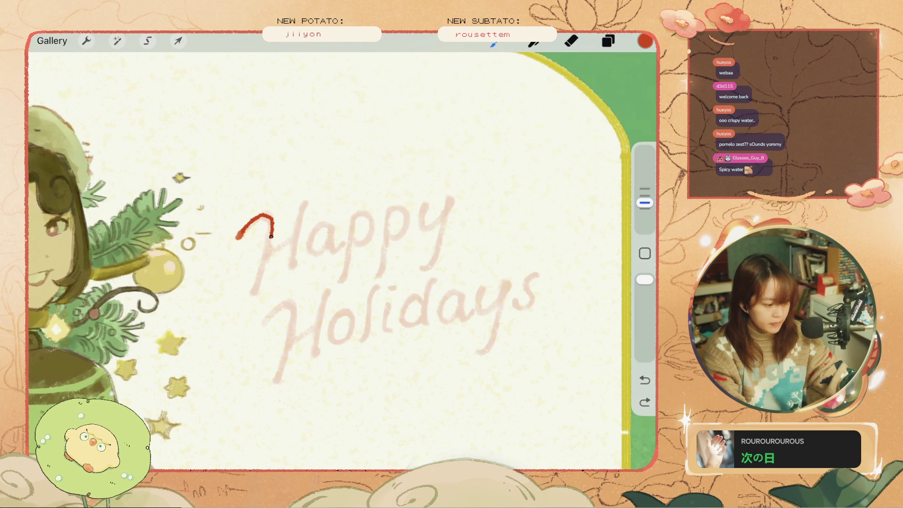
drag(270, 233, 255, 293)
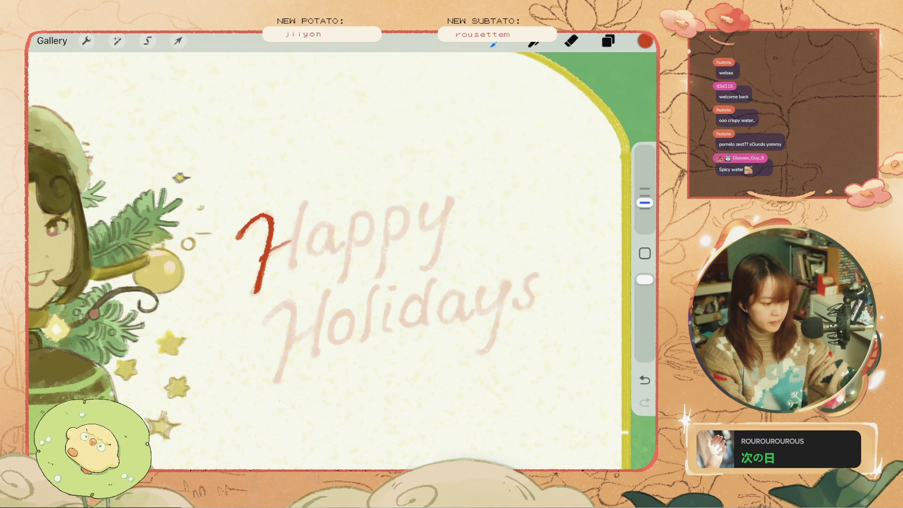
key(ctrl+z)
mouse_move(294, 236)
mouse_down()
mouse_move(265, 260)
mouse_move(295, 235)
mouse_up()
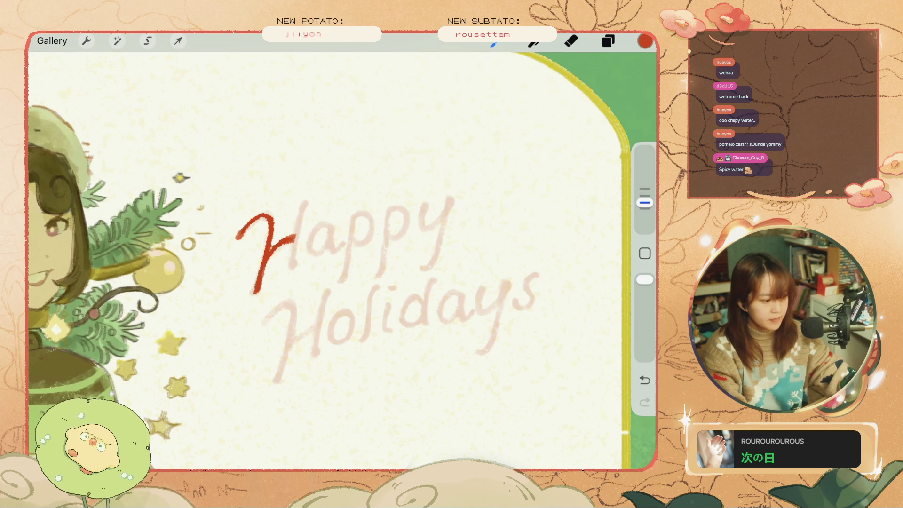
Attempt the H's right stem several times, undoing each try
drag(303, 203, 290, 270)
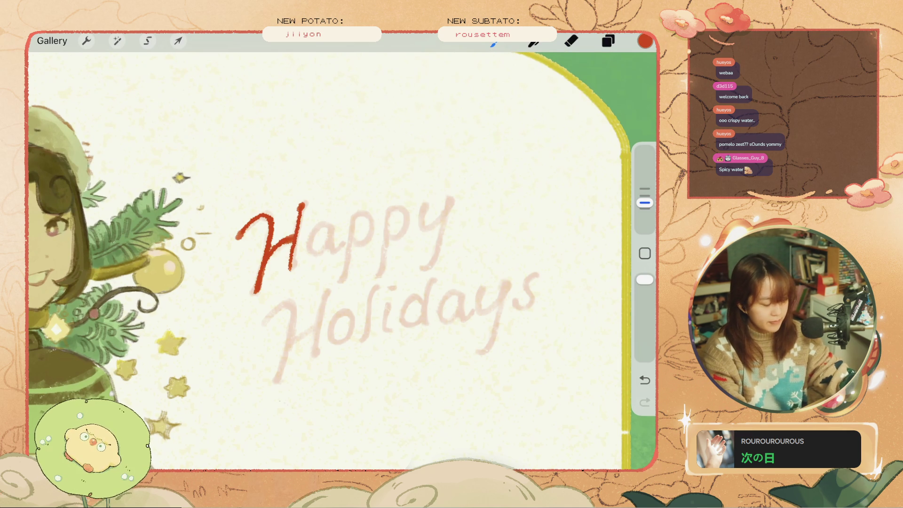
key(ctrl+z)
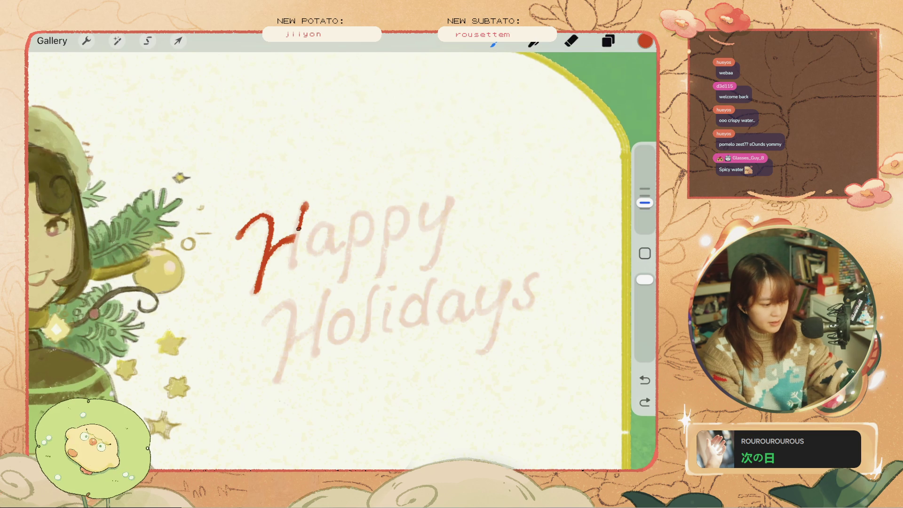
key(ctrl+z)
drag(304, 203, 292, 268)
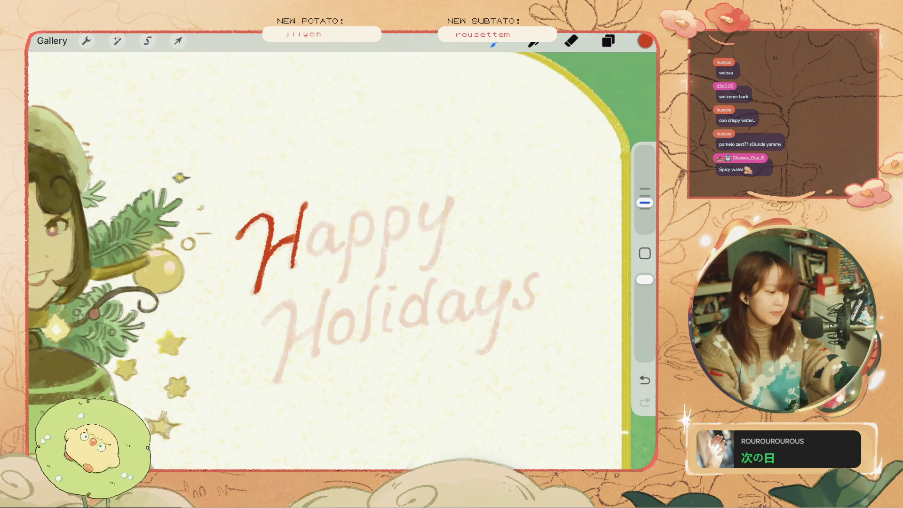
key(ctrl+z)
click(570, 41)
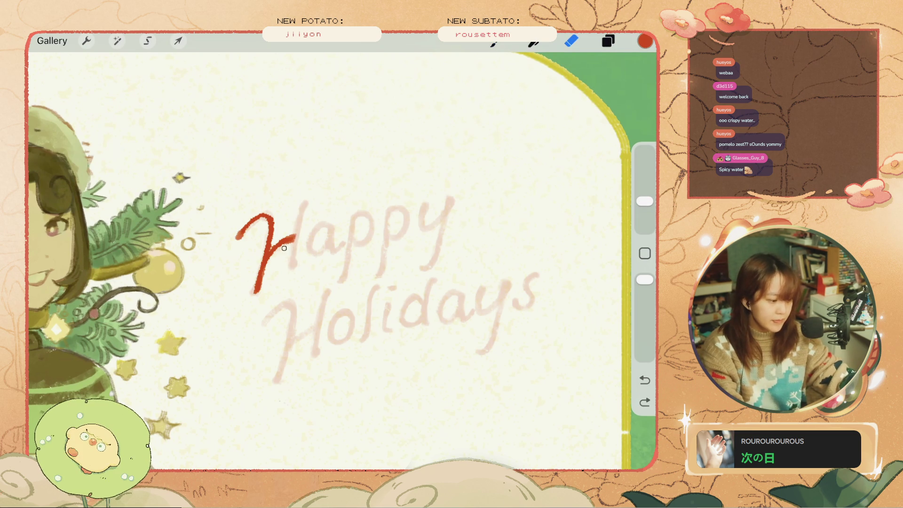
click(493, 41)
click(301, 206)
drag(302, 207, 296, 236)
key(ctrl+z)
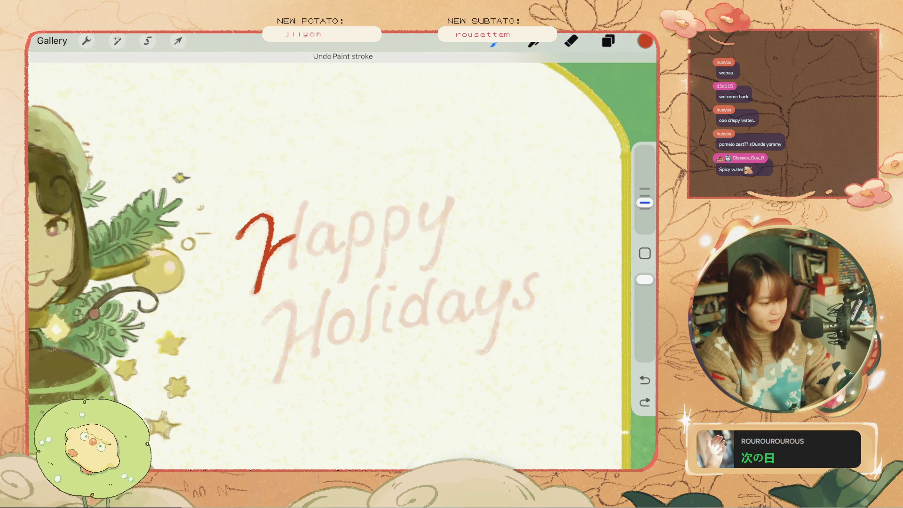
drag(307, 204, 295, 267)
key(ctrl+z)
Redraw and retrace the H's right stem to finish the H
drag(304, 204, 294, 266)
drag(301, 209, 289, 262)
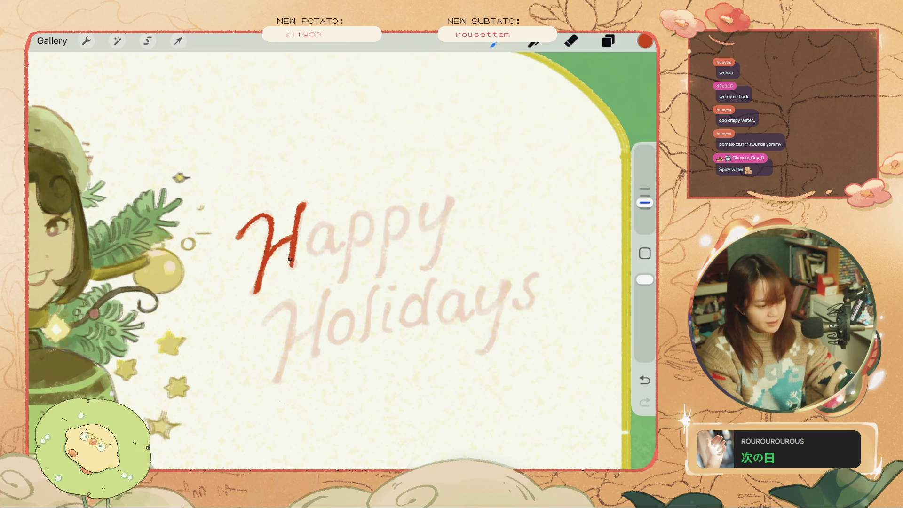
key(ctrl+z)
drag(297, 207, 291, 257)
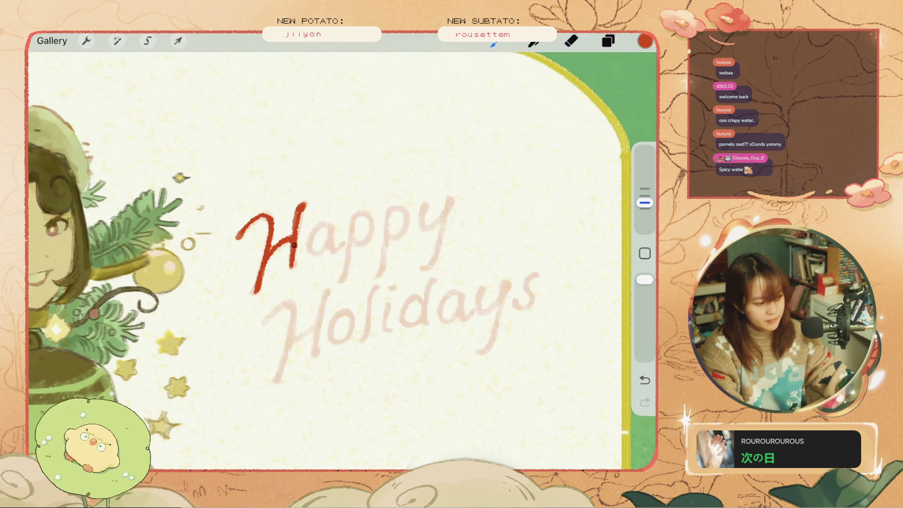
drag(296, 254, 292, 264)
key(ctrl+z)
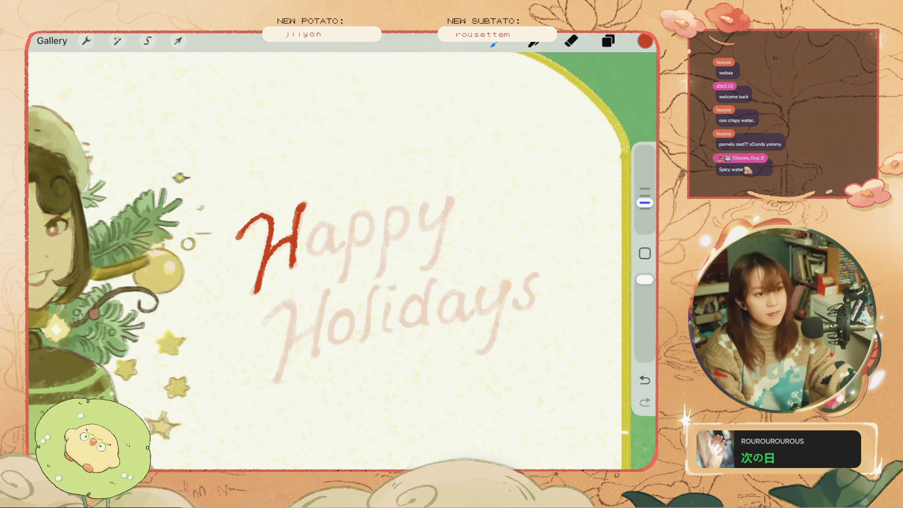
Ink the 'a' of Happy in red-orange
mouse_move(355, 204)
mouse_down()
mouse_move(319, 234)
mouse_move(330, 254)
mouse_up()
key(ctrl+z)
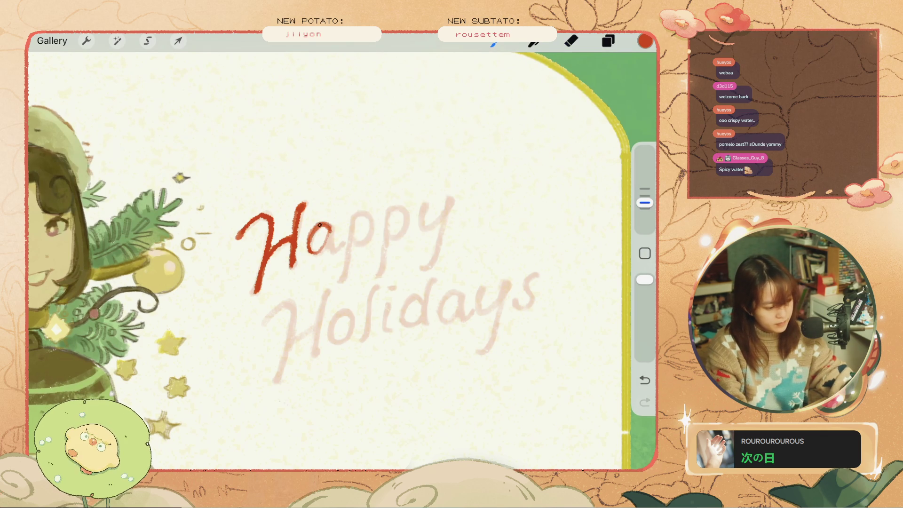
drag(330, 229, 340, 249)
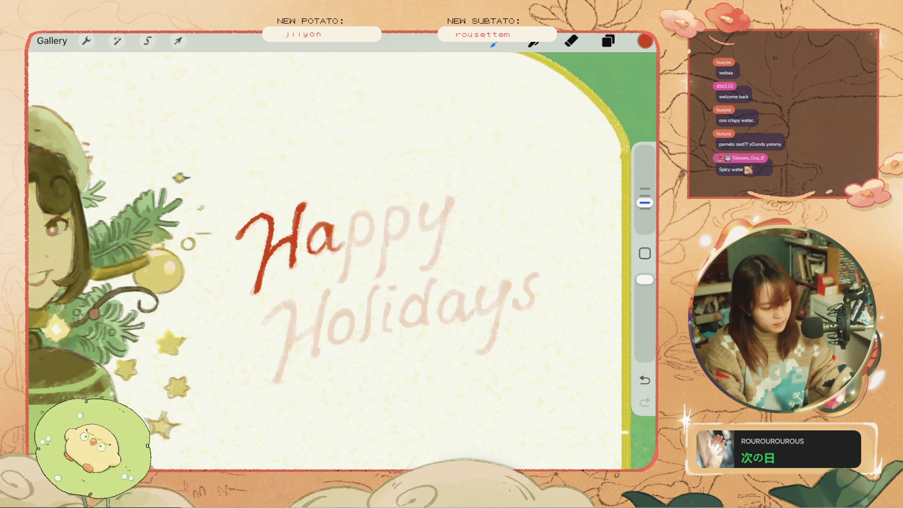
key(ctrl+z)
mouse_move(329, 234)
mouse_down()
mouse_move(311, 250)
mouse_move(311, 238)
mouse_up()
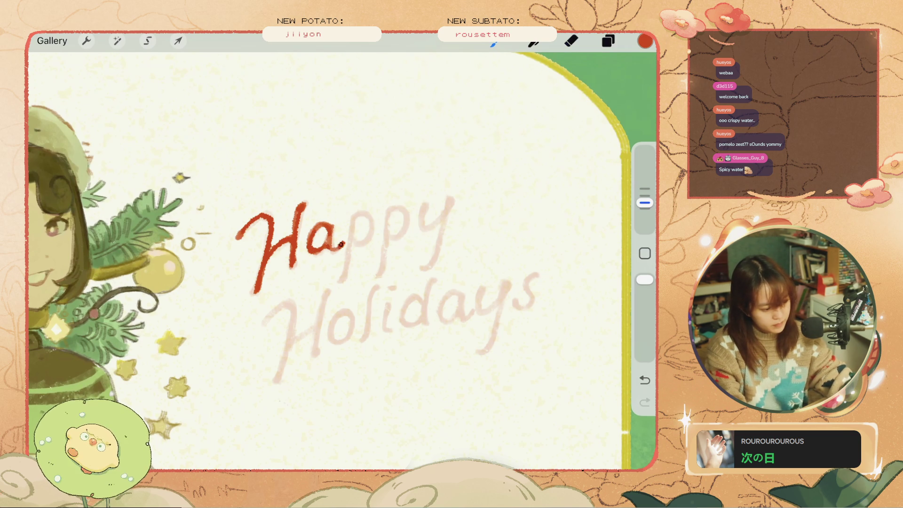
scroll(491, 310, down, 3)
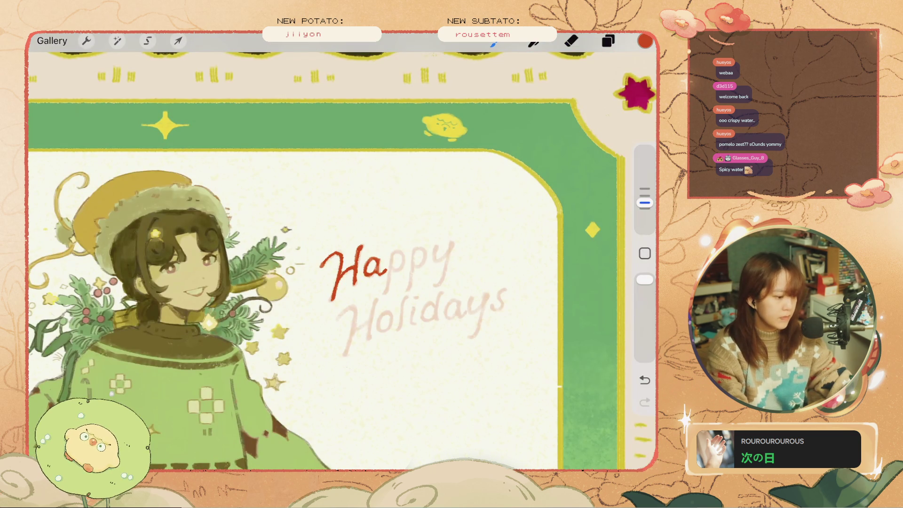
Raise Layer 29's red lettering opacity to maximum
click(608, 41)
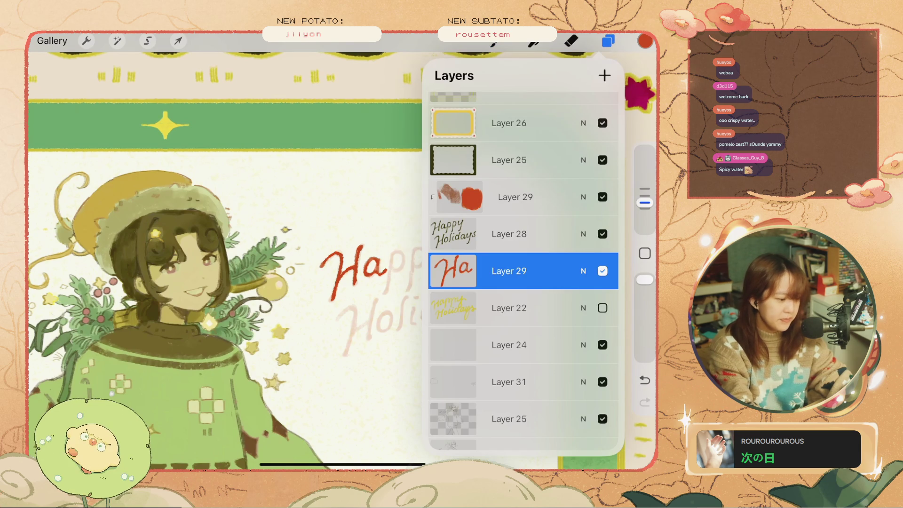
click(602, 234)
click(603, 234)
click(583, 271)
mouse_move(564, 243)
mouse_down()
mouse_move(608, 243)
mouse_move(470, 235)
mouse_move(564, 236)
mouse_up()
Dismiss the hidden-layer warning and make Layer 28 active
click(517, 236)
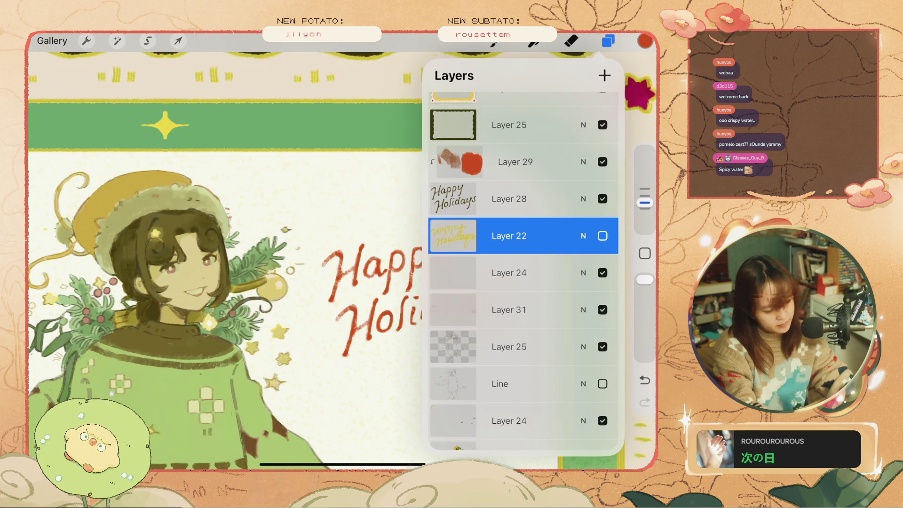
scroll(225, 258, down, 3)
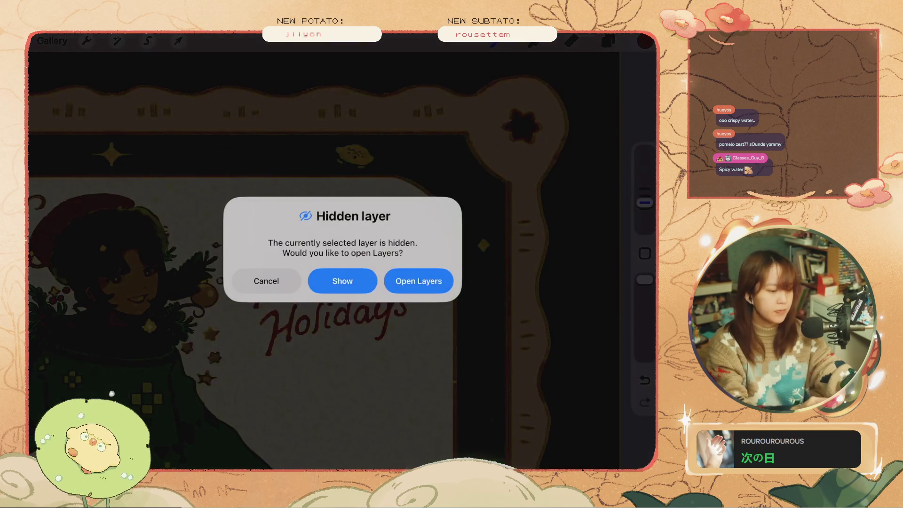
click(263, 280)
click(608, 41)
click(509, 233)
click(608, 41)
Switch to the Nikko Rull 1 1 brush from the QuickMenu
click(504, 347)
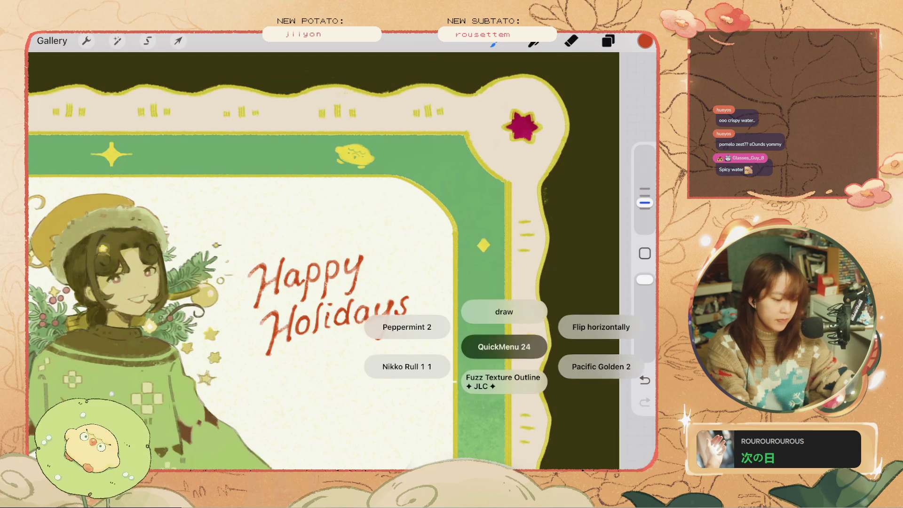
click(403, 367)
scroll(264, 360, up, 3)
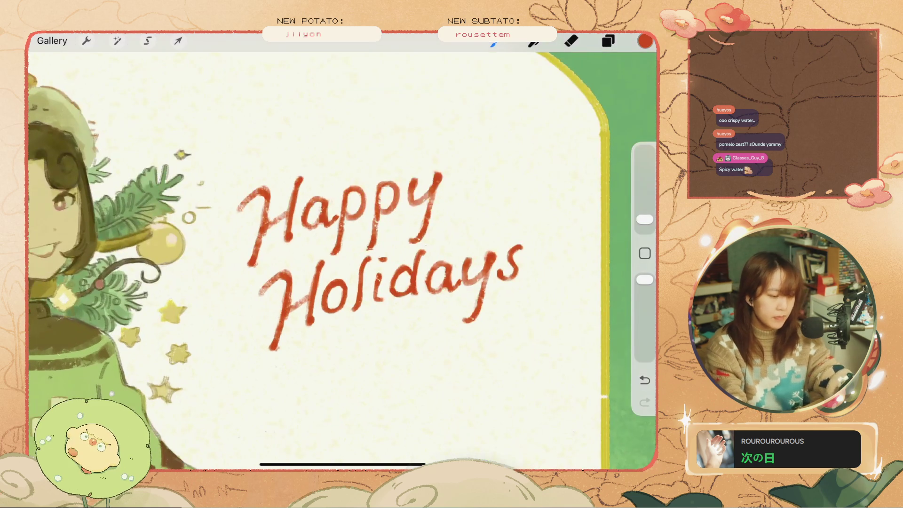
Touch up the tail of the y in Happy, removing a stray stroke
click(608, 41)
click(608, 41)
drag(350, 283, 260, 338)
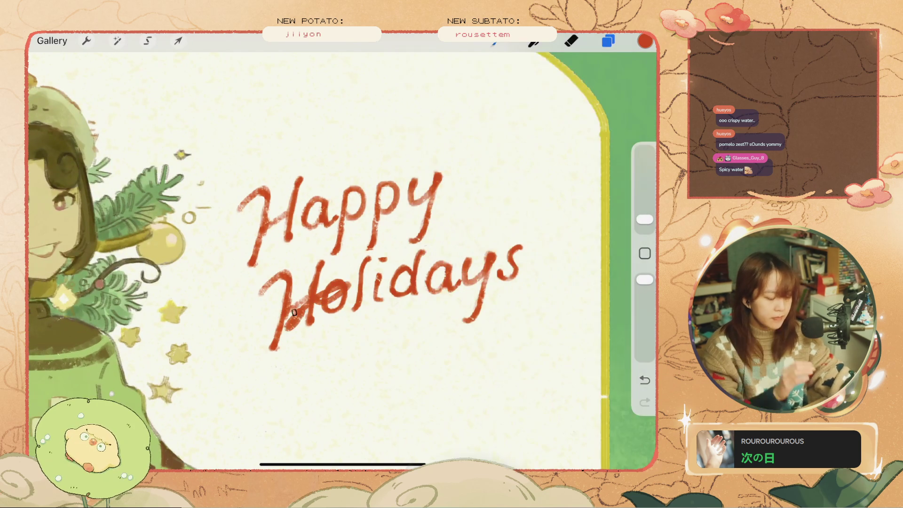
key(ctrl+z)
key(ctrl+z)
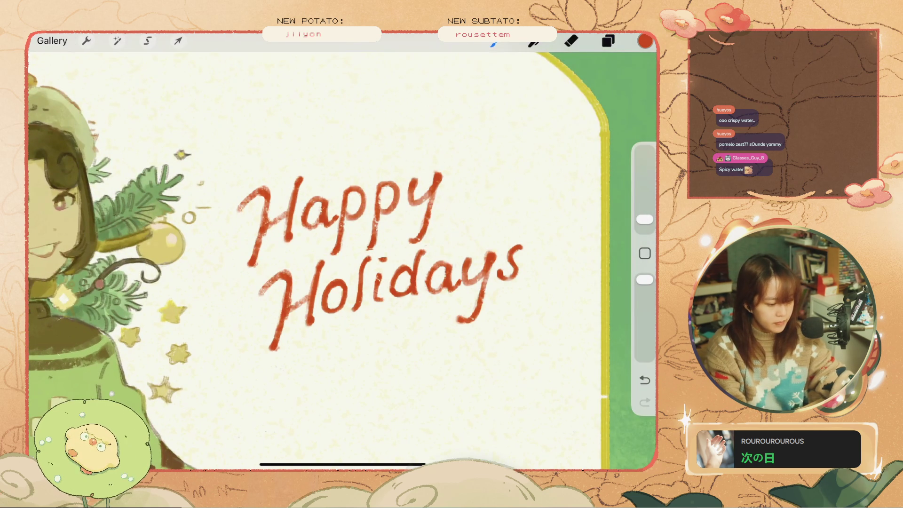
key(ctrl+z)
key(ctrl+shift+z)
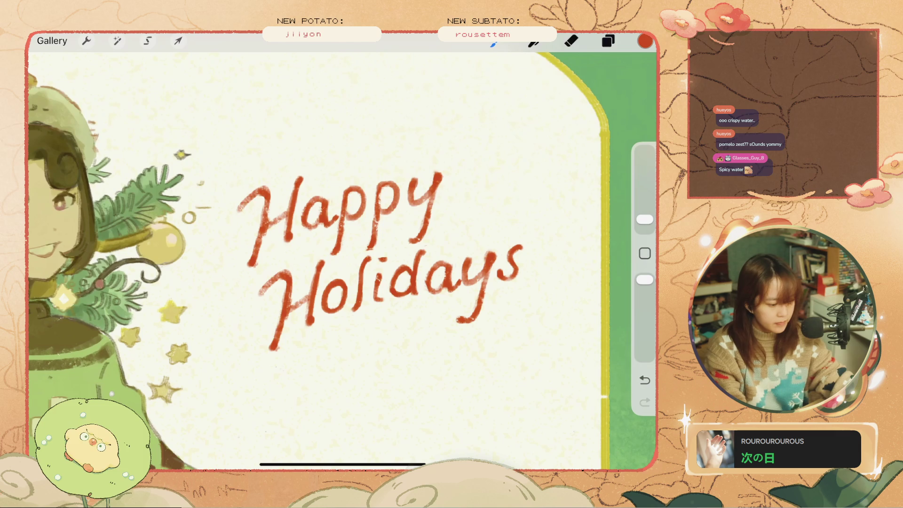
drag(413, 238, 405, 244)
Undo an H tail extension, erase near the y, and bring up Layer 28's options
click(571, 41)
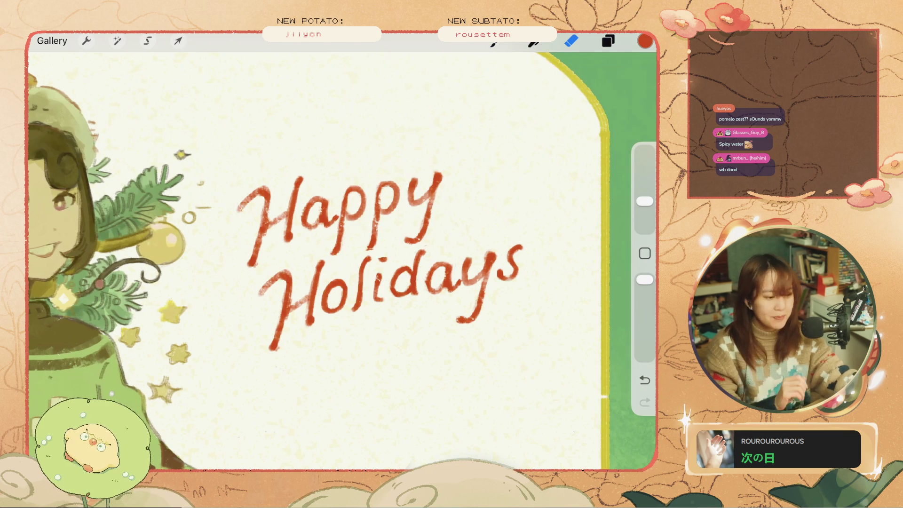
key(b)
key(ctrl+z)
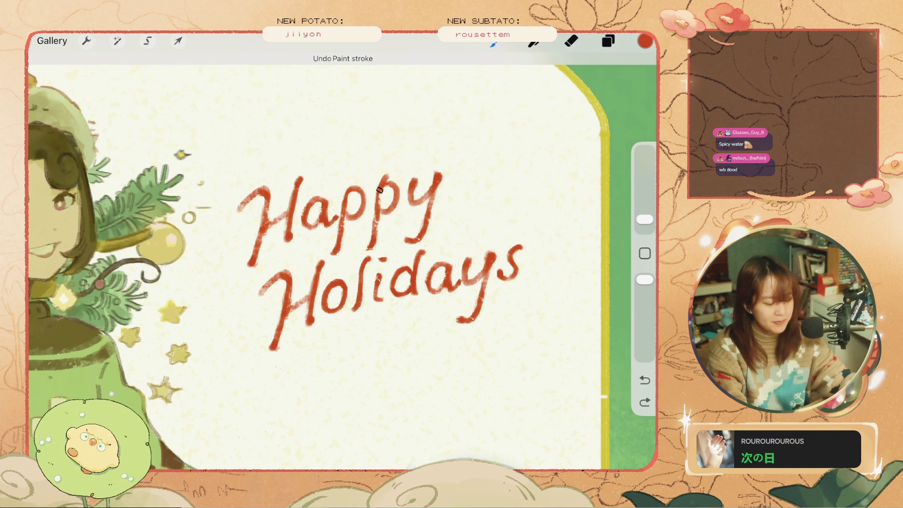
click(645, 219)
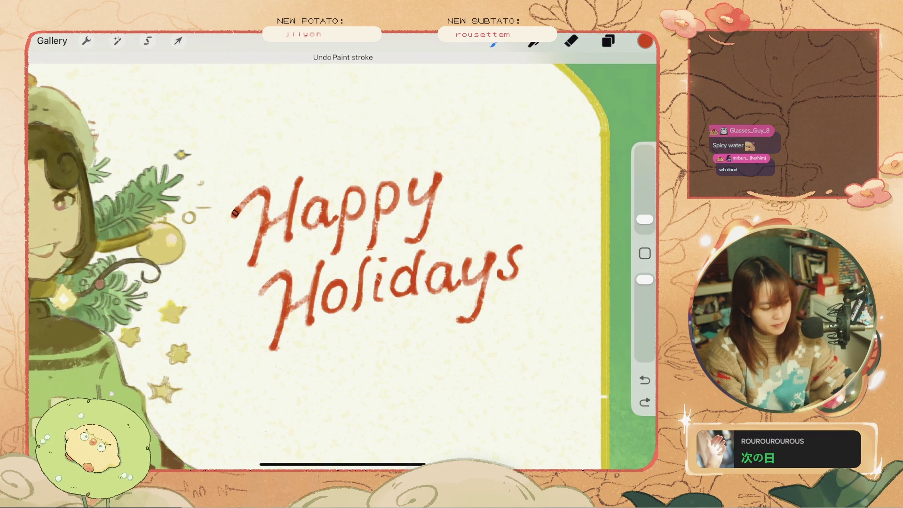
drag(231, 217, 243, 207)
click(645, 379)
click(571, 41)
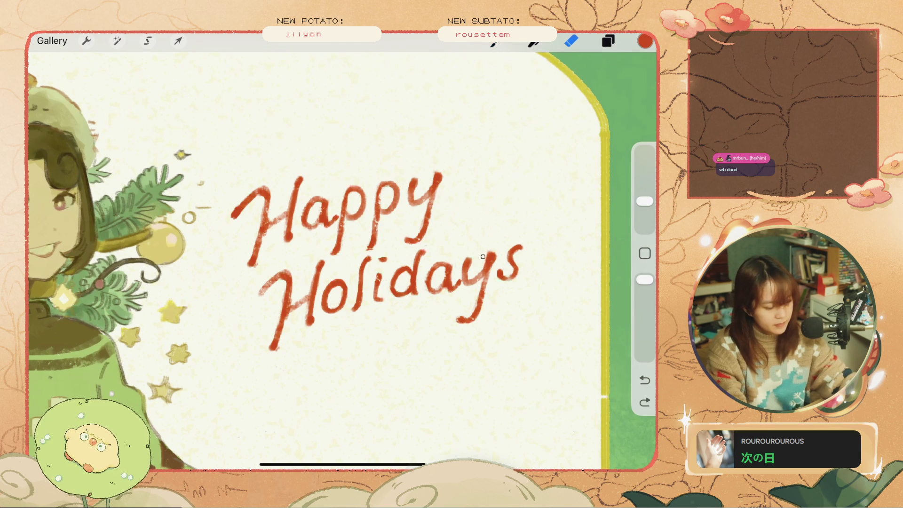
drag(478, 286, 477, 300)
click(608, 41)
click(508, 271)
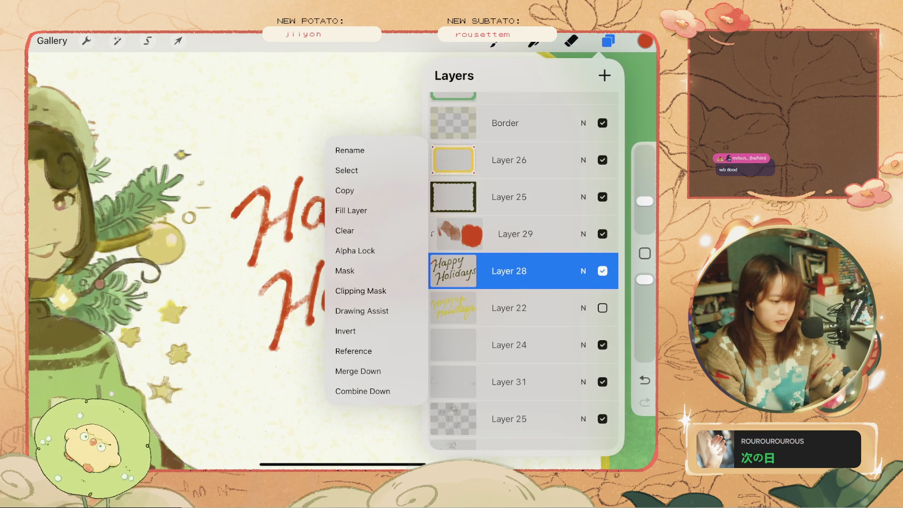
Add a mask to Layer 28 and raise the paint colour's brightness
click(345, 270)
click(645, 41)
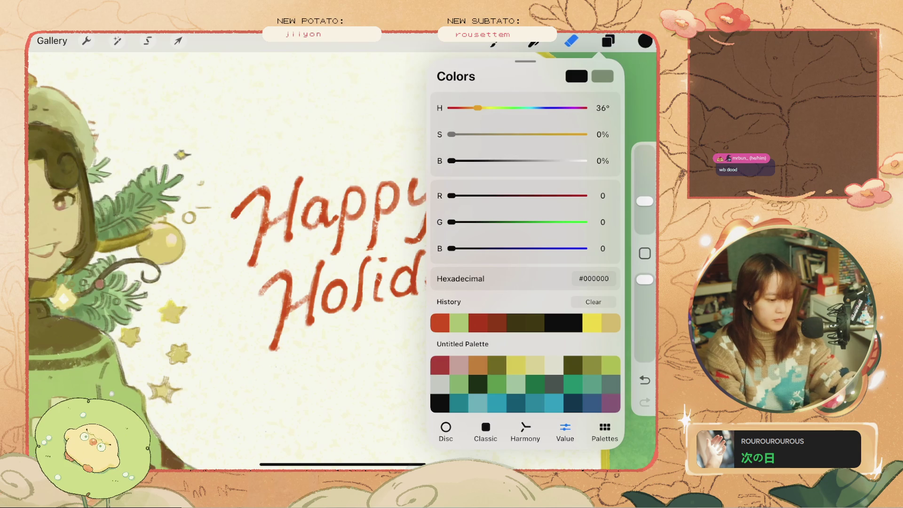
drag(451, 160, 491, 160)
drag(397, 270, 402, 285)
click(644, 379)
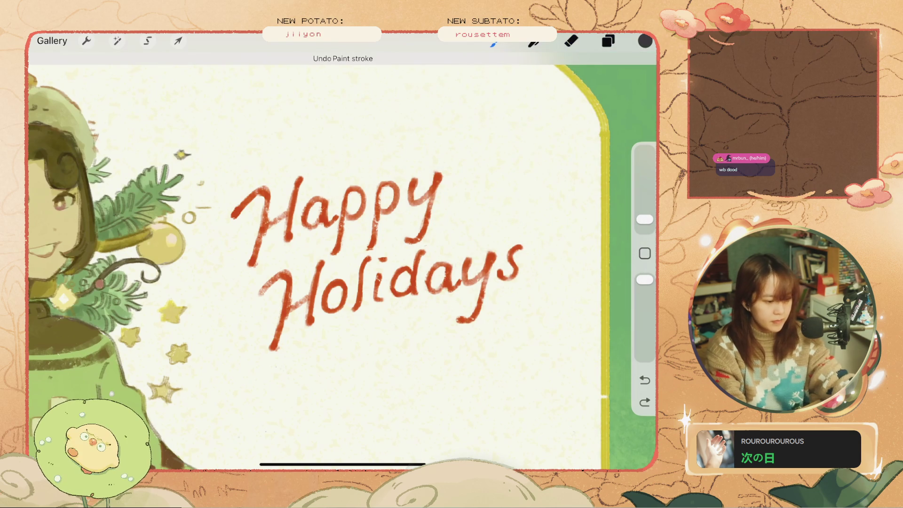
Lighten the paint colour further and switch to Freehand selection
click(645, 40)
drag(492, 160, 556, 161)
click(644, 41)
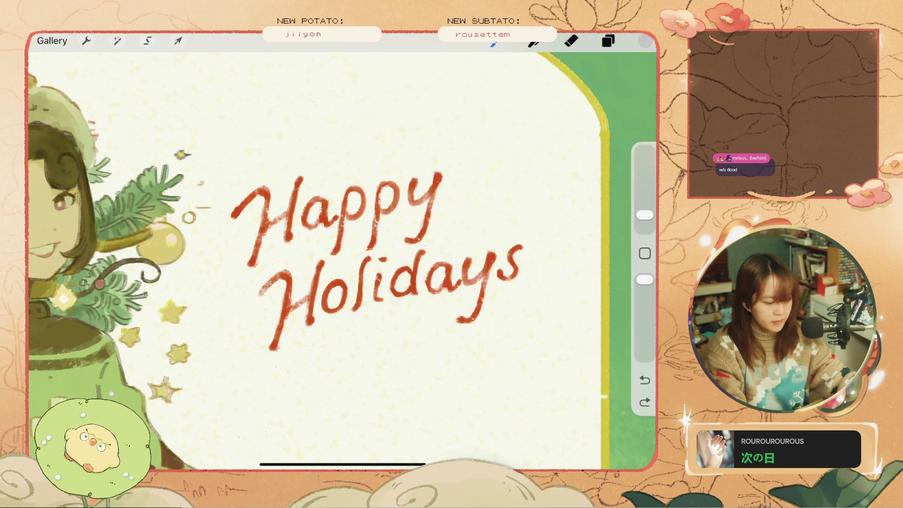
key(ctrl+z)
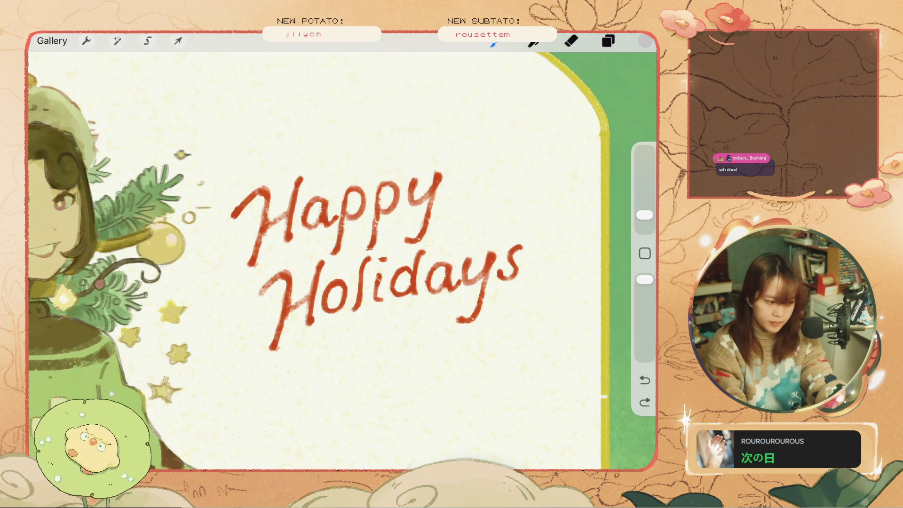
click(608, 41)
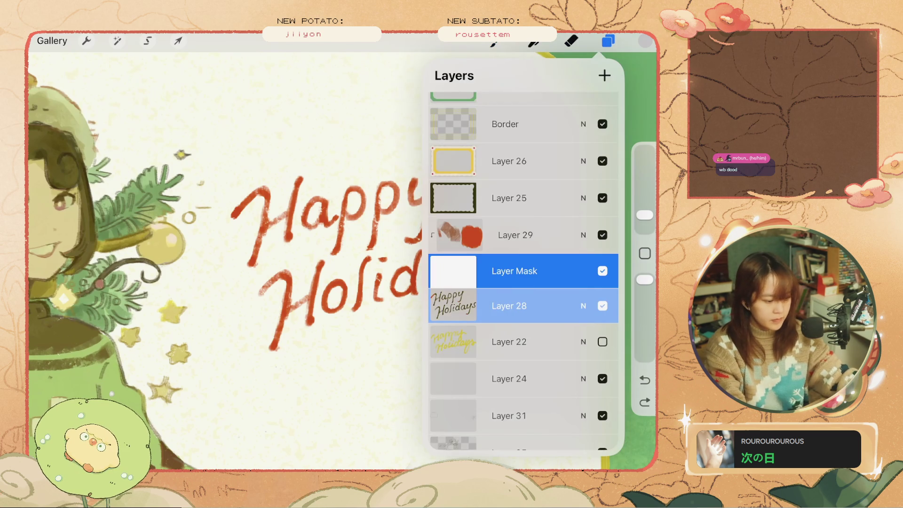
click(148, 41)
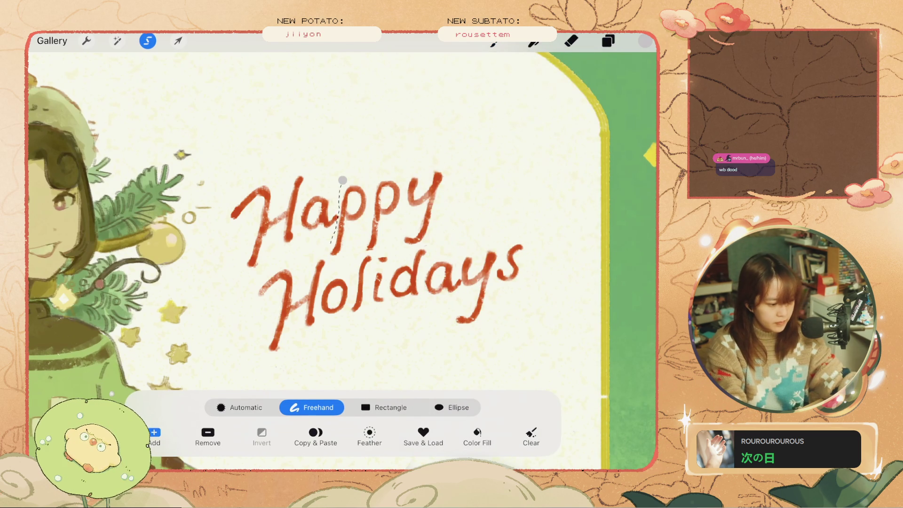
Lasso the 'ppy' letters, rotate them about -2.7° with a slight right nudge, and commit
key(ctrl+z)
drag(347, 176, 341, 198)
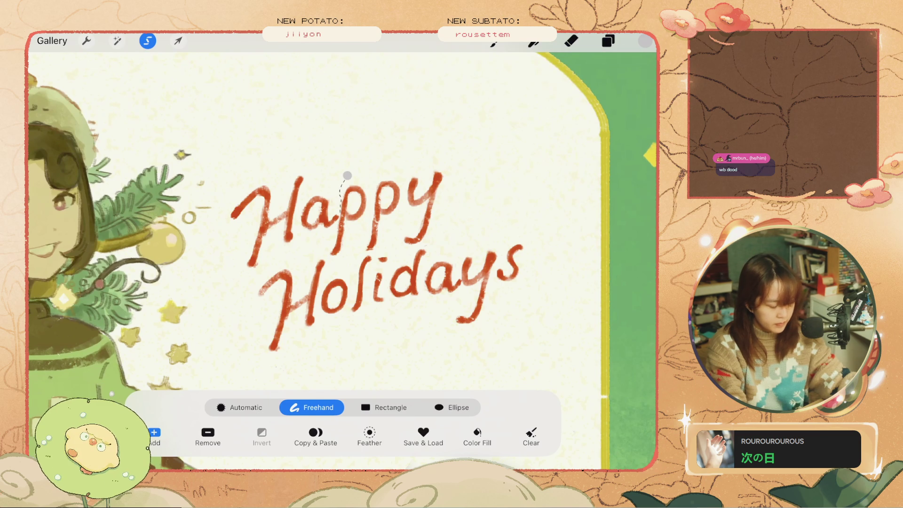
drag(372, 253, 388, 152)
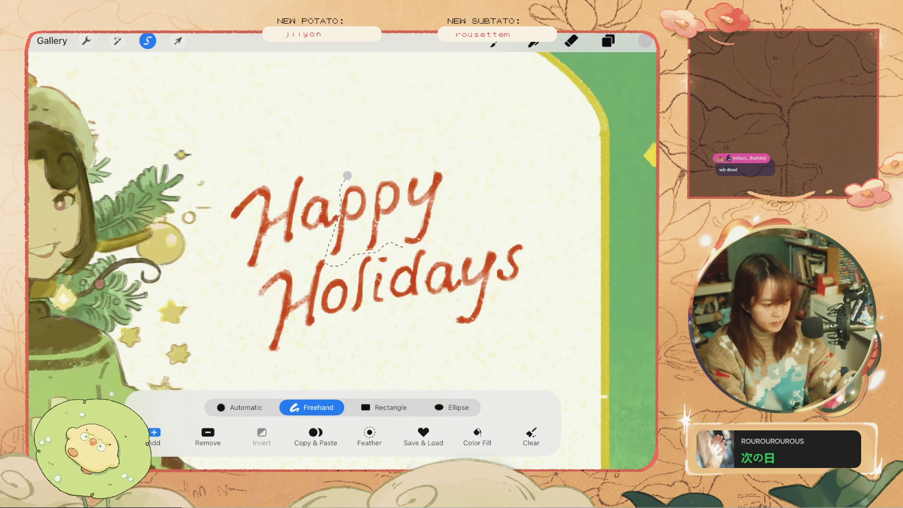
click(178, 41)
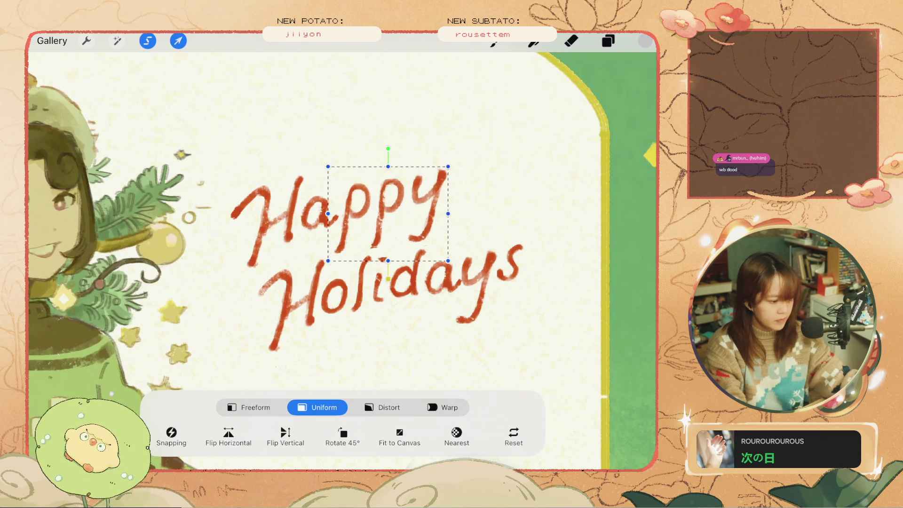
drag(385, 150, 383, 150)
drag(383, 214, 385, 214)
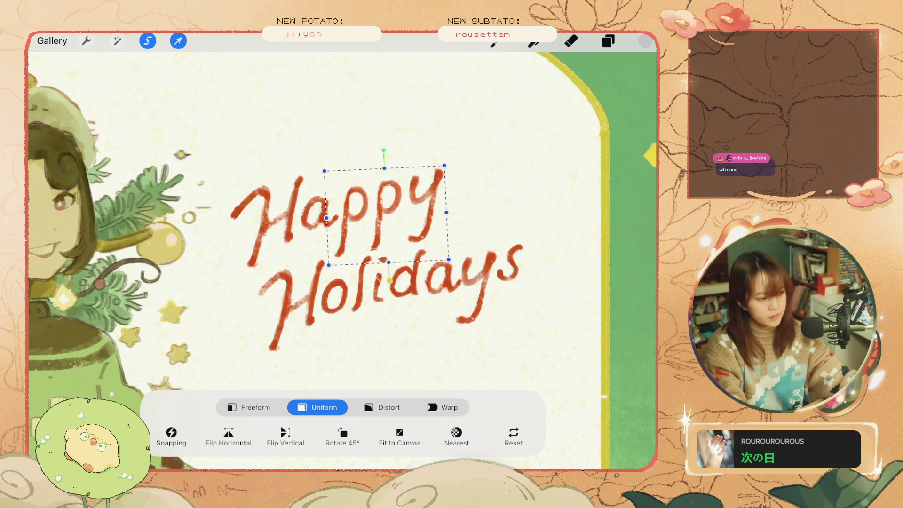
click(178, 40)
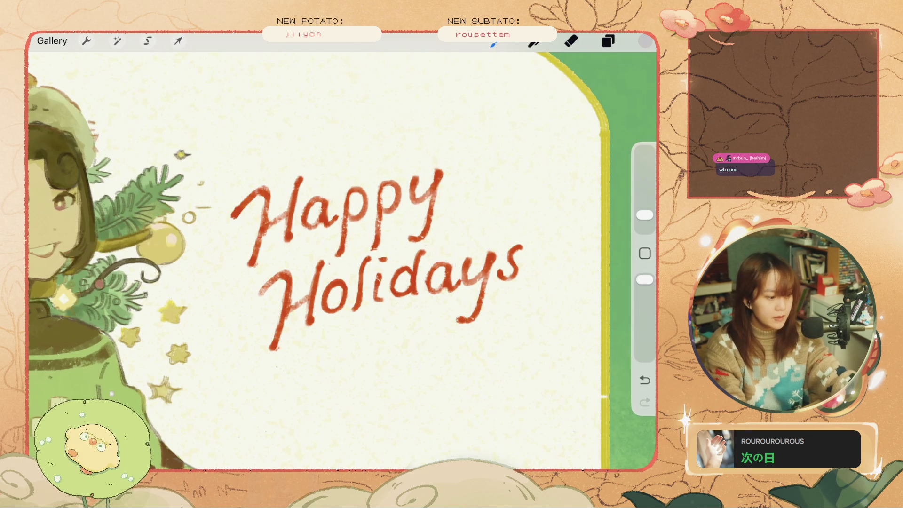
Check the layer list, switch to the eraser and undo an accidental erase stroke
click(608, 41)
click(571, 41)
click(331, 214)
key(ctrl+z)
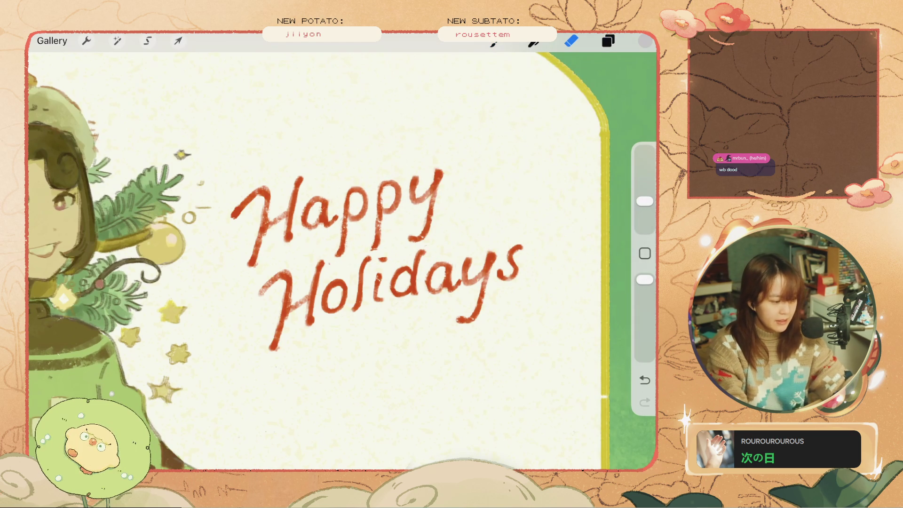
scroll(341, 251, down, 5)
scroll(342, 252, up, 3)
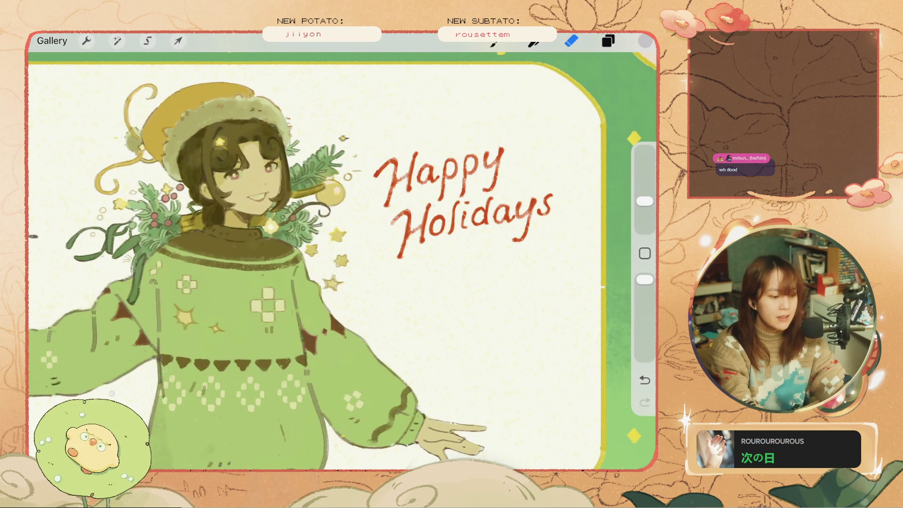
scroll(342, 251, up, 2)
scroll(342, 251, up, 1)
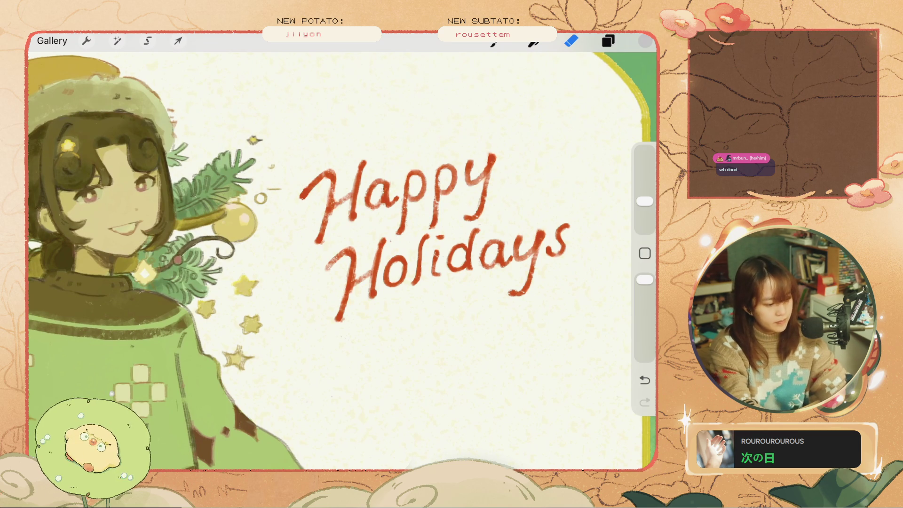
Lasso the word 'Holidays' and shift it slightly to the right, committing the move
key(s)
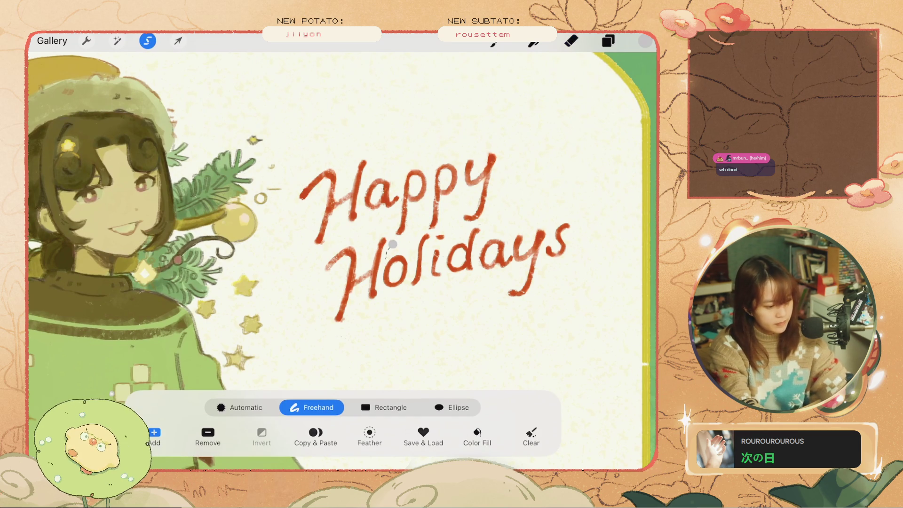
drag(392, 244, 470, 220)
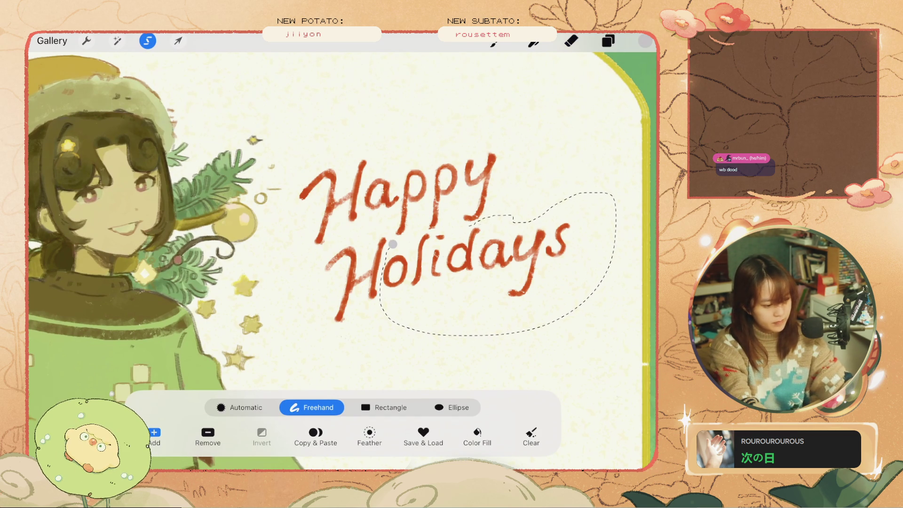
key(v)
drag(477, 279, 479, 279)
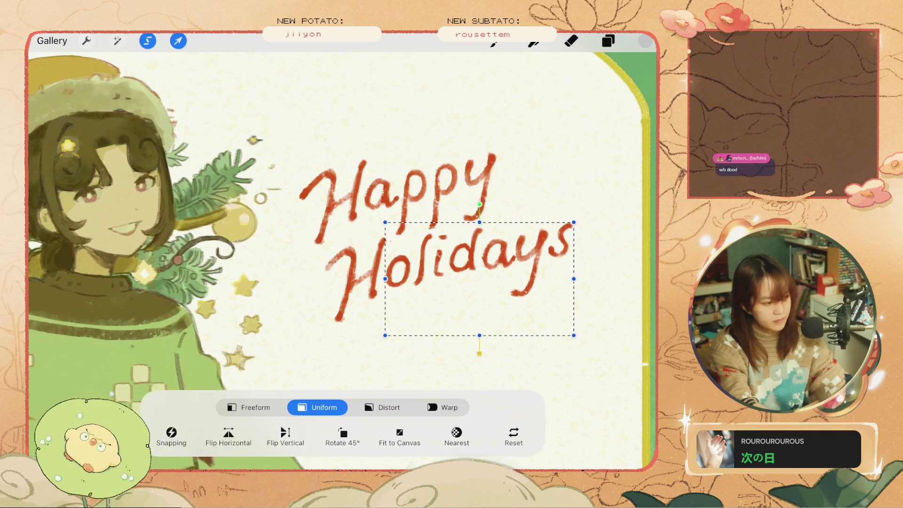
key(e)
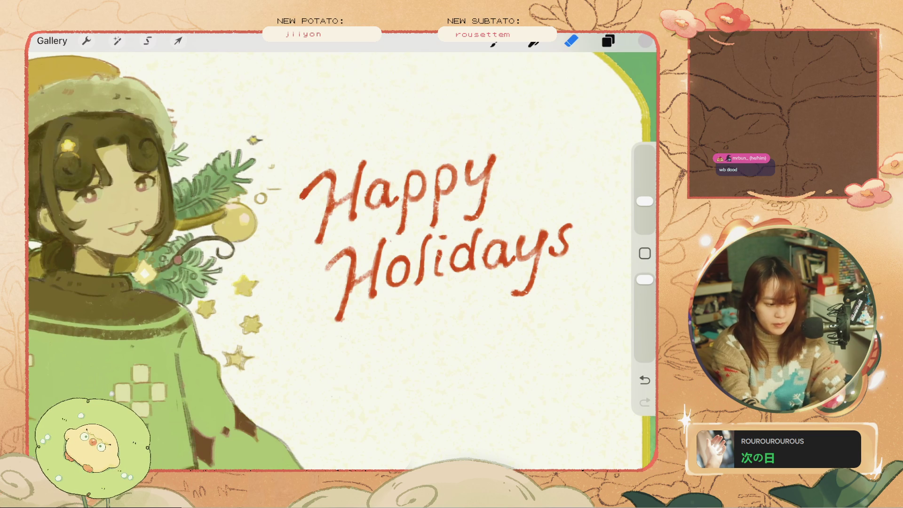
Undo the last eraser stroke after briefly redoing it
key(ctrl+z)
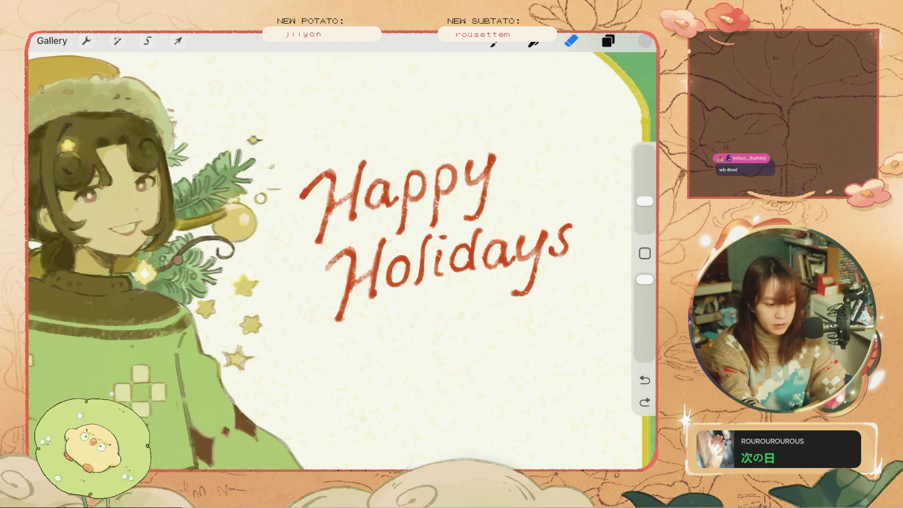
key(ctrl+shift+z)
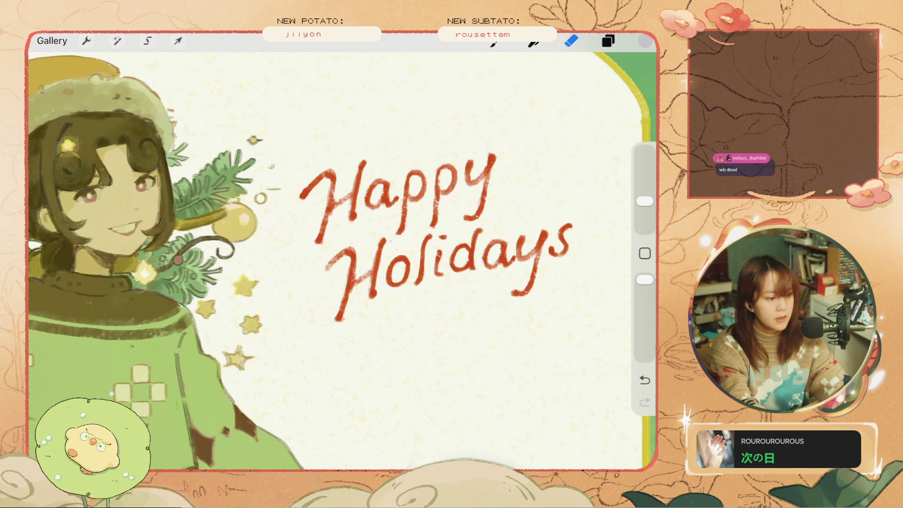
key(ctrl+z)
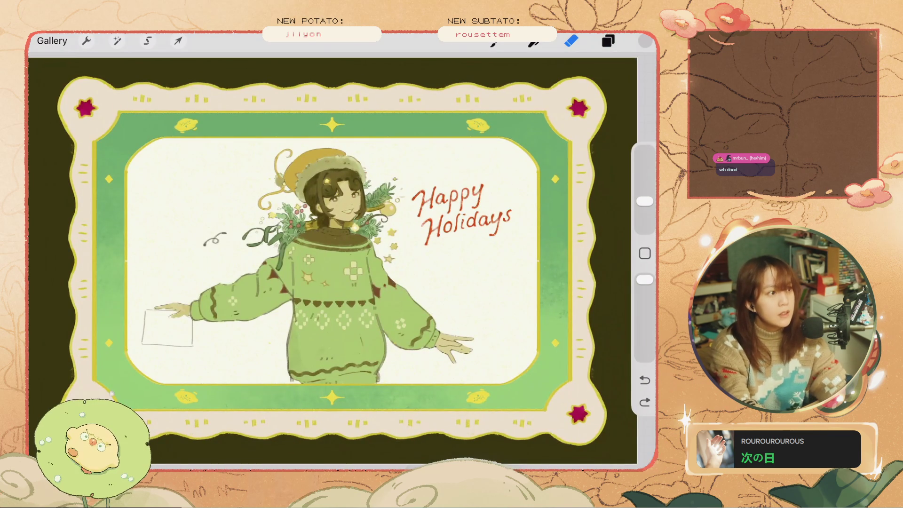
Briefly hide one layer to check the mistletoe, then show it again
scroll(451, 235, up, 3)
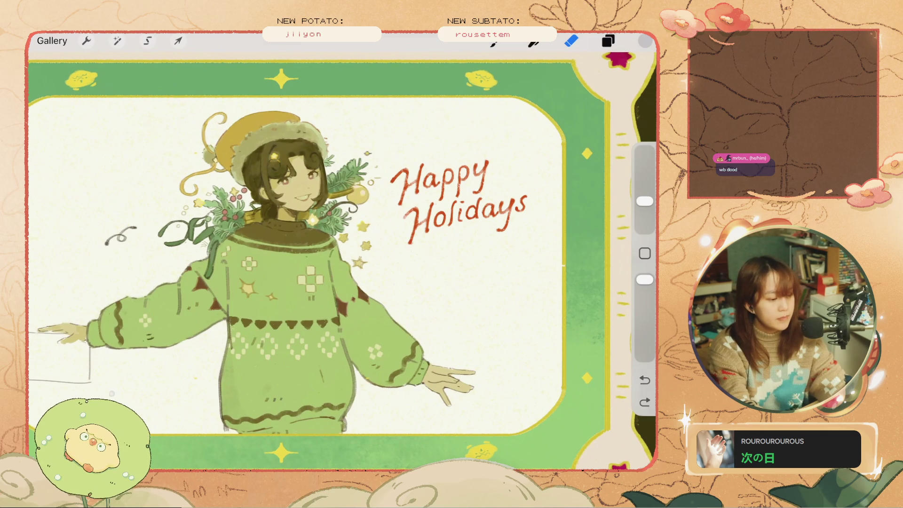
scroll(330, 259, down, 3)
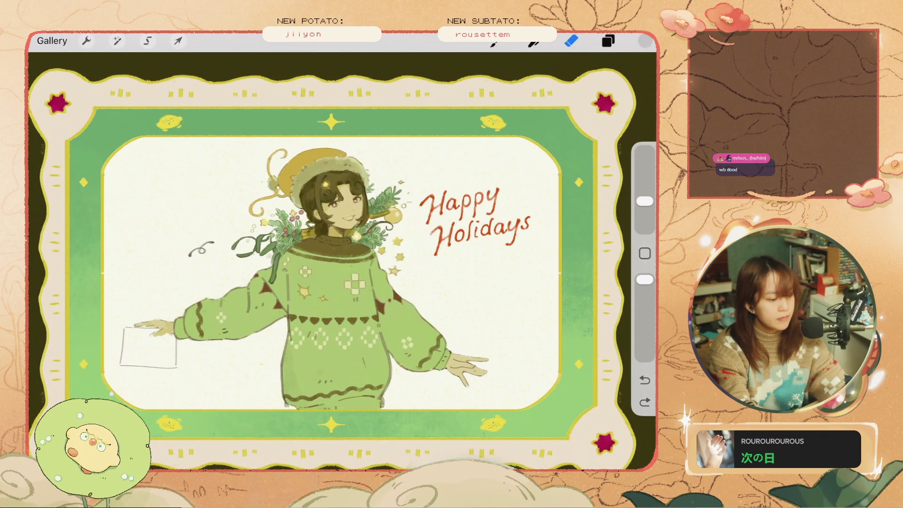
scroll(329, 235, up, 3)
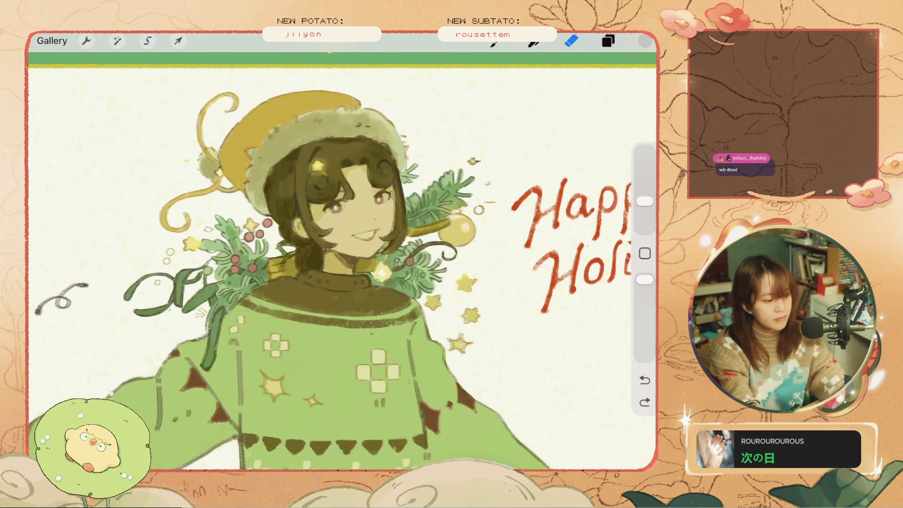
click(608, 41)
scroll(522, 270, up, 1)
scroll(522, 271, down, 3)
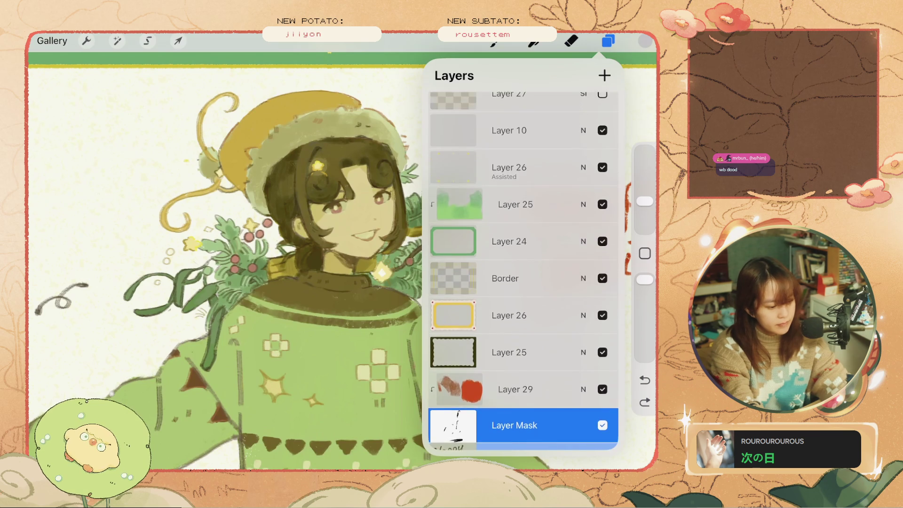
scroll(522, 270, down, 3)
scroll(522, 270, down, 3)
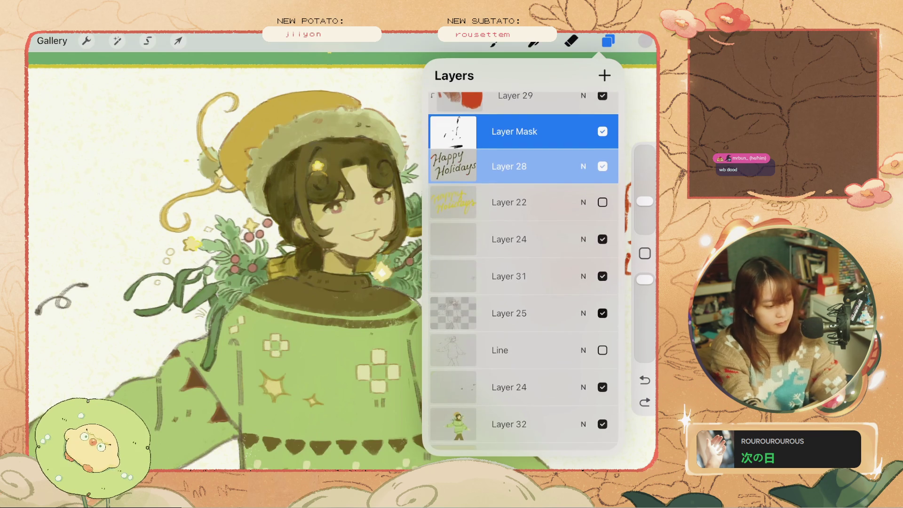
click(602, 276)
click(602, 276)
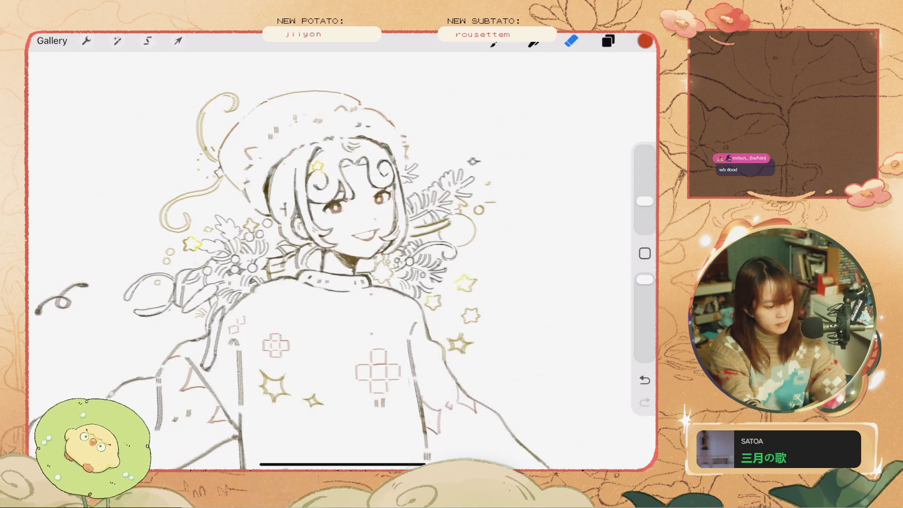
scroll(329, 258, down, 5)
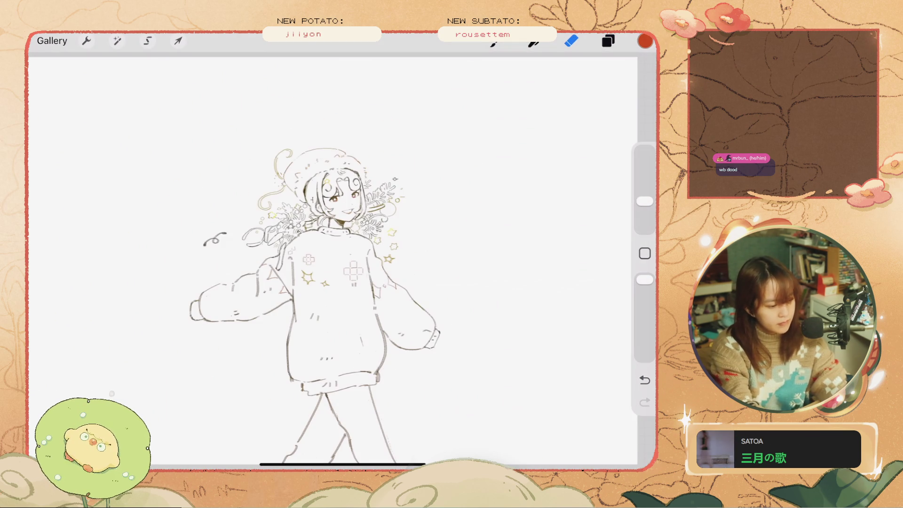
scroll(329, 259, up, 3)
Restore all hidden layers, then solo Layer 25 so only its line art shows
click(608, 41)
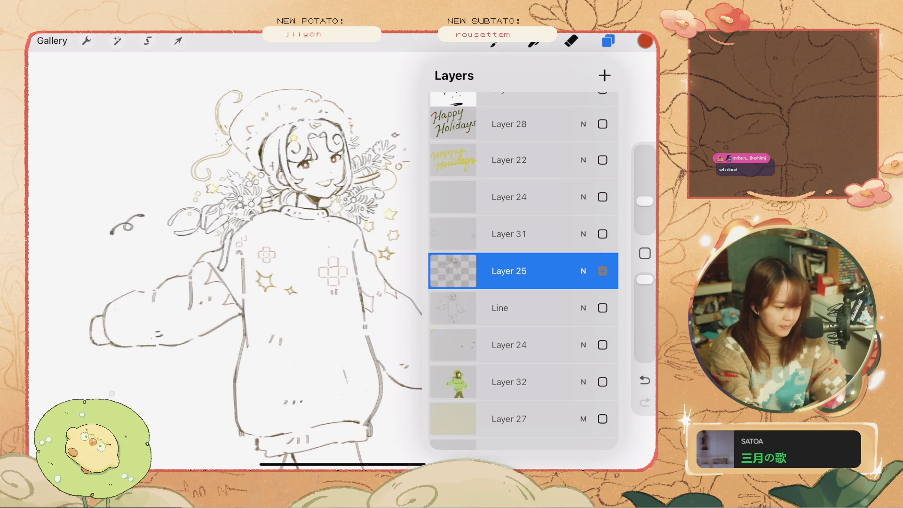
click(602, 271)
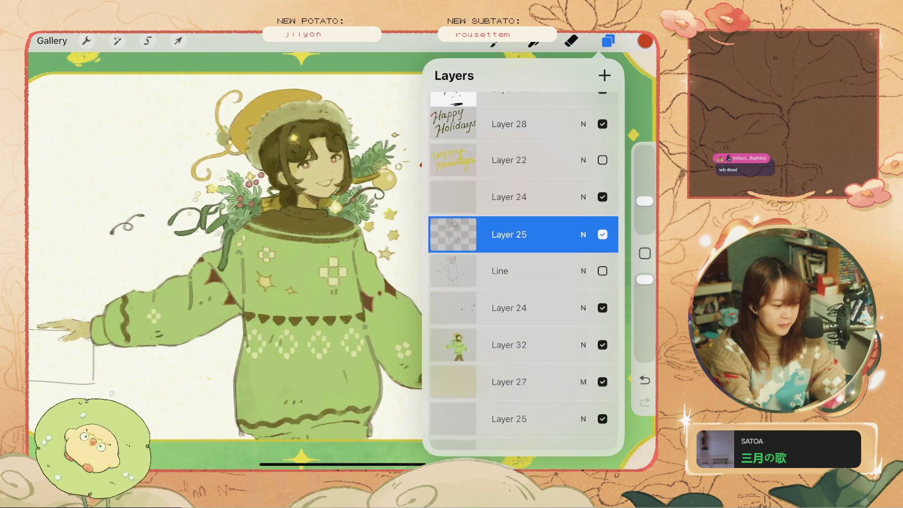
click(602, 235)
click(570, 41)
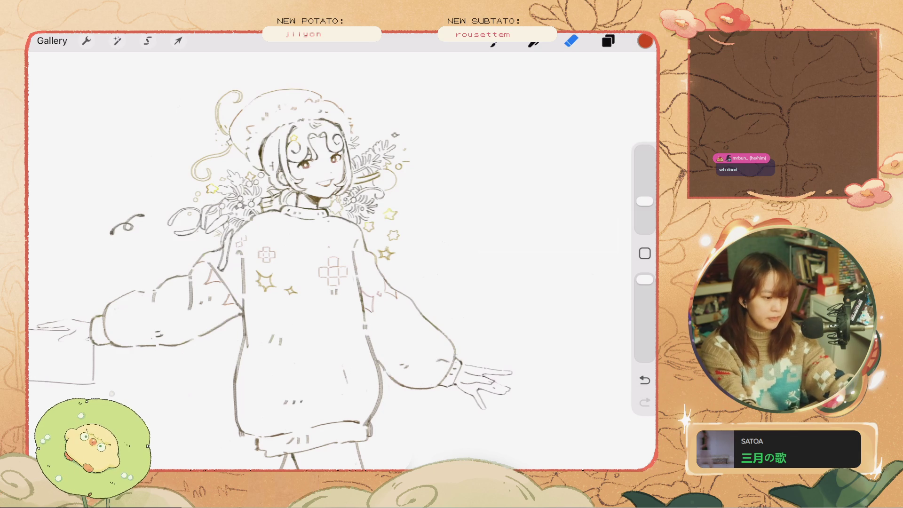
Sample the dark olive line colour and undo a few stray erase and paint strokes
click(608, 40)
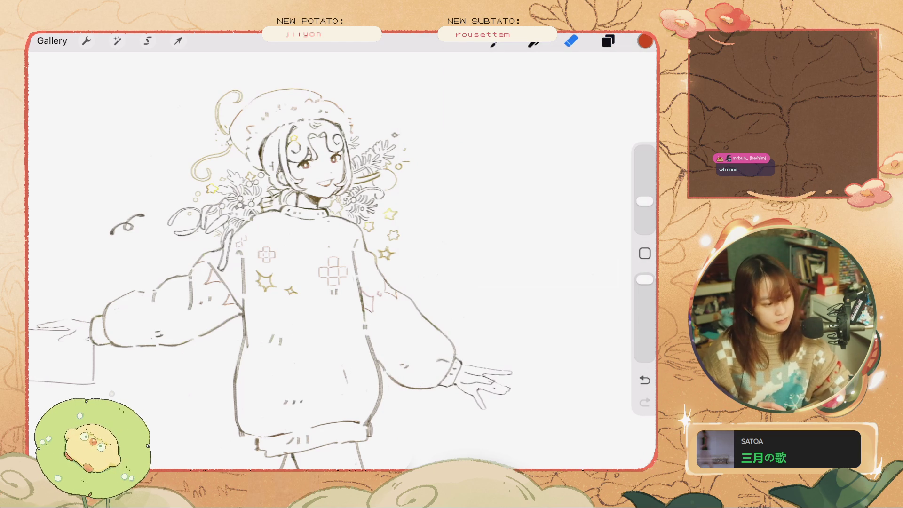
key(ctrl+z)
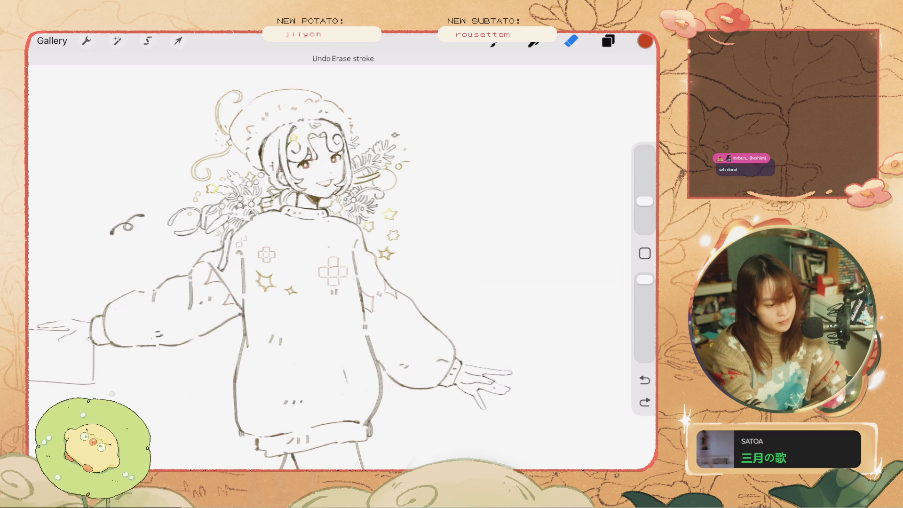
scroll(321, 117, up, 5)
scroll(254, 175, up, 5)
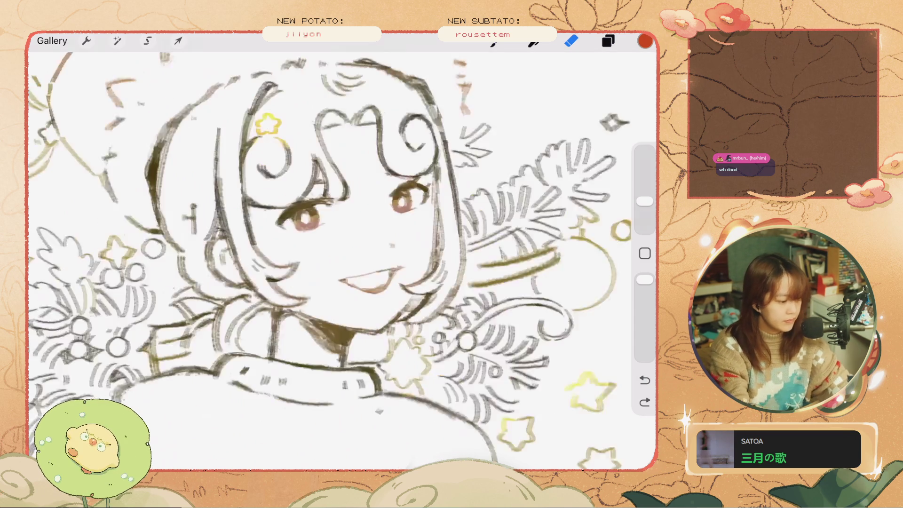
click(313, 219)
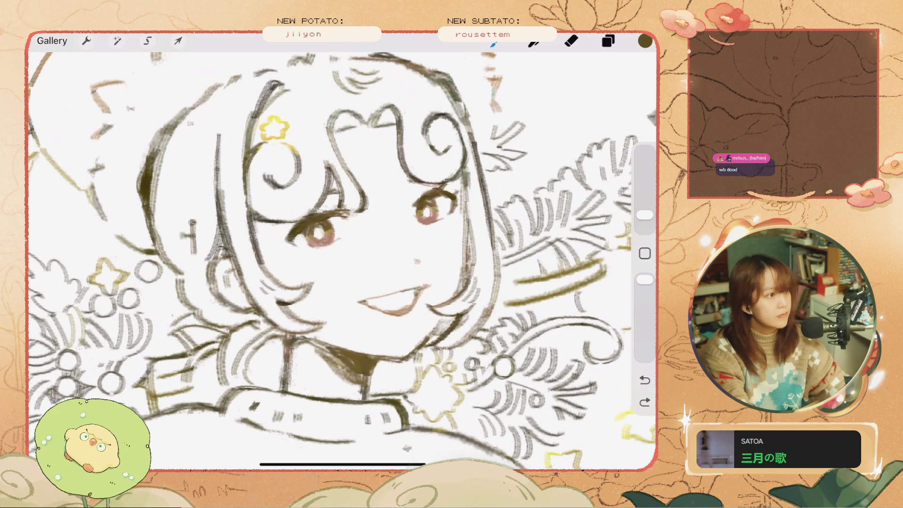
key(ctrl+z)
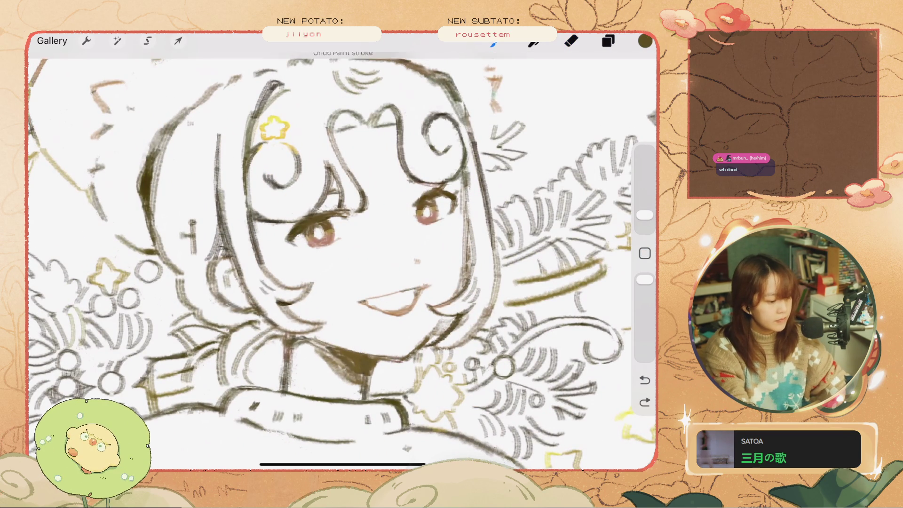
click(536, 289)
click(536, 253)
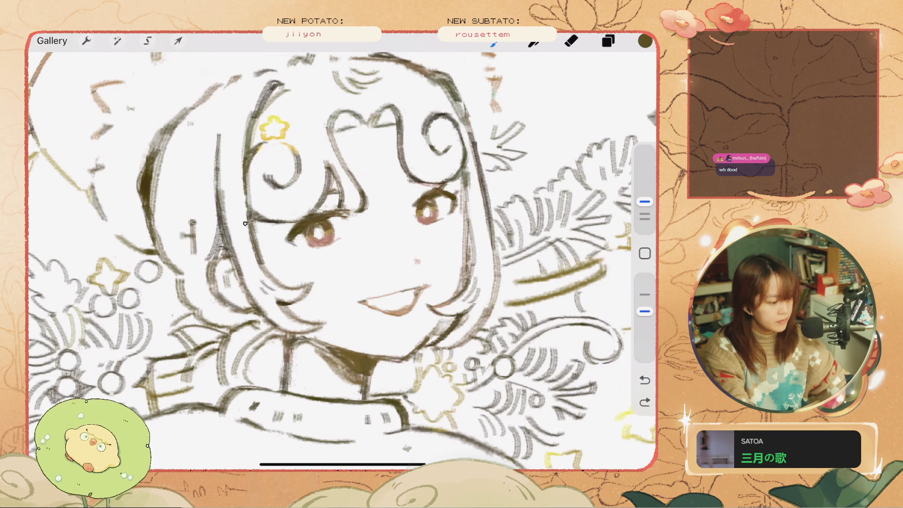
key(ctrl+z)
Turn off alpha lock on Layer 25 and delete the Line layer
click(608, 41)
click(453, 271)
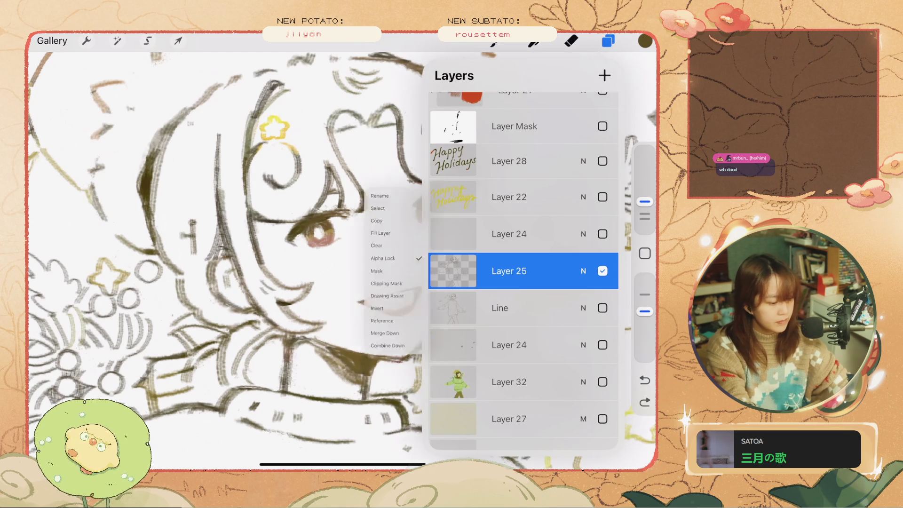
click(369, 249)
drag(554, 307, 470, 307)
click(596, 307)
click(608, 41)
Remove a short stroke added near the hair and switch to the eraser
drag(216, 166, 216, 223)
key(ctrl+z)
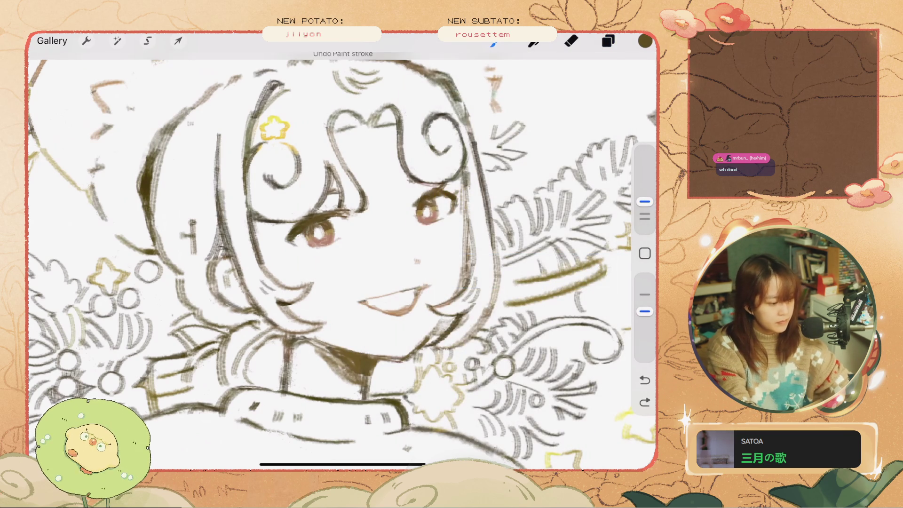
scroll(329, 258, down, 3)
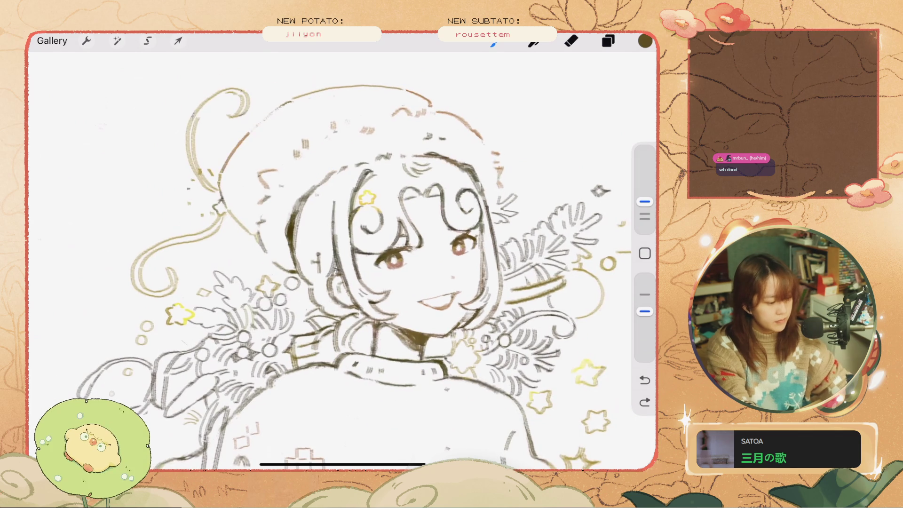
scroll(329, 258, up, 3)
key(e)
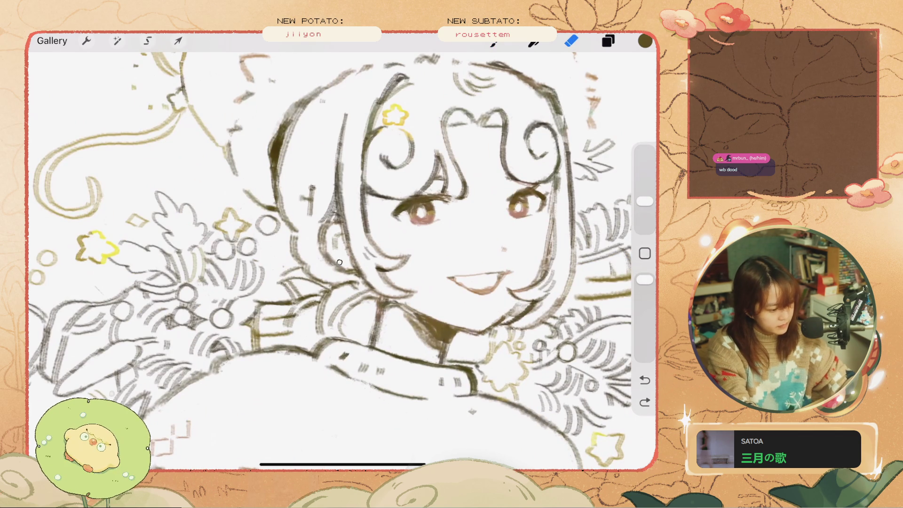
scroll(317, 256, down, 3)
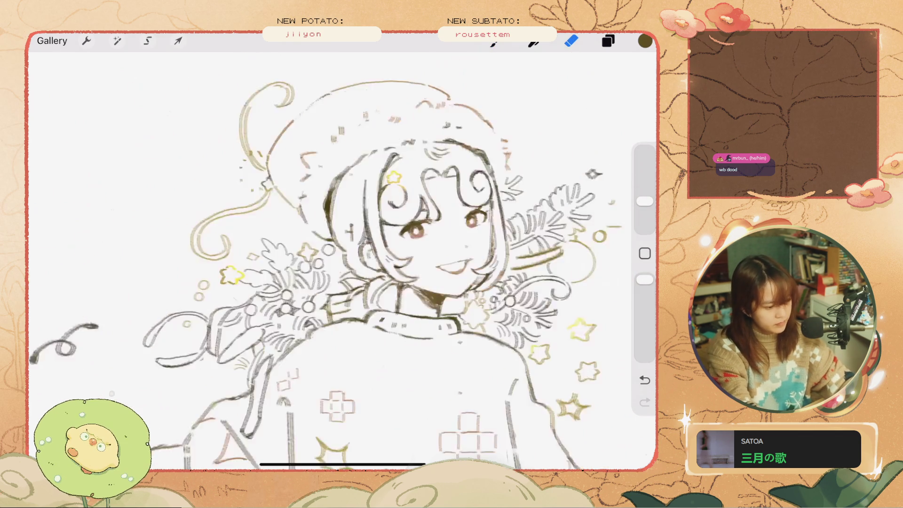
scroll(317, 255, down, 2)
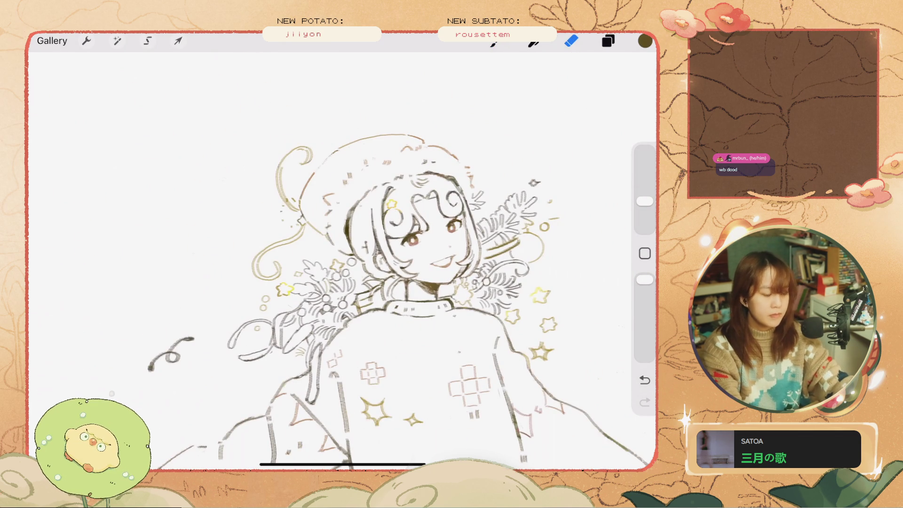
Back on the brush, make it smaller and undo the stray short strokes beside the face
key(b)
scroll(329, 259, up, 3)
key(ctrl+z)
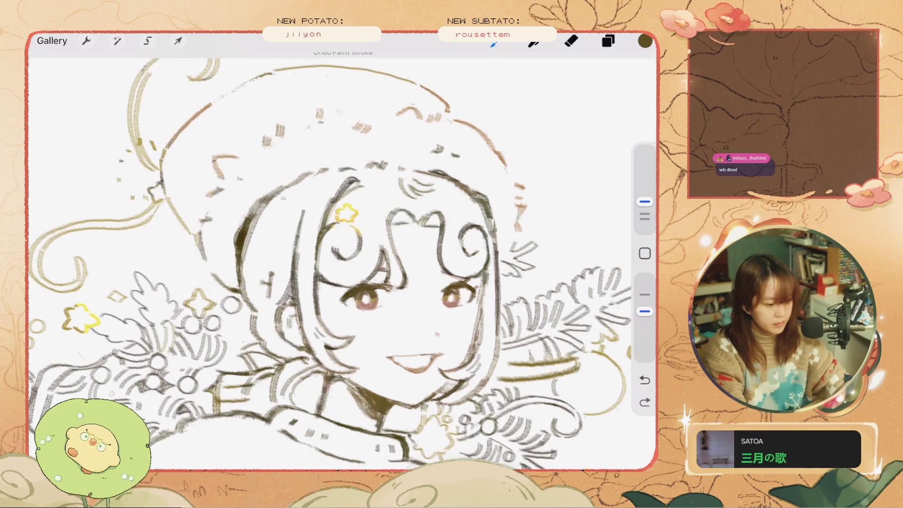
drag(645, 201, 645, 214)
key(ctrl+z)
key(ctrl+shift+z)
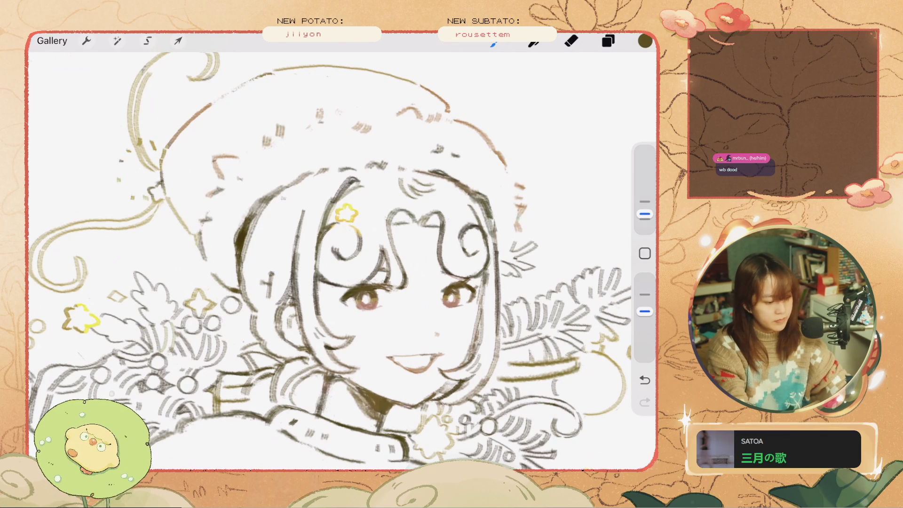
key(ctrl+z)
drag(482, 269, 485, 315)
key(ctrl+z)
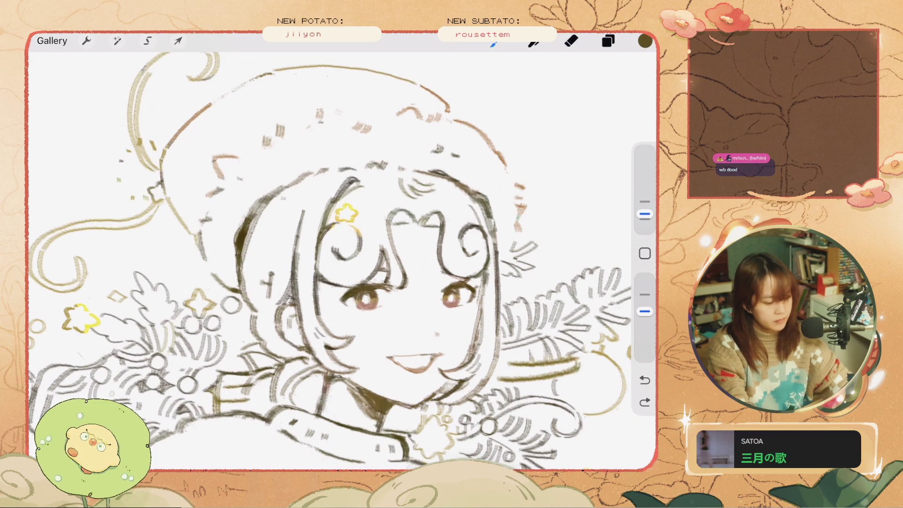
Lasso the short chin line, shift and tilt it slightly, and commit the transform
key(s)
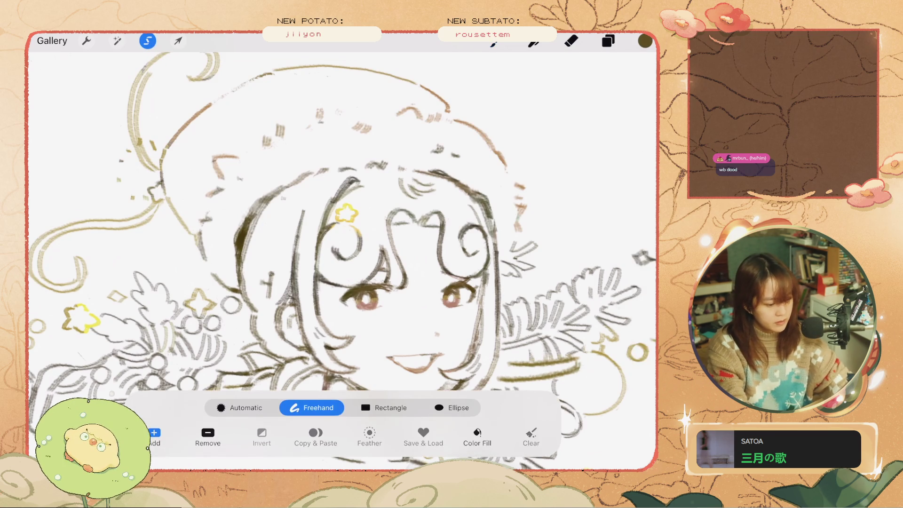
scroll(343, 261, down, 3)
mouse_move(464, 277)
mouse_down()
mouse_move(447, 305)
mouse_move(483, 281)
mouse_up()
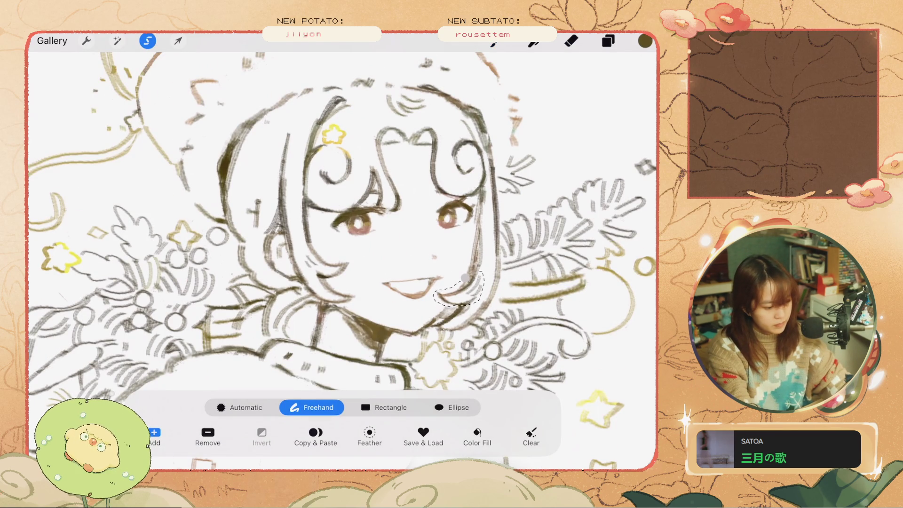
click(178, 41)
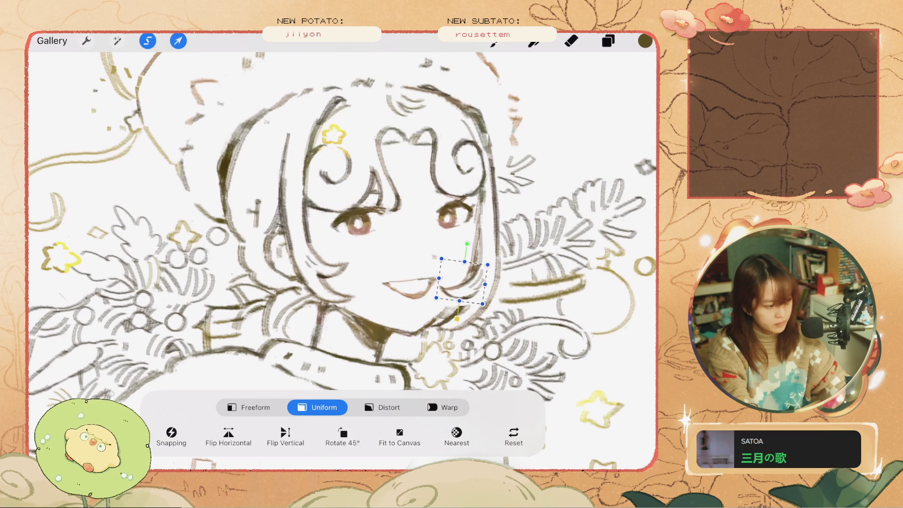
click(178, 40)
Undo two paint strokes and flip the canvas horizontally, then back again
scroll(329, 258, down, 3)
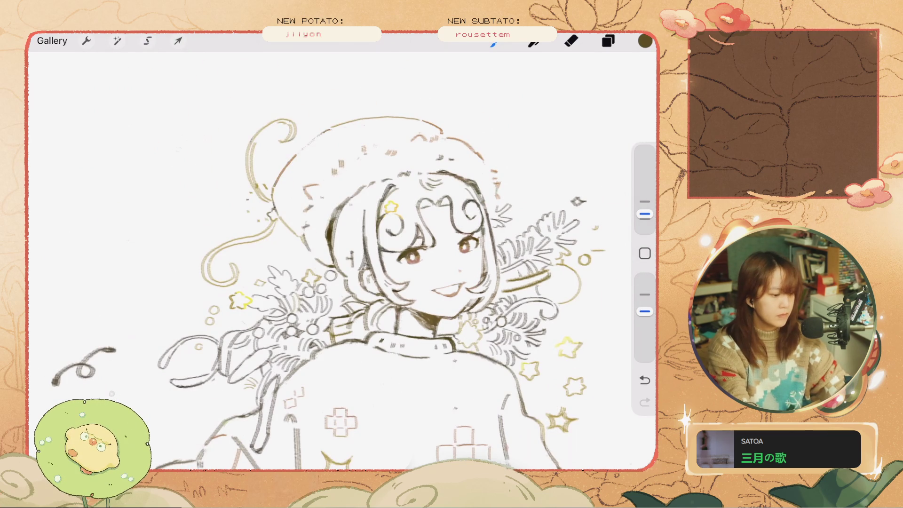
scroll(330, 259, up, 3)
key(ctrl+z)
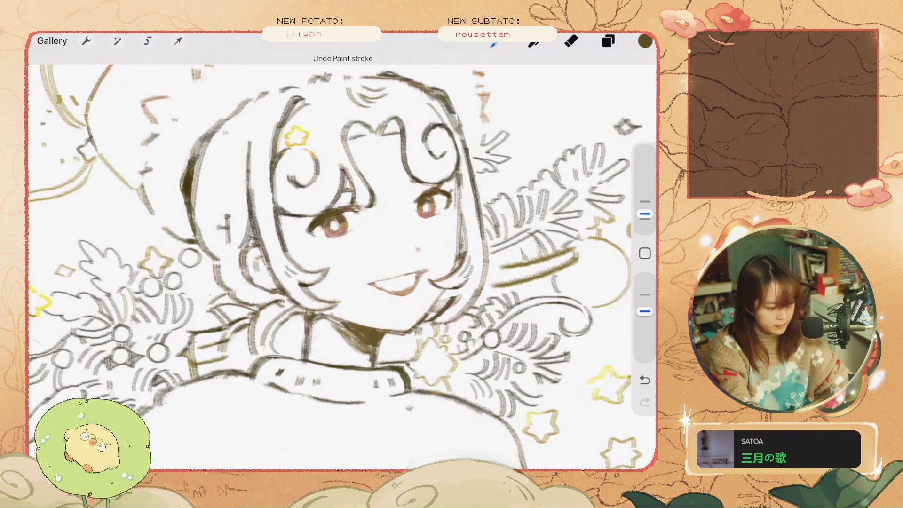
key(ctrl+z)
key(ctrl+z)
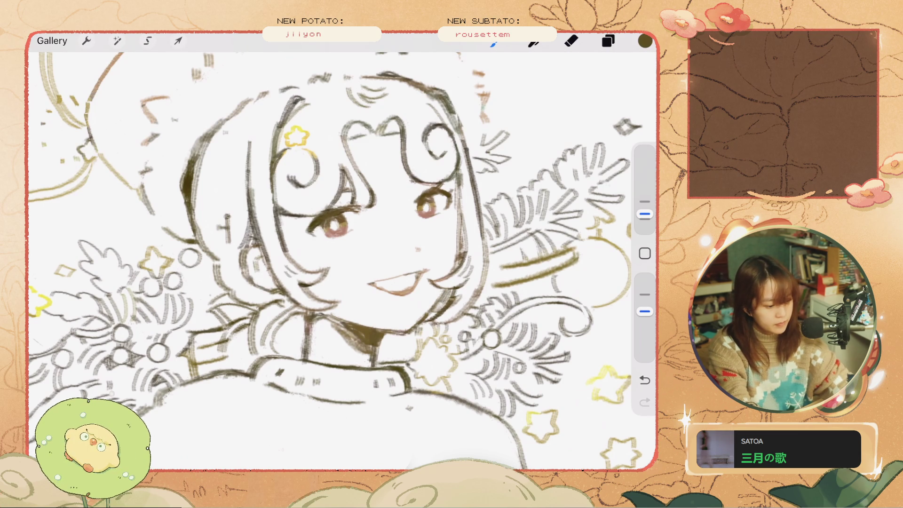
scroll(329, 261, down, 3)
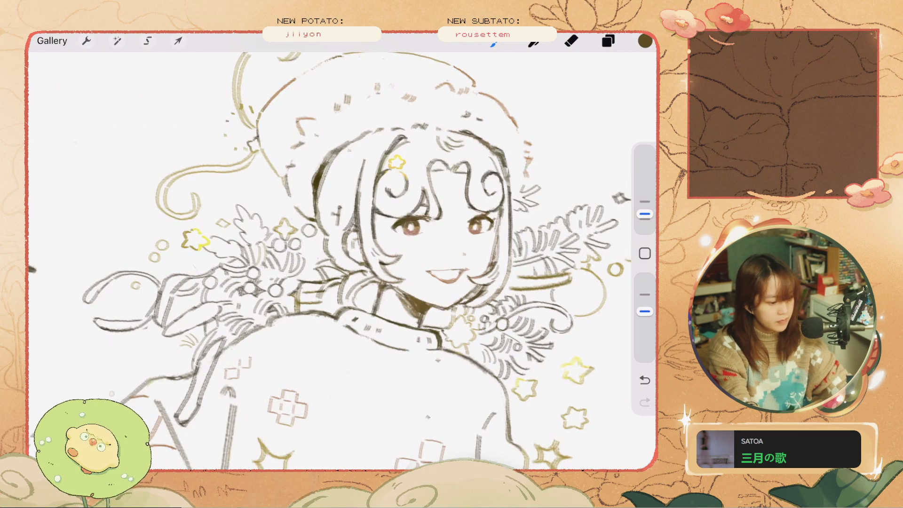
click(645, 253)
click(546, 291)
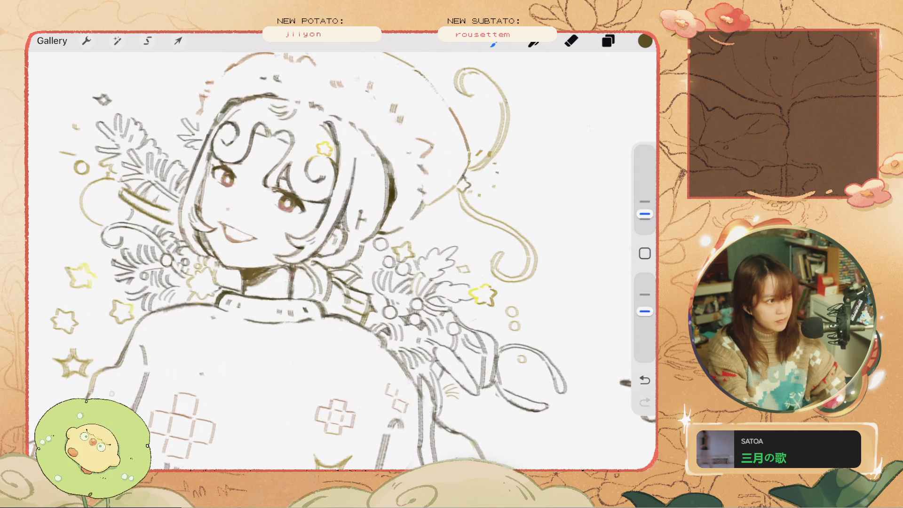
click(645, 253)
click(583, 282)
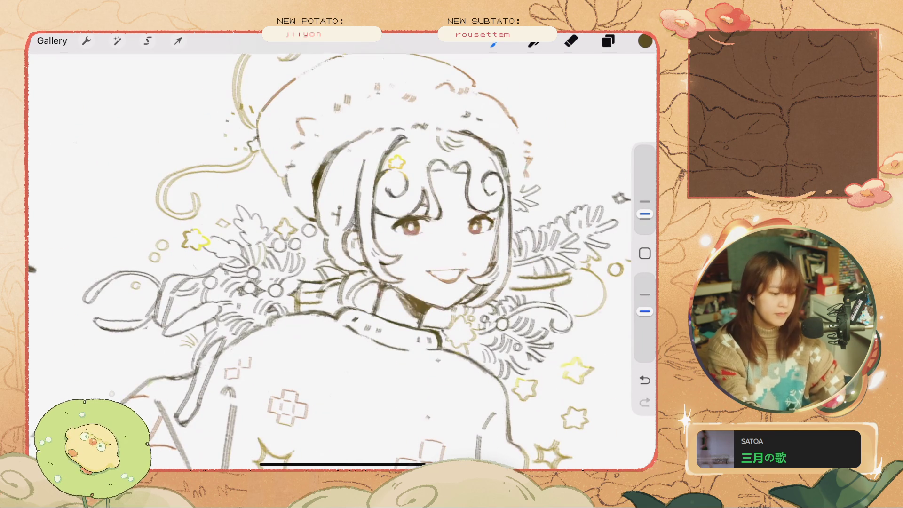
Try short strokes left of the face and an arc in the upper right, undoing each
key(ctrl+z)
drag(276, 240, 281, 248)
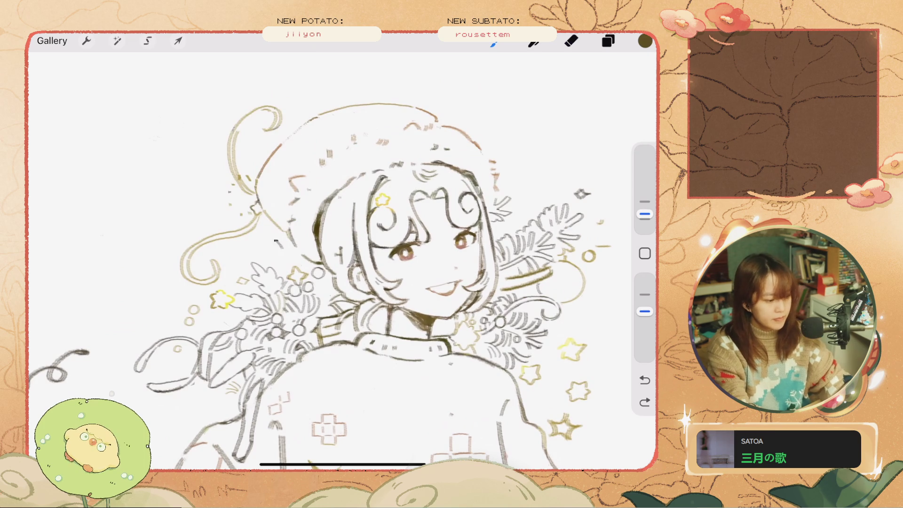
key(ctrl+z)
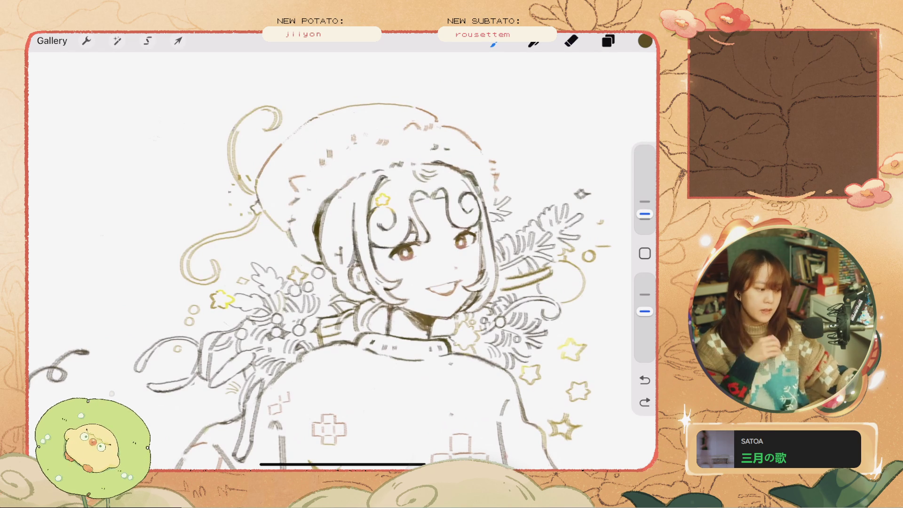
drag(568, 169, 505, 200)
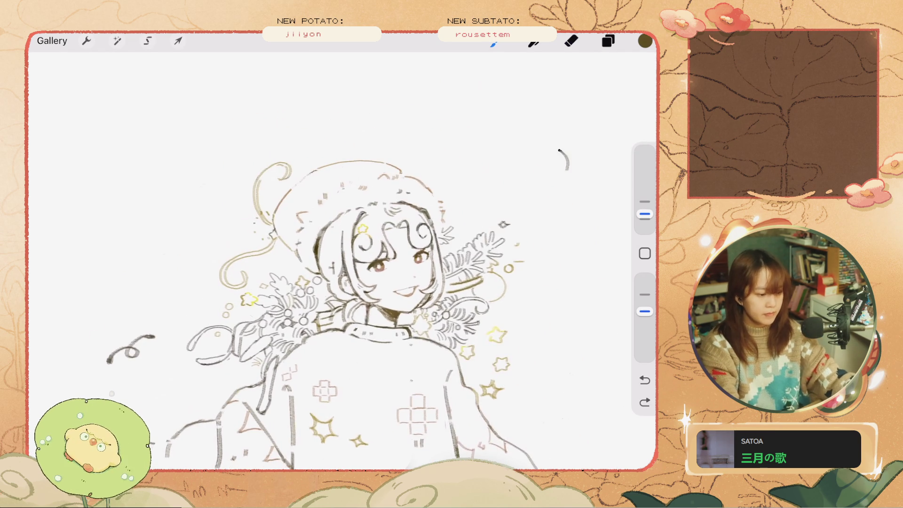
key(ctrl+z)
scroll(343, 263, up, 2)
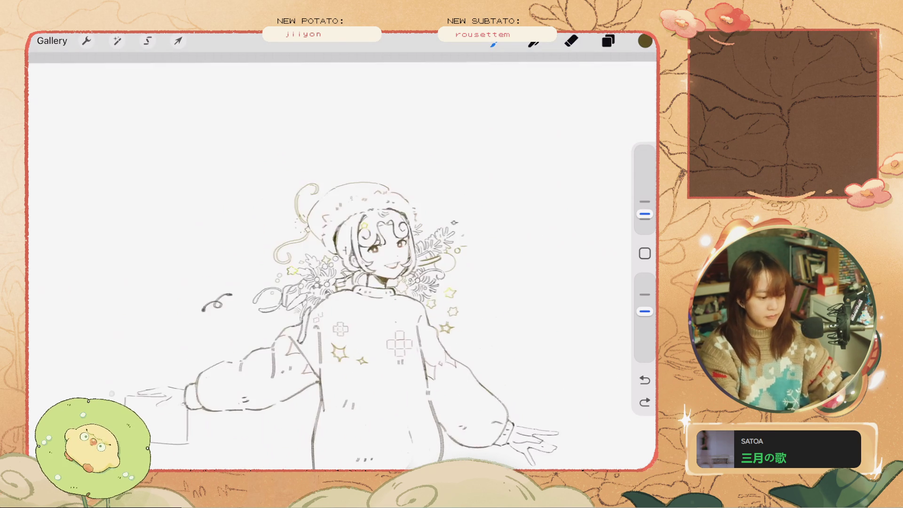
Zoom in on the face and undo the last change
scroll(343, 264, up, 1)
scroll(343, 264, up, 2)
scroll(344, 263, up, 1)
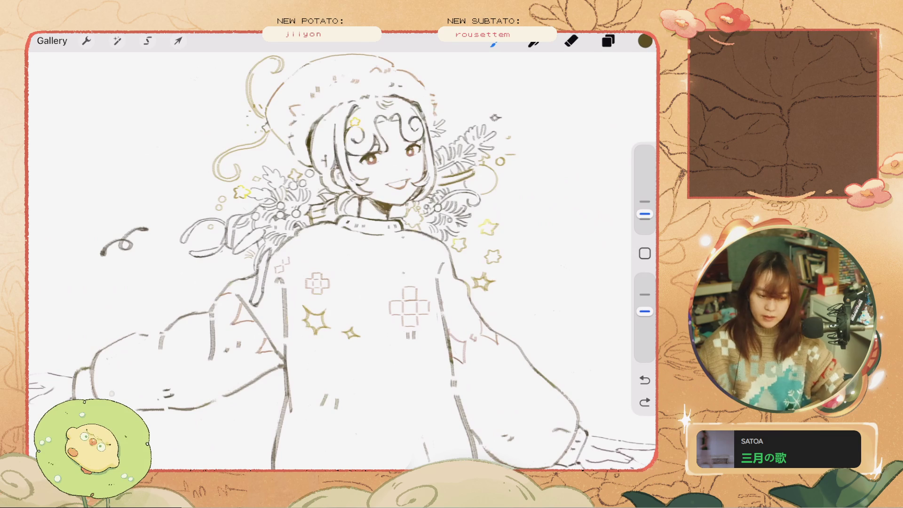
scroll(343, 263, up, 1)
scroll(343, 264, up, 2)
scroll(343, 263, up, 1)
scroll(343, 263, up, 1)
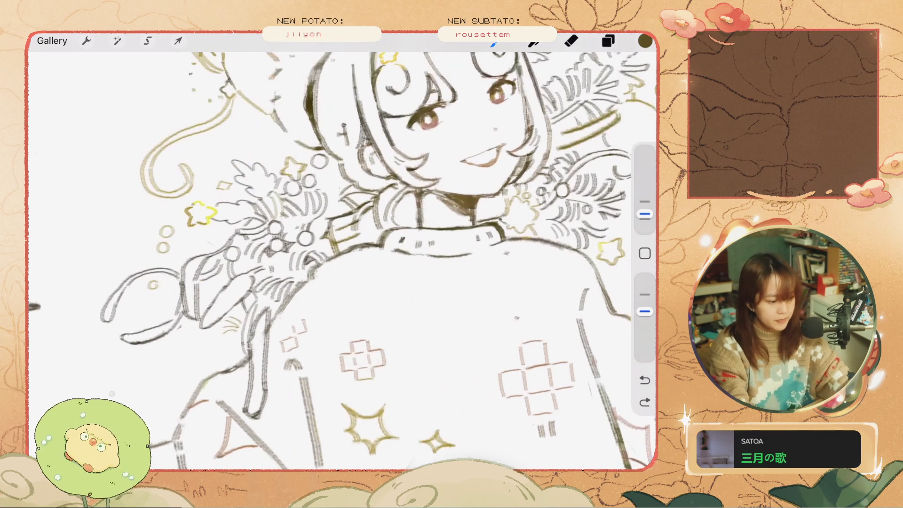
scroll(343, 263, up, 2)
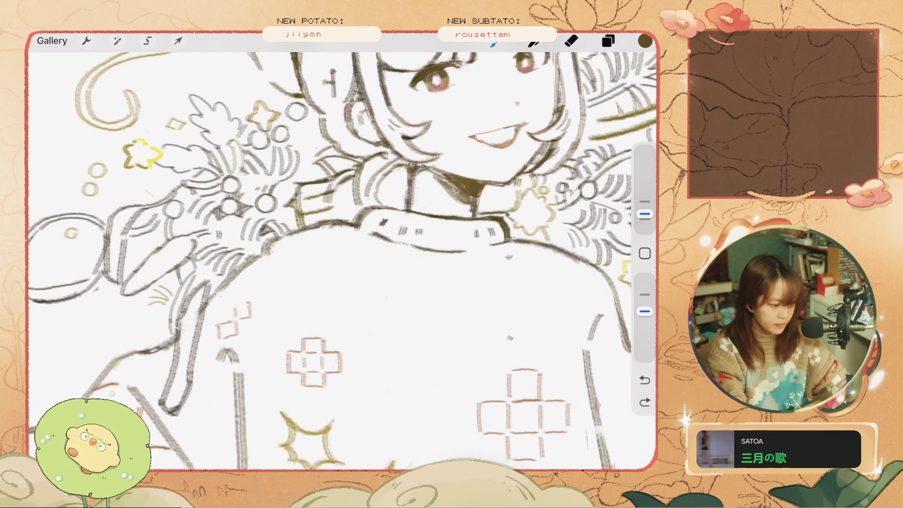
key(ctrl+z)
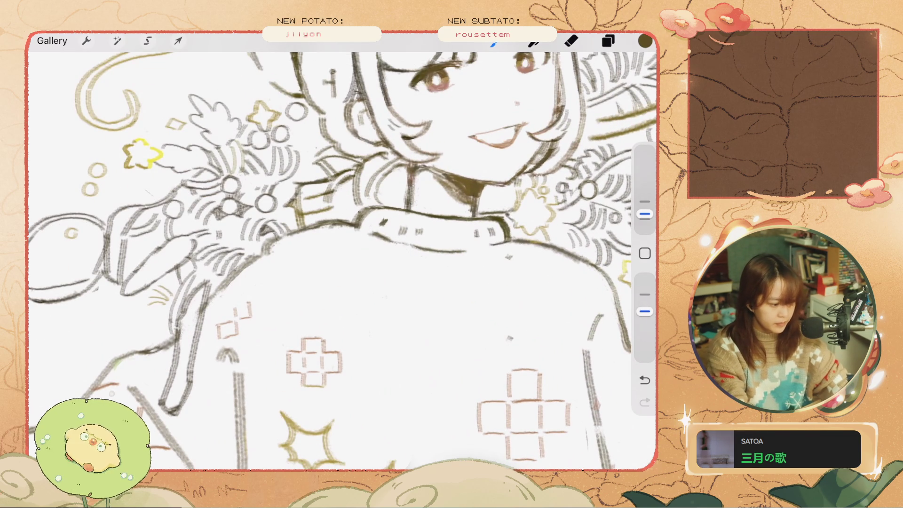
Undo two more small paint strokes near the face
scroll(343, 263, down, 3)
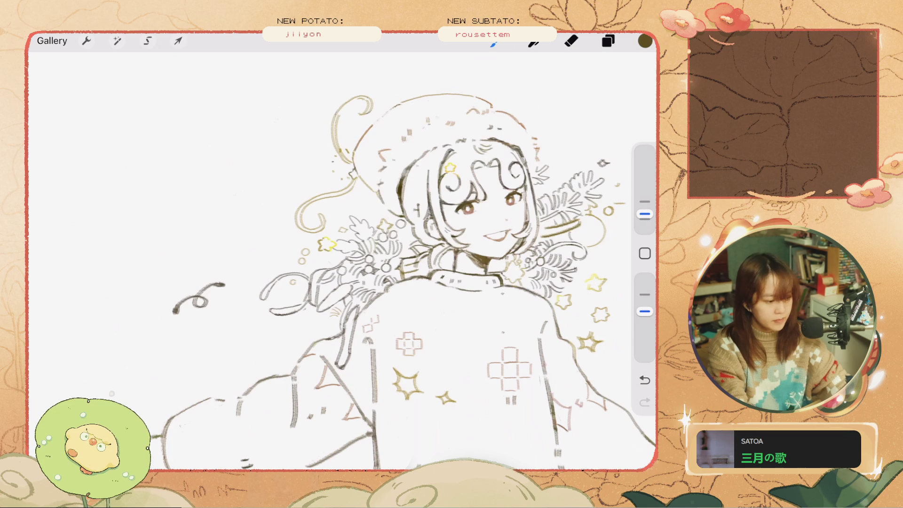
scroll(343, 264, up, 3)
key(ctrl+z)
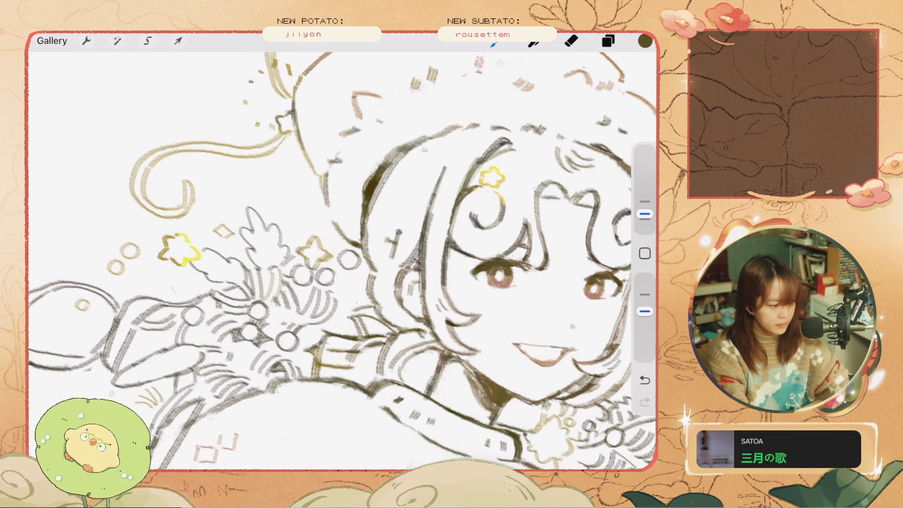
key(ctrl+z)
scroll(344, 264, down, 3)
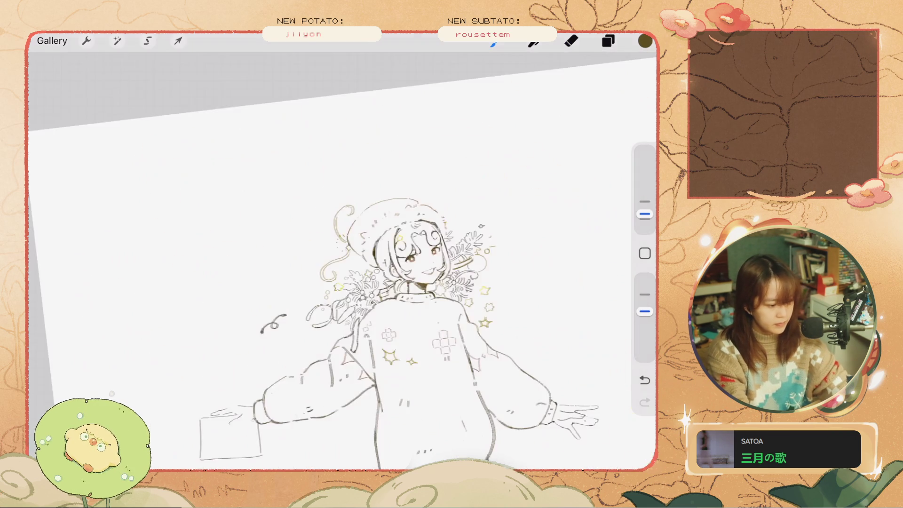
scroll(347, 232, up, 3)
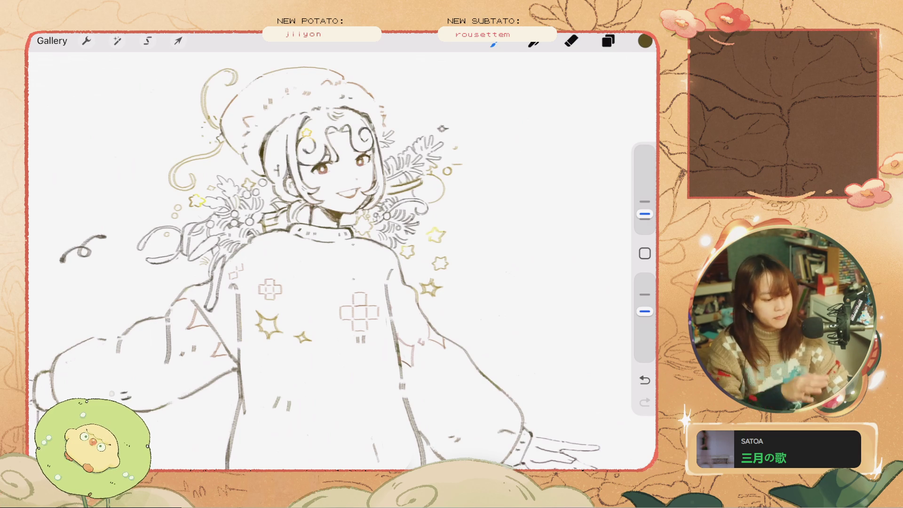
scroll(330, 235, up, 2)
Show the green sweater layer, adjust Layer 25's blending options, and undo the mark near the triangle
click(608, 41)
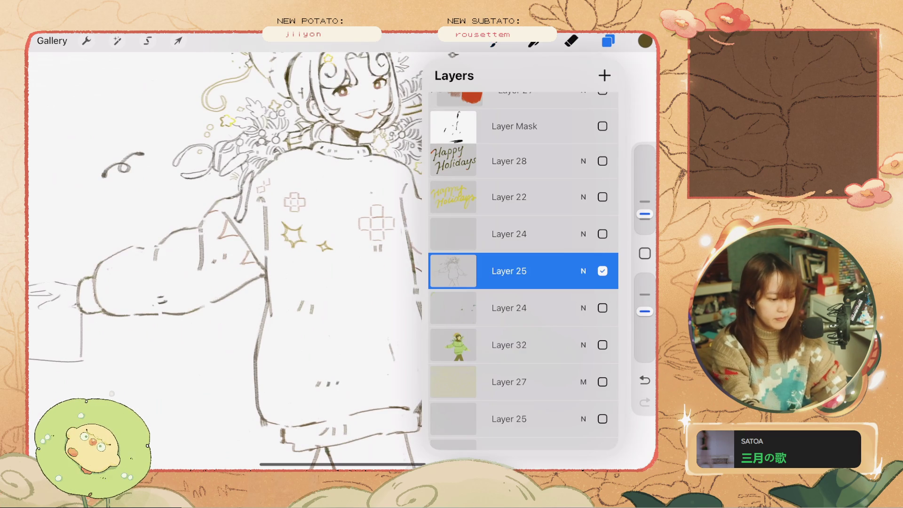
click(603, 345)
click(583, 271)
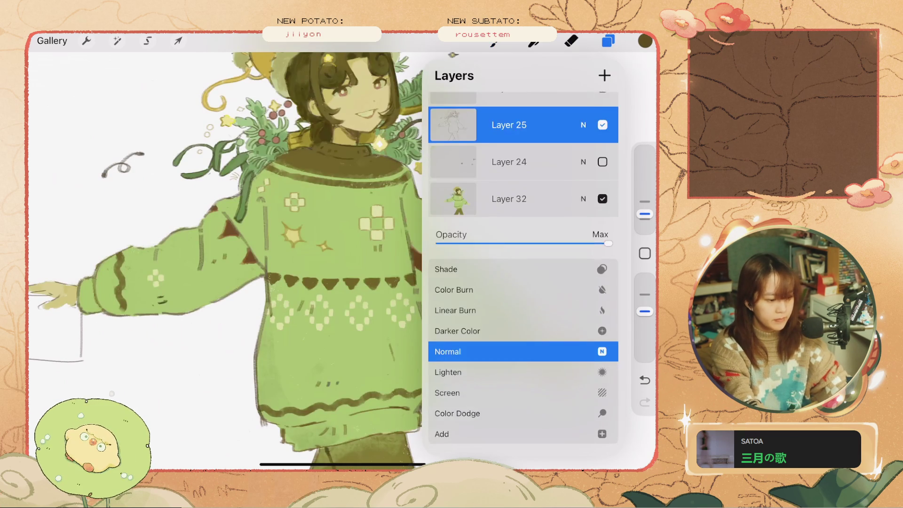
drag(611, 243, 504, 243)
click(583, 125)
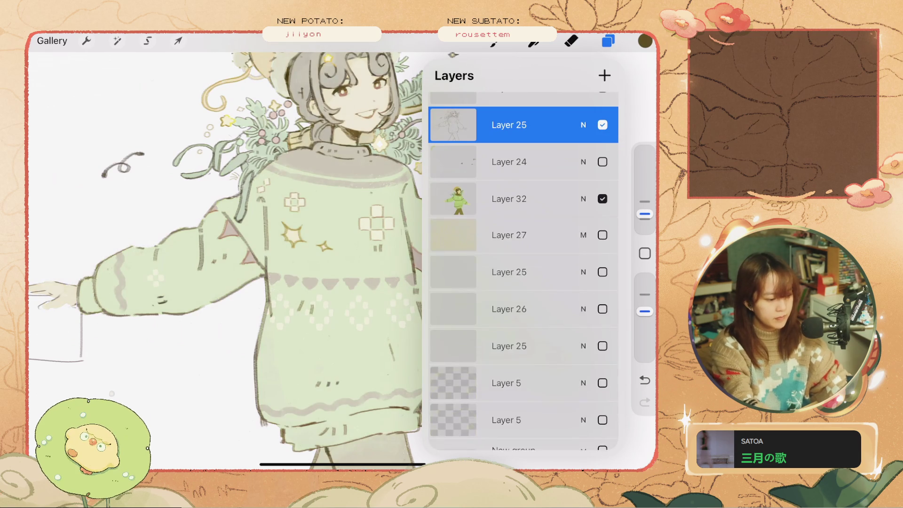
click(608, 41)
scroll(330, 235, up, 3)
key(ctrl+z)
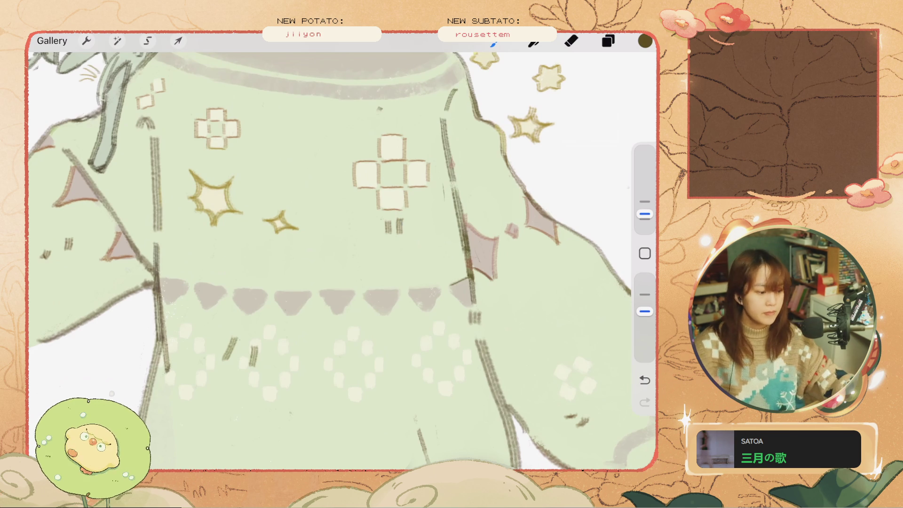
Trace a thin dark outline along the rightmost band triangle, undoing and redoing stray strokes
key(ctrl+z)
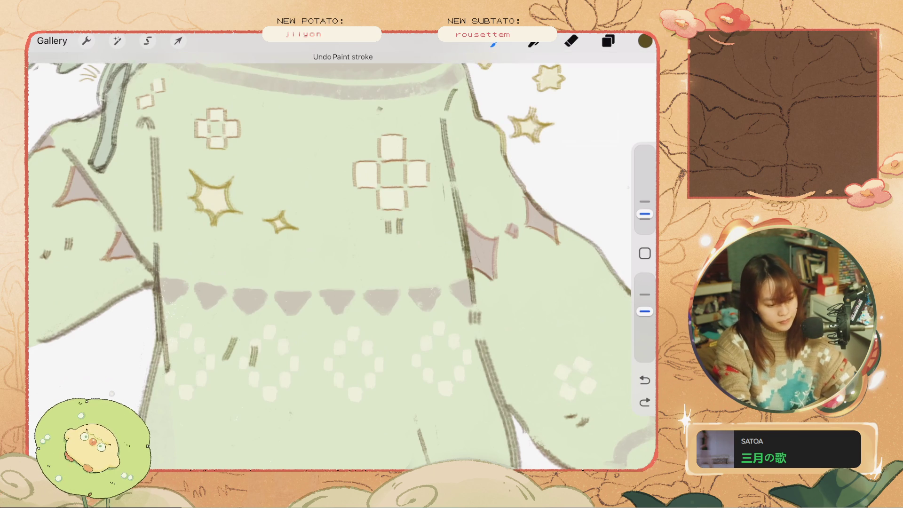
drag(449, 285, 469, 281)
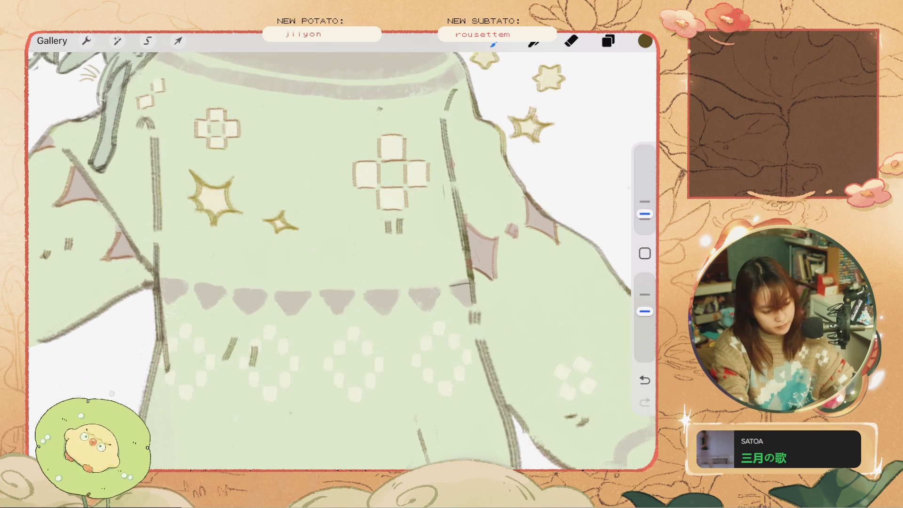
key(ctrl+z)
click(645, 214)
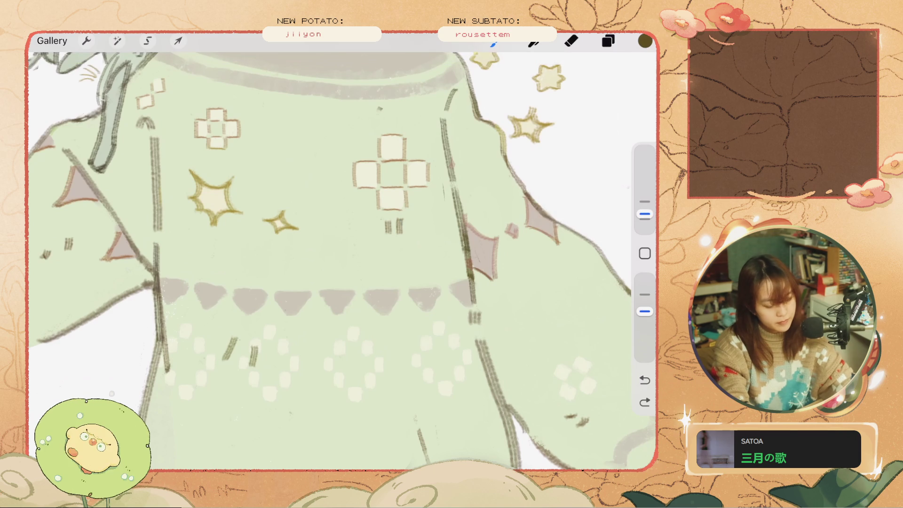
key(ctrl+shift+z)
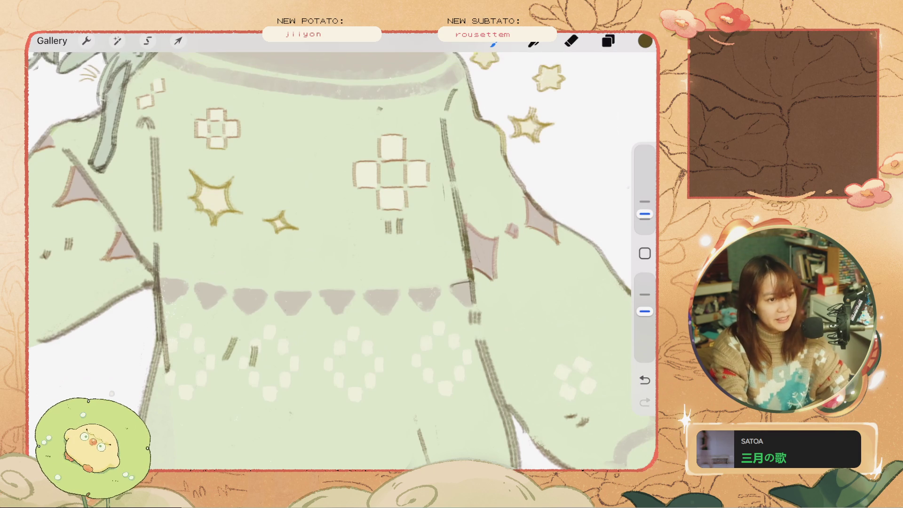
key(ctrl+z)
drag(447, 286, 468, 306)
key(ctrl+z)
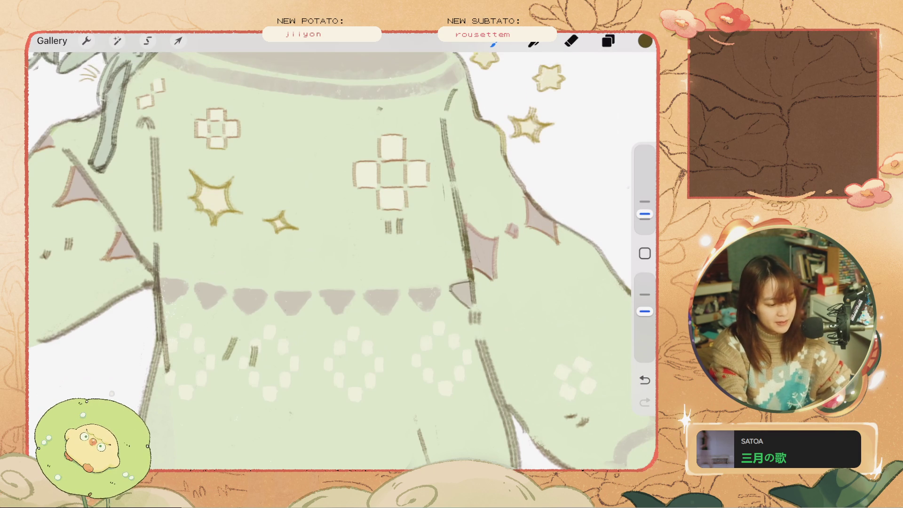
key(ctrl+z)
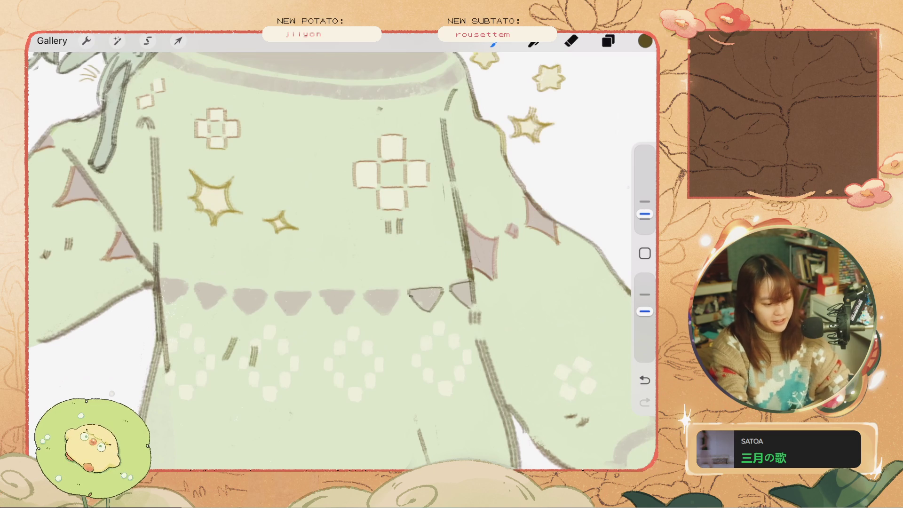
key(ctrl+z)
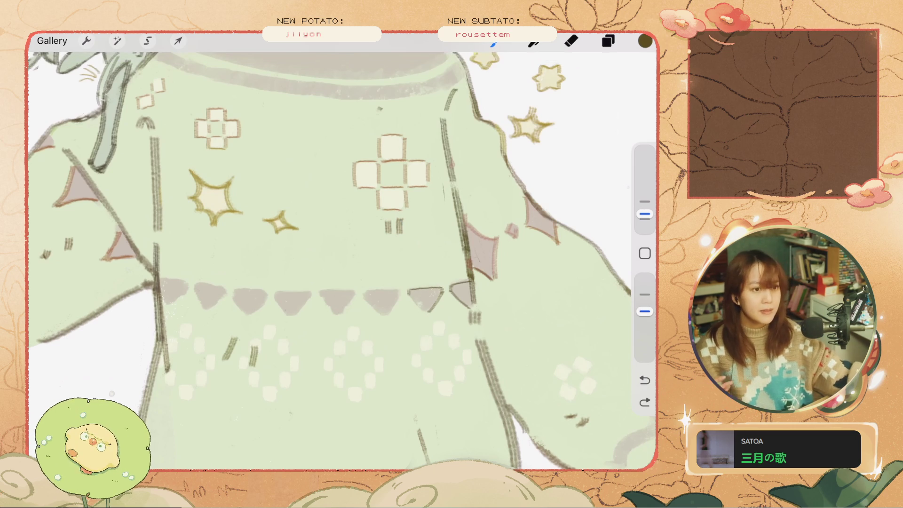
key(ctrl+shift+z)
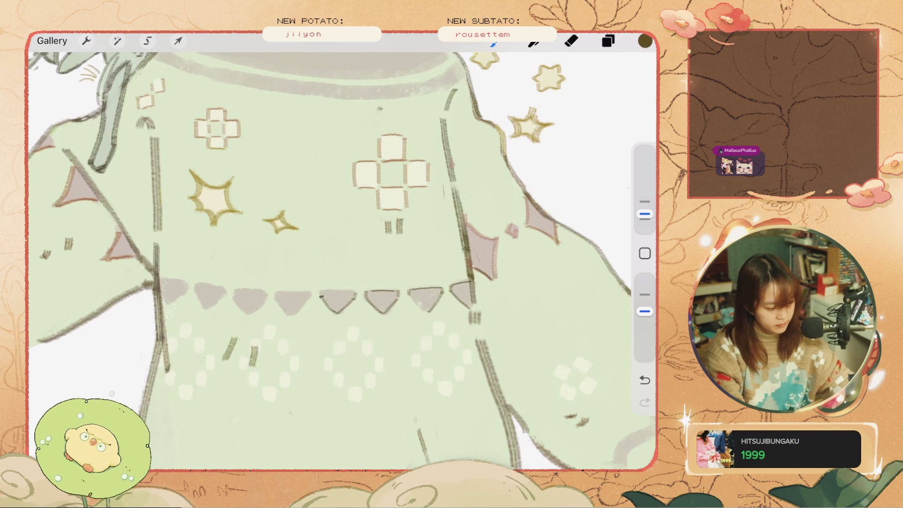
key(ctrl+z)
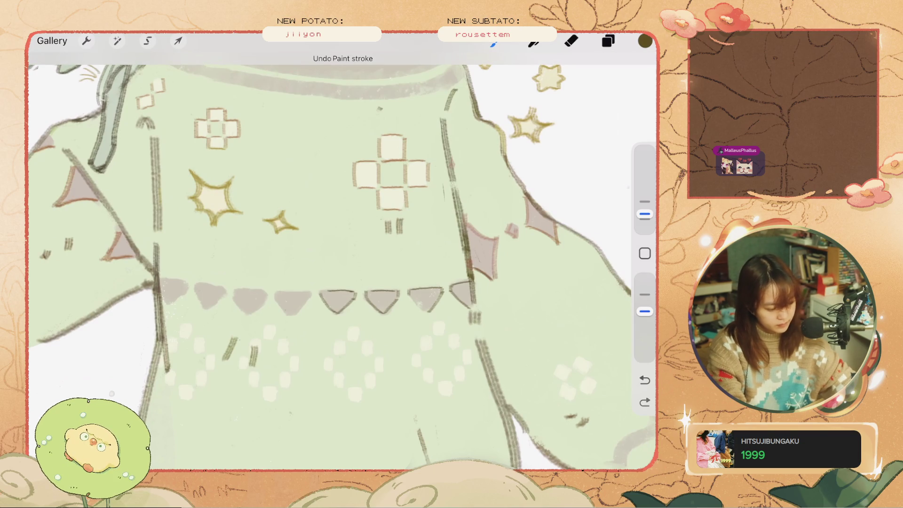
Outline the middle and leftmost triangles' edges, undoing misplaced strokes
drag(289, 313, 276, 299)
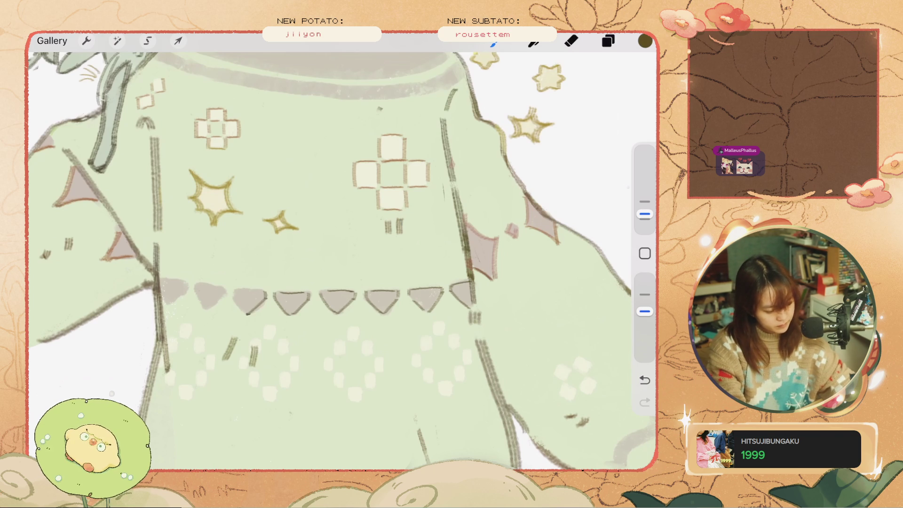
key(ctrl+z)
drag(264, 299, 247, 313)
key(ctrl+z)
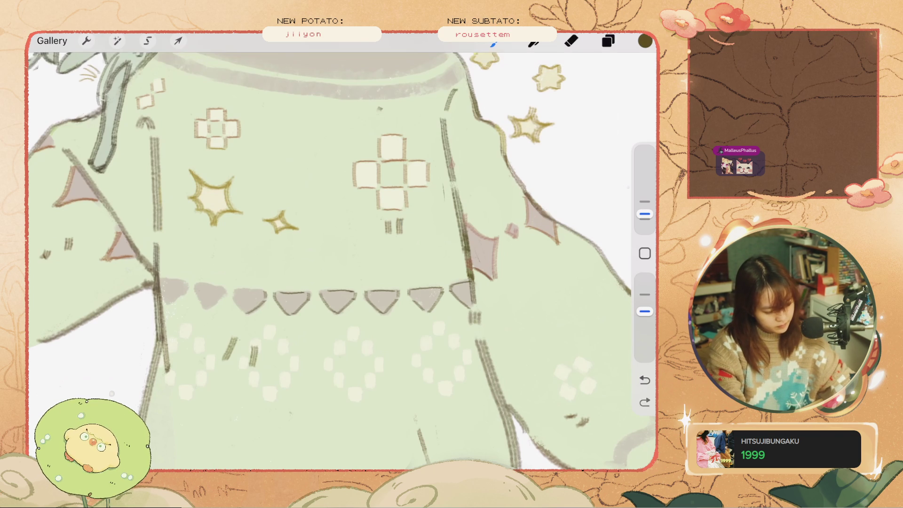
key(ctrl+z)
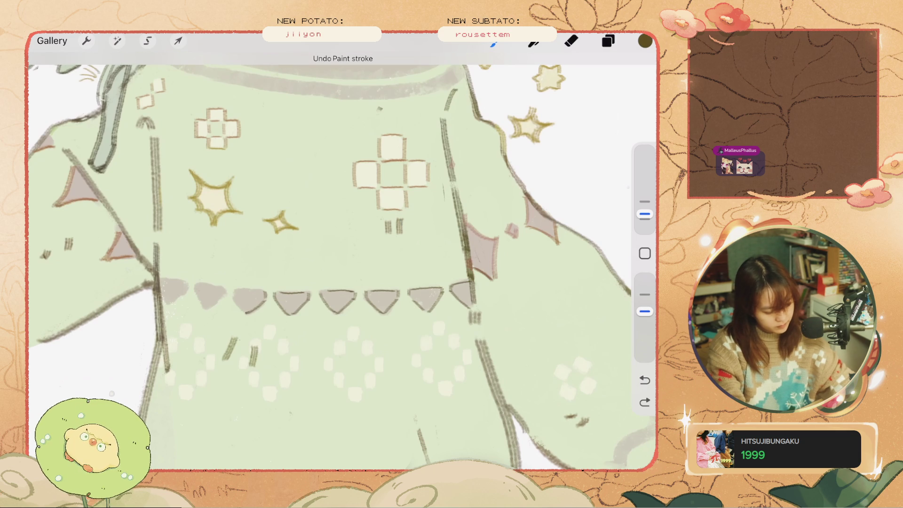
mouse_move(234, 290)
mouse_down()
mouse_move(265, 292)
mouse_move(226, 303)
mouse_up()
key(ctrl+z)
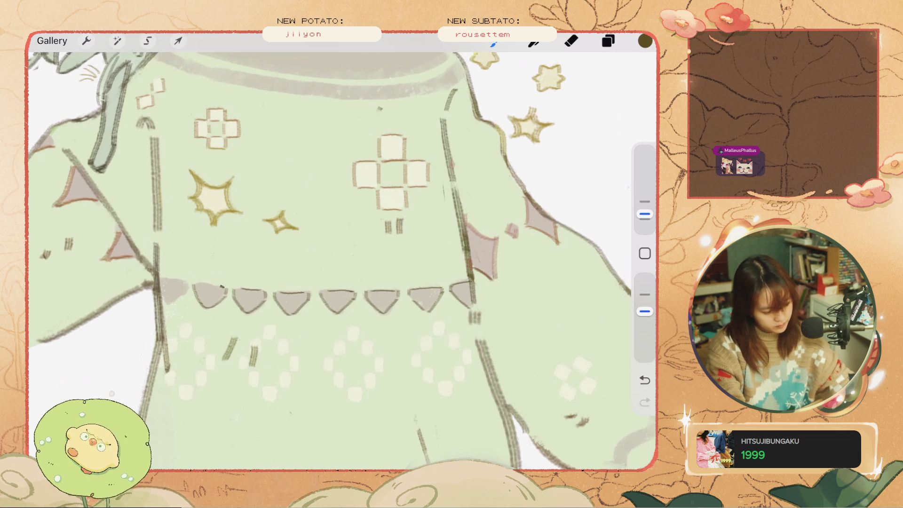
key(ctrl+z)
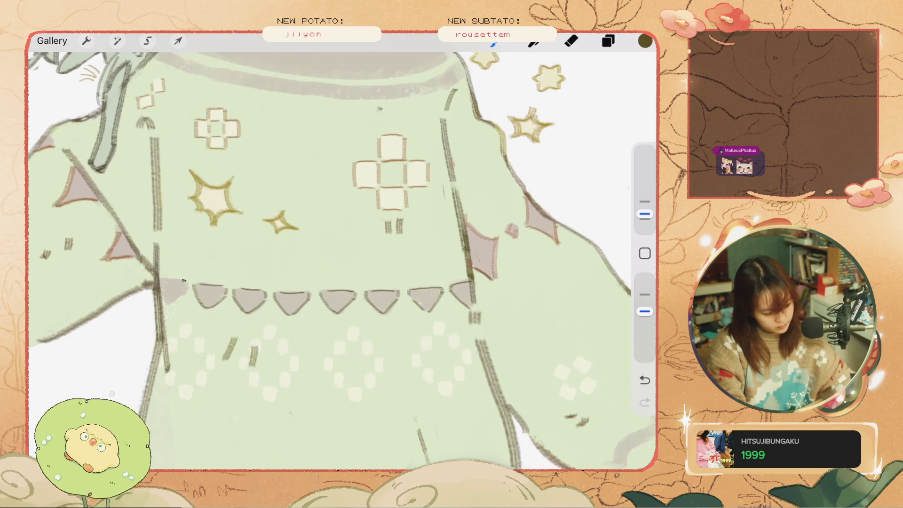
key(ctrl+z)
key(ctrl+z)
Try a thin line along the sweater collar, undo each attempt, then switch to the Eraser
scroll(342, 261, down, 5)
scroll(447, 186, up, 5)
drag(505, 277, 372, 284)
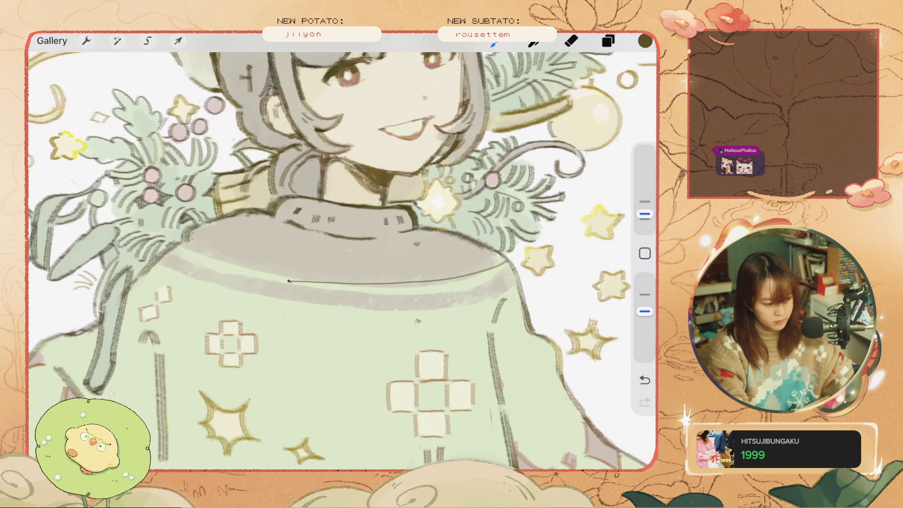
drag(292, 278, 214, 275)
key(ctrl+z)
drag(372, 284, 168, 275)
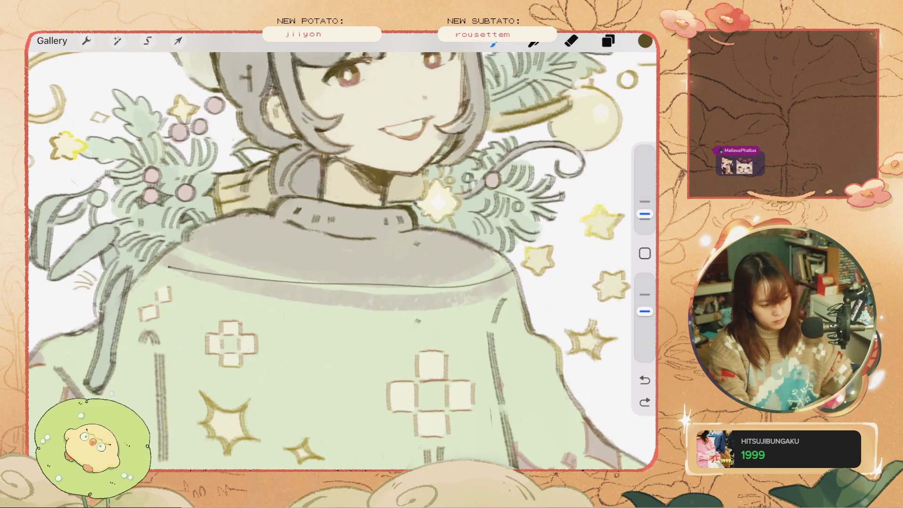
key(ctrl+z)
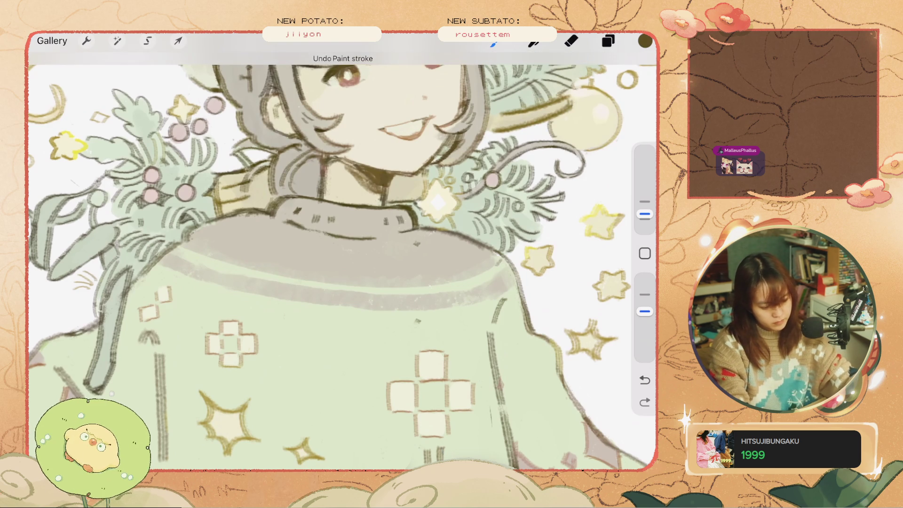
drag(501, 262, 243, 263)
key(ctrl+z)
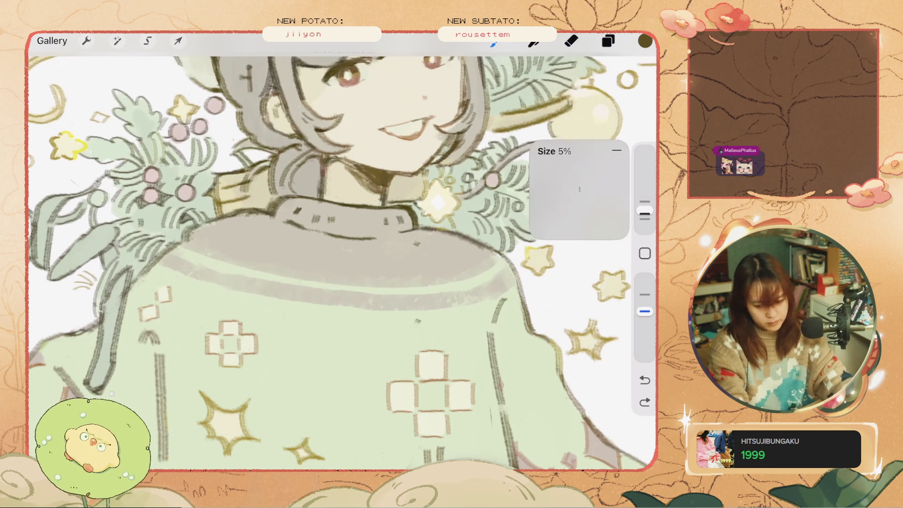
key(e)
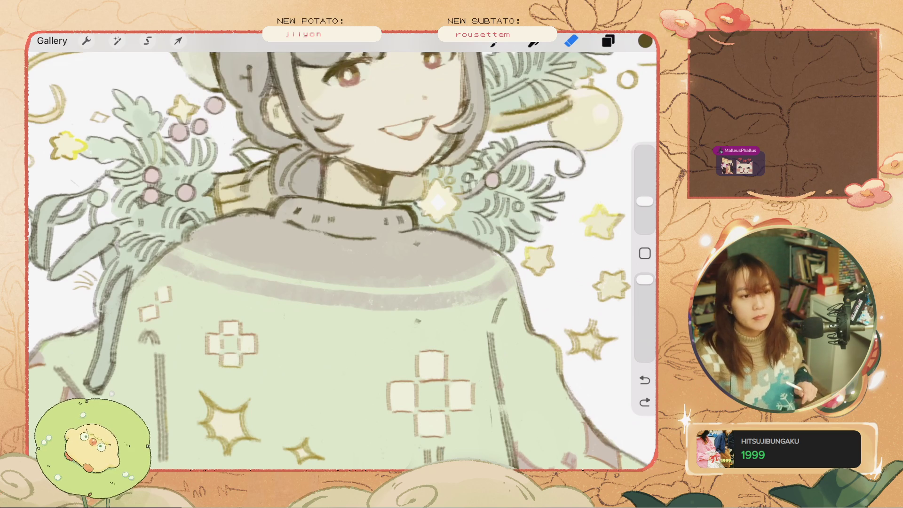
scroll(338, 254, down, 3)
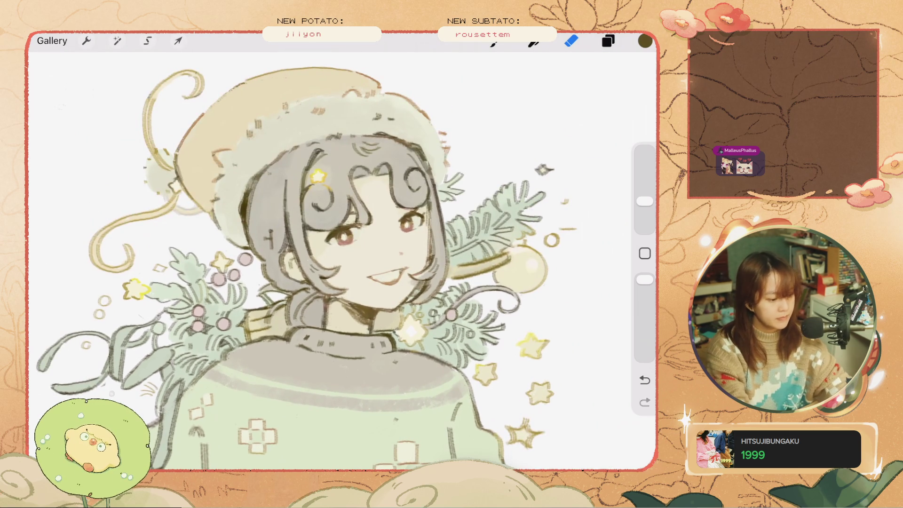
Toggle between Brush and Eraser while undoing recent strokes near the neckline
scroll(338, 254, up, 3)
key(b)
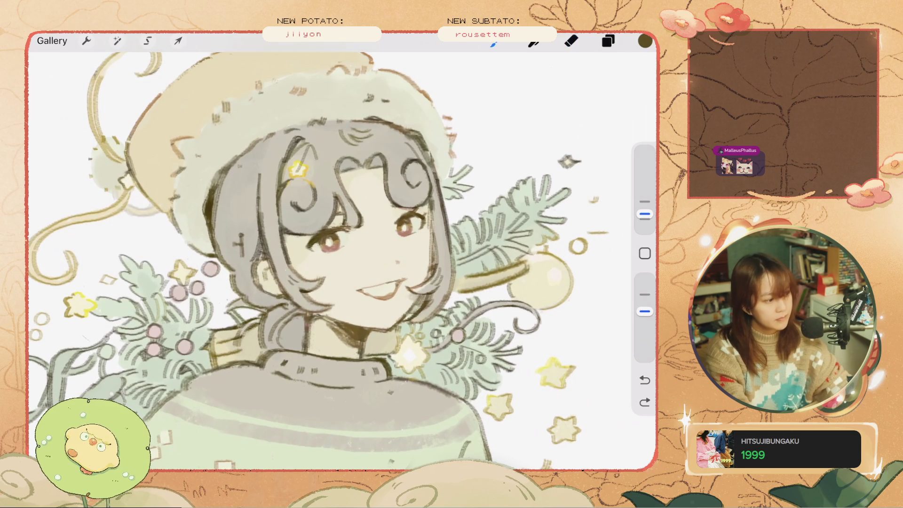
key(ctrl+z)
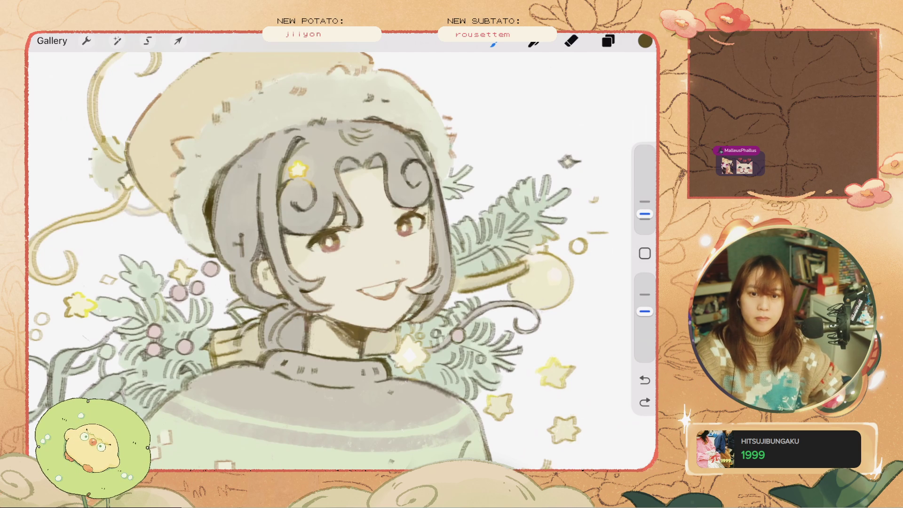
scroll(343, 261, down, 5)
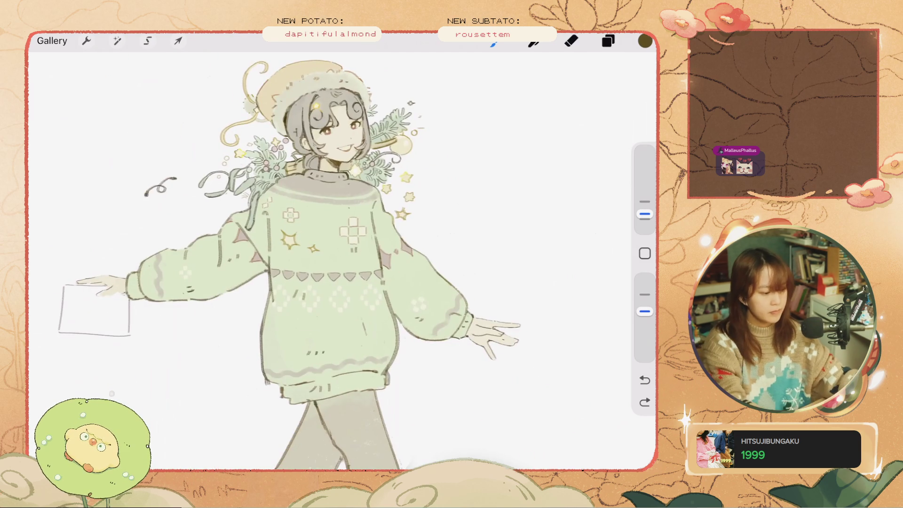
scroll(342, 260, up, 3)
scroll(323, 327, up, 3)
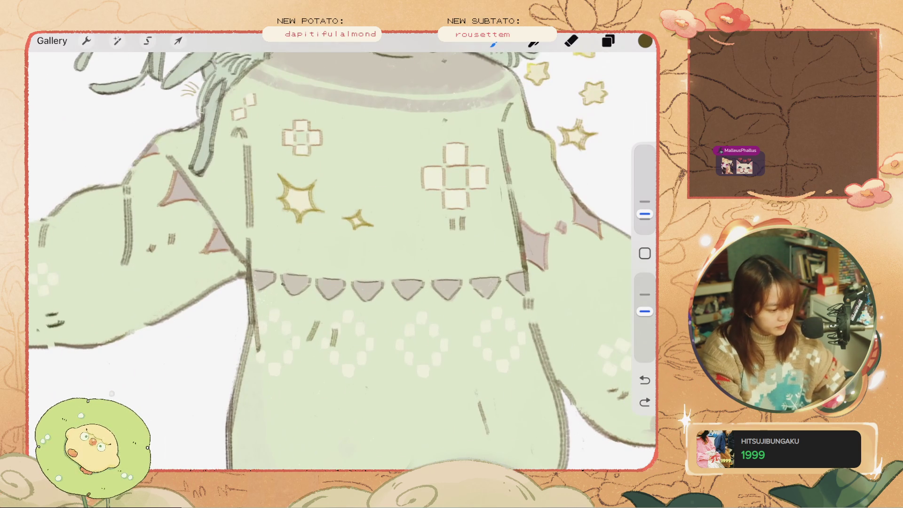
key(e)
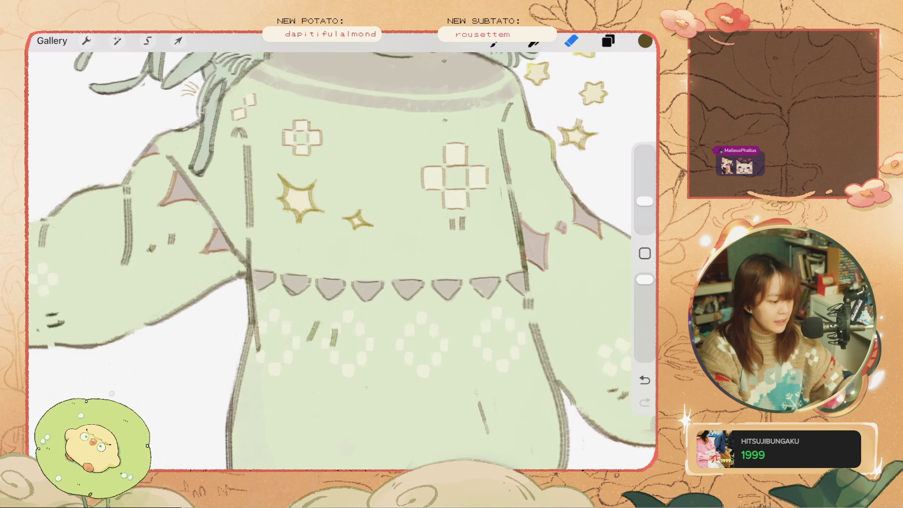
key(ctrl+z)
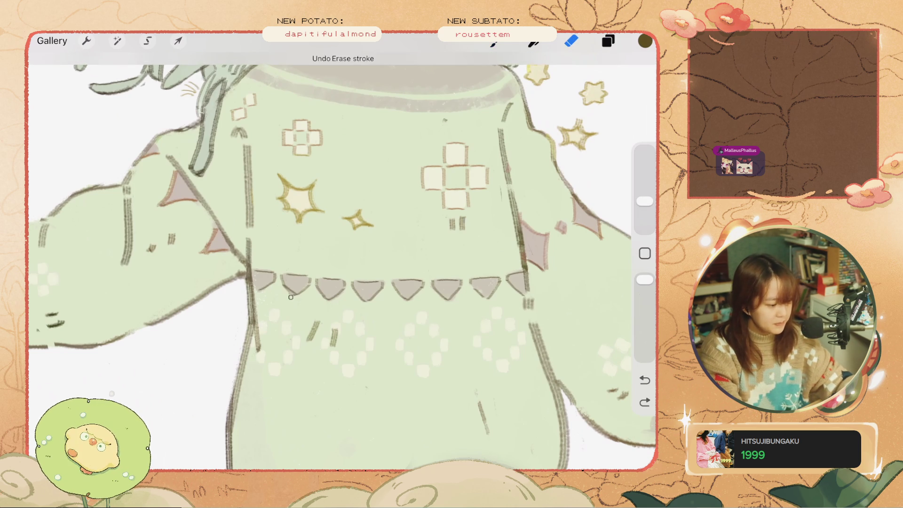
scroll(343, 261, down, 5)
scroll(342, 261, up, 5)
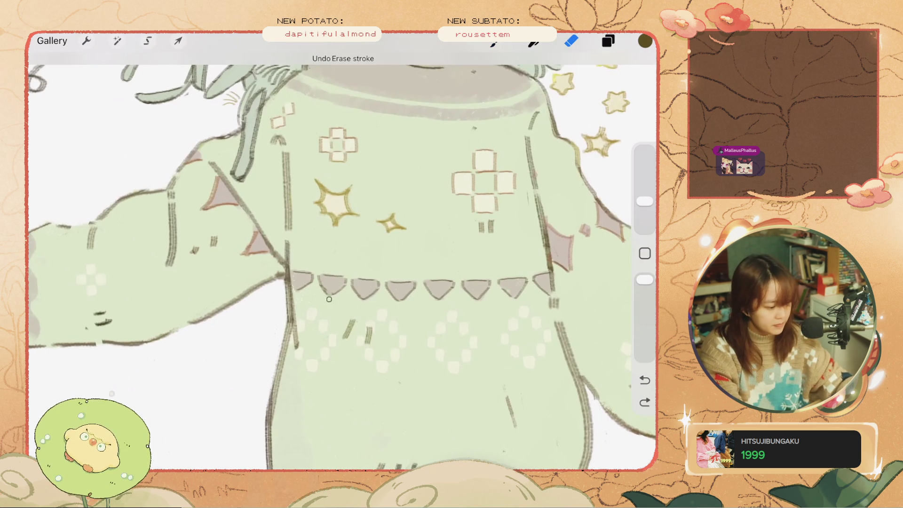
key(b)
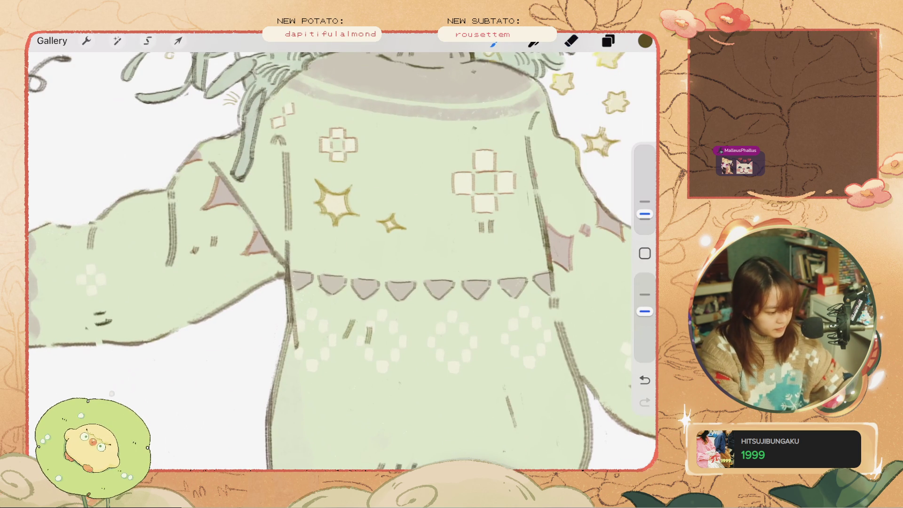
key(ctrl+z)
scroll(342, 261, down, 5)
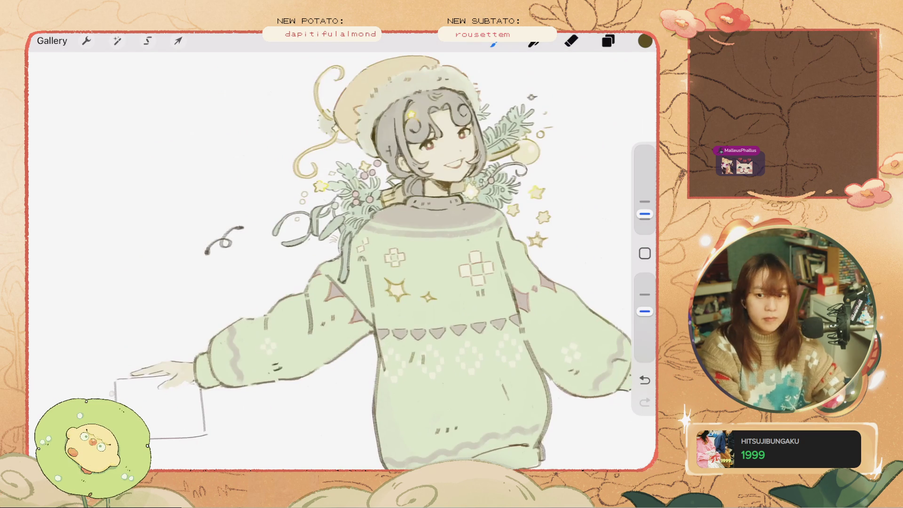
scroll(342, 261, up, 2)
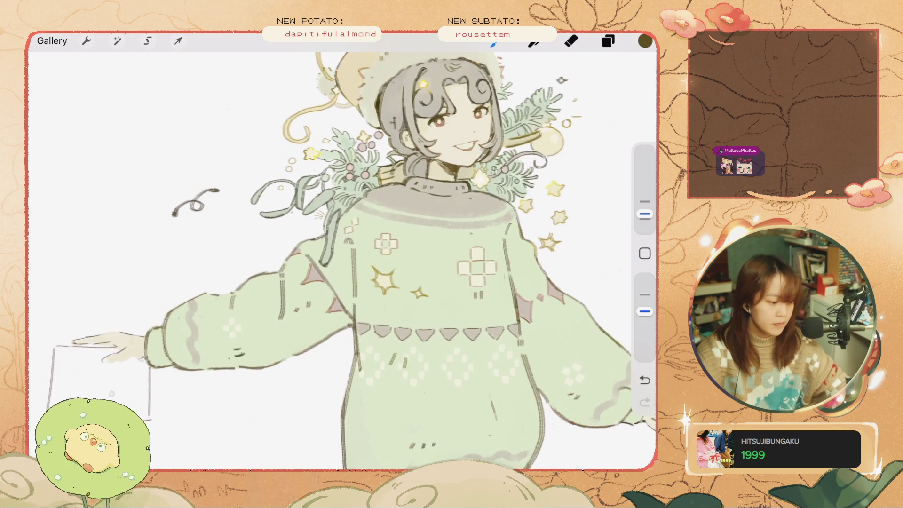
key(ctrl+z)
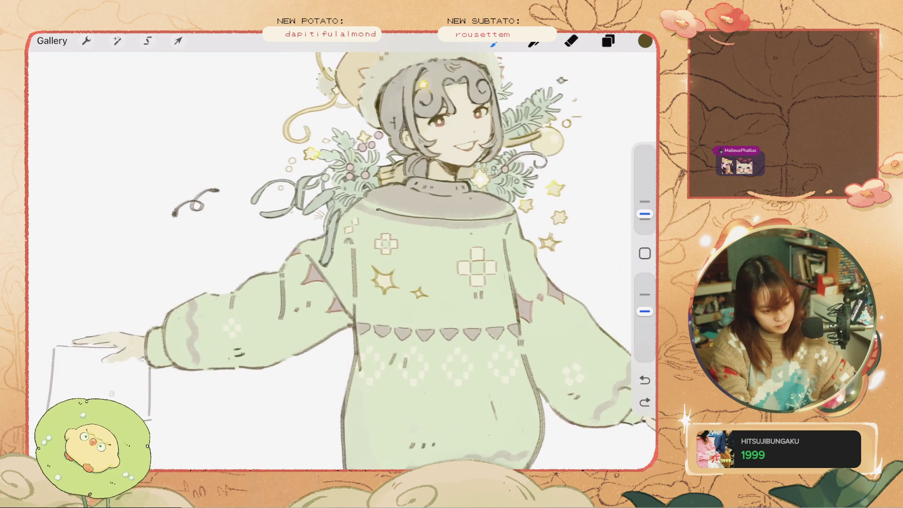
key(ctrl+shift+z)
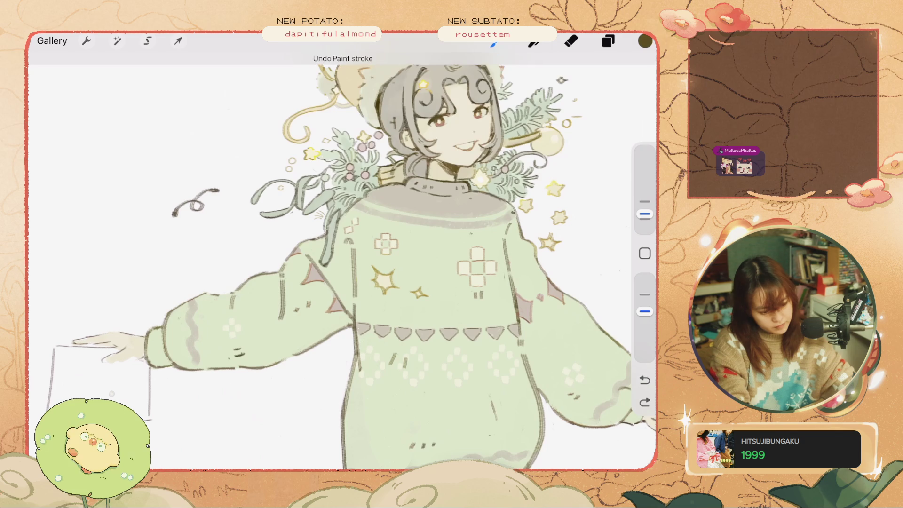
Ink a dark neckline line, undo the bad left extension, redraw it, then pick the Eraser
drag(470, 217, 414, 214)
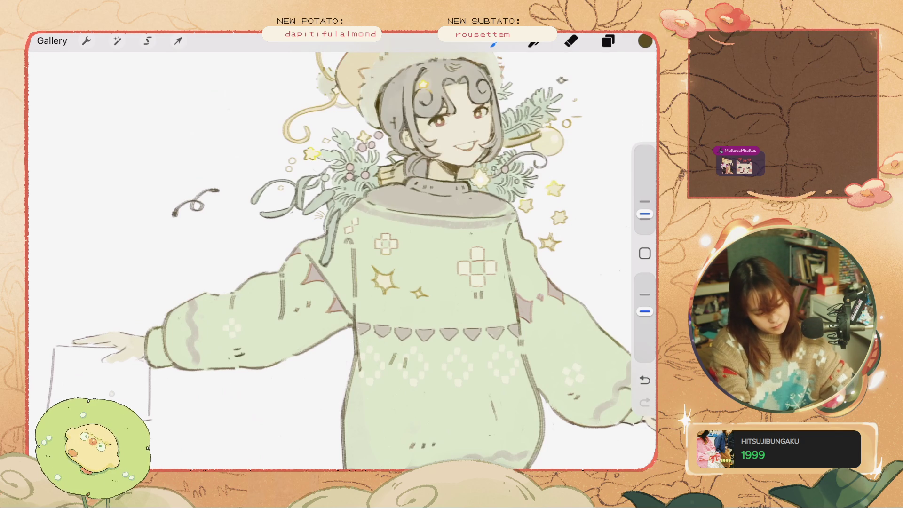
drag(392, 217, 357, 210)
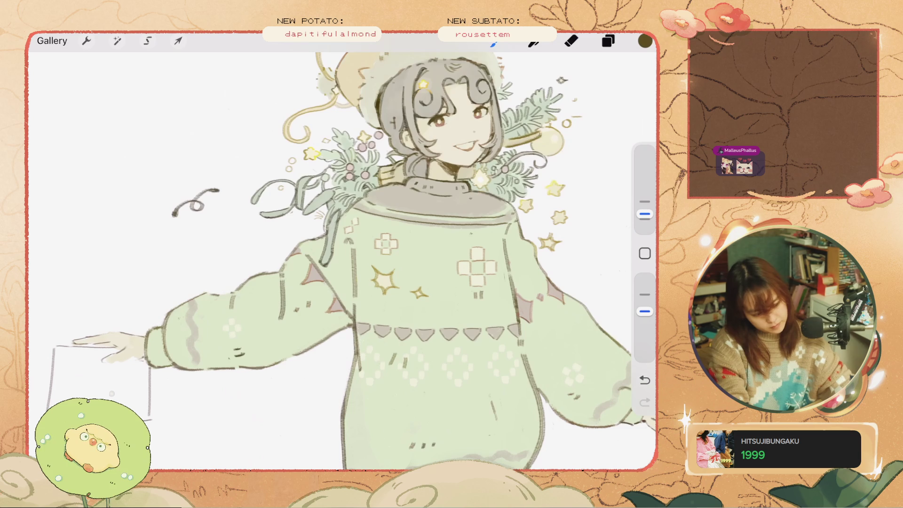
key(ctrl+z)
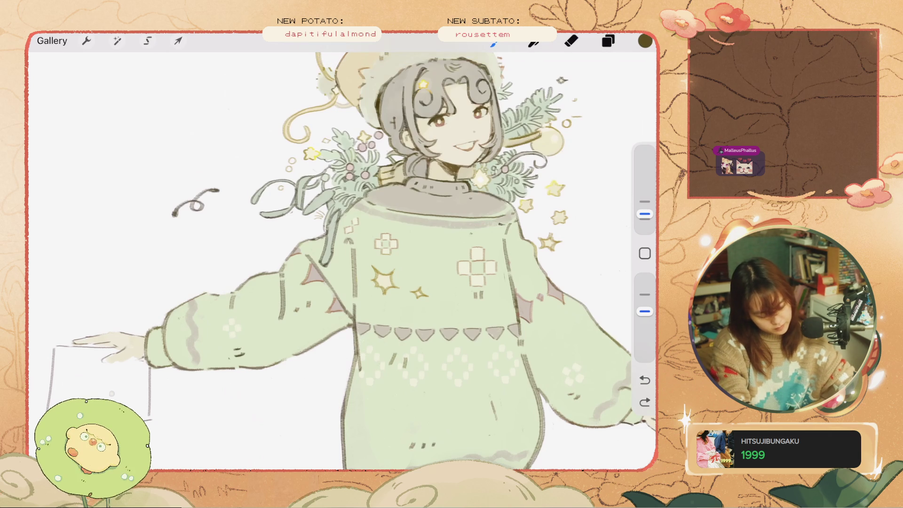
drag(435, 224, 365, 214)
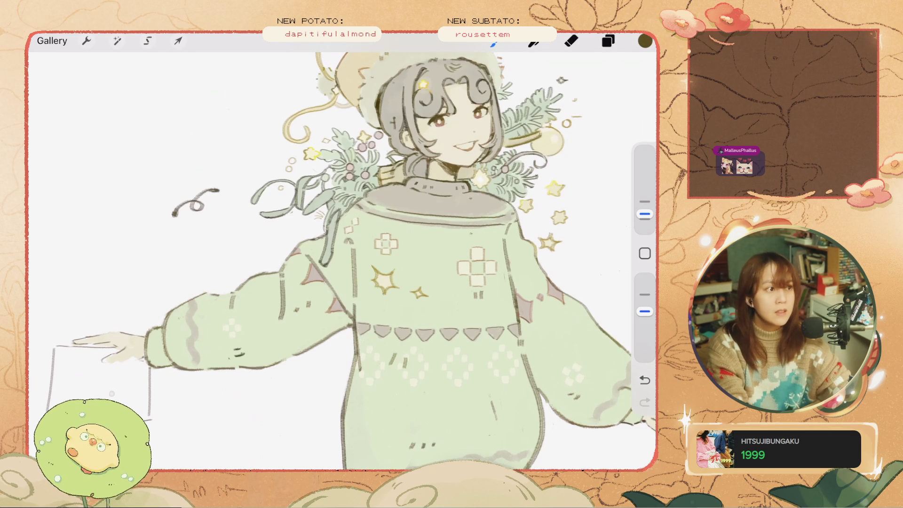
key(e)
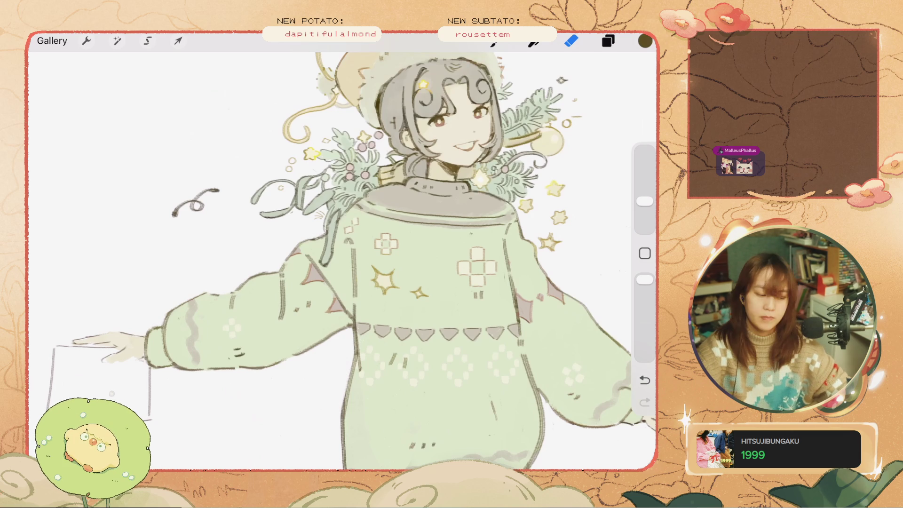
Undo a stroke on the sweater's left edge and enlarge the brush
scroll(342, 261, down, 3)
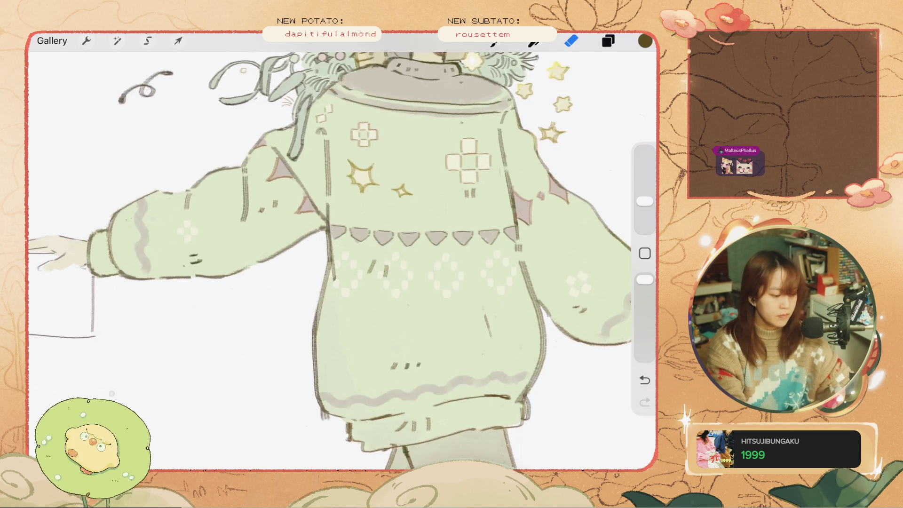
scroll(343, 261, up, 3)
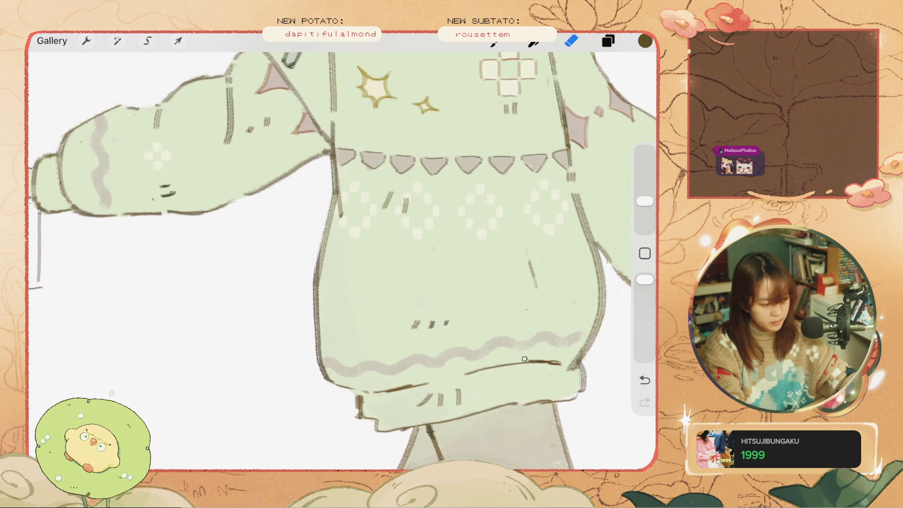
key(b)
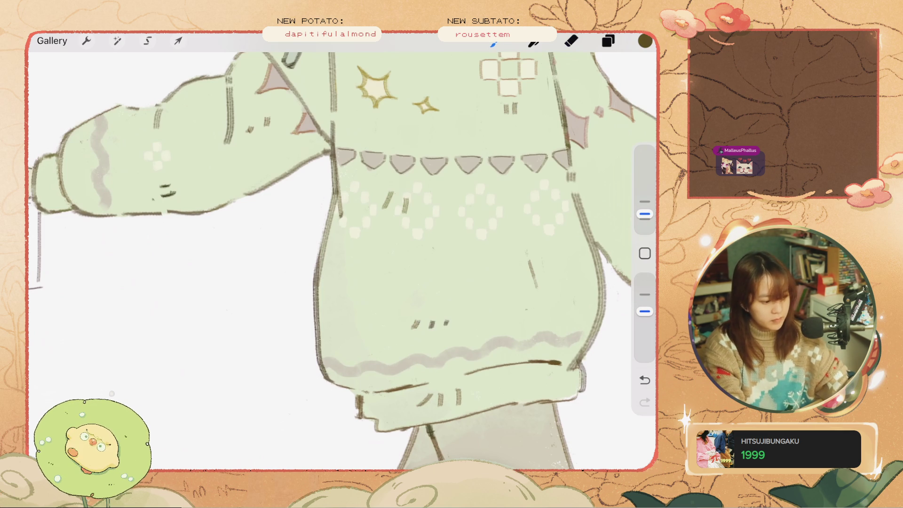
drag(341, 235, 336, 350)
key(ctrl+z)
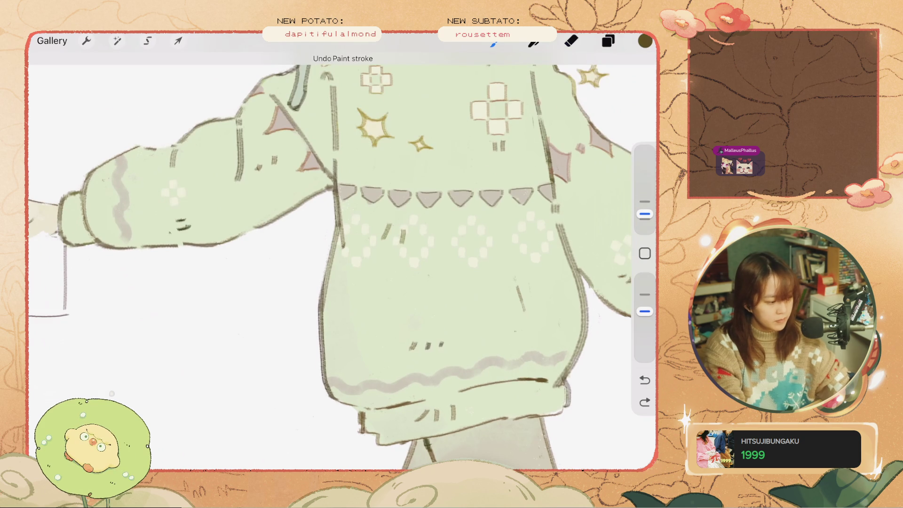
drag(645, 214, 644, 207)
Undo three more paint strokes on the lower sweater, then show the Layers list
key(ctrl+z)
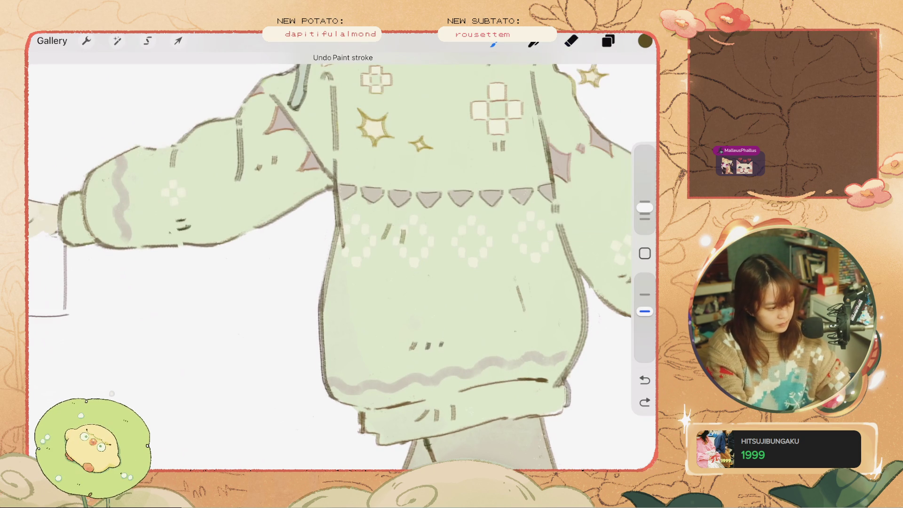
key(ctrl+z)
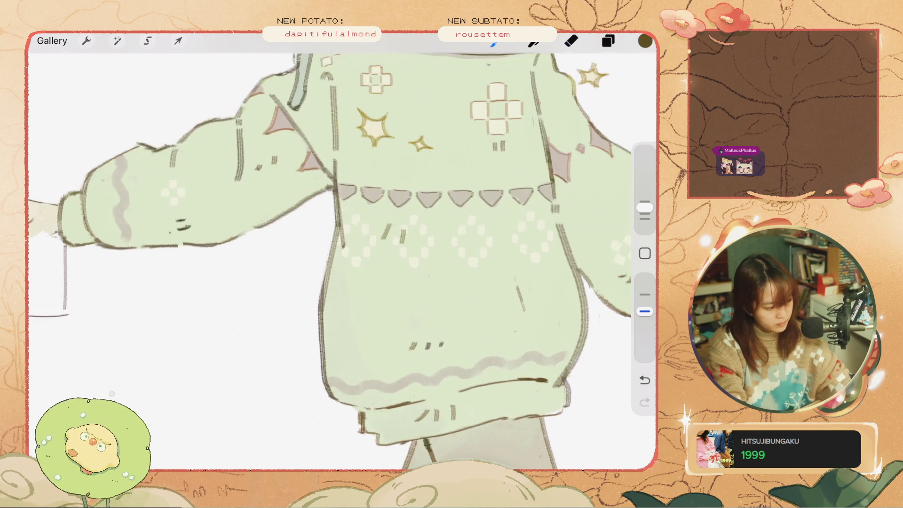
scroll(329, 259, down, 3)
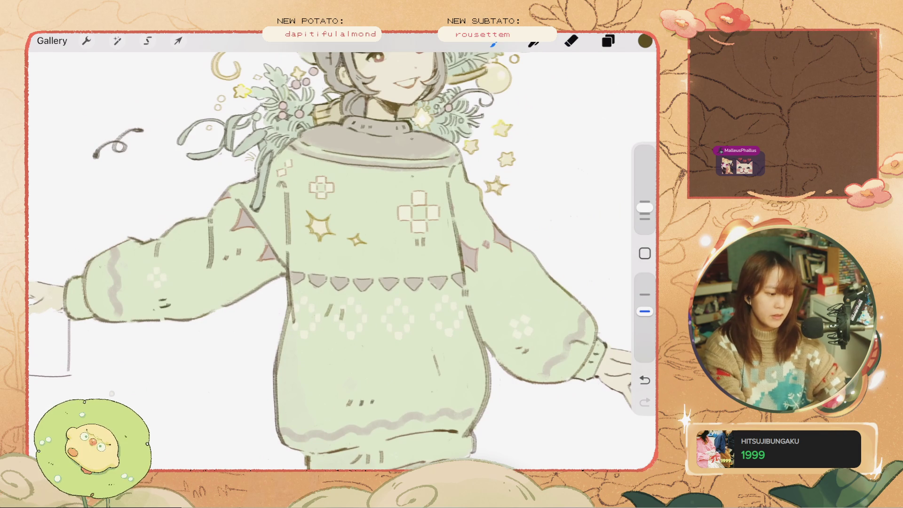
key(ctrl+z)
scroll(329, 258, up, 2)
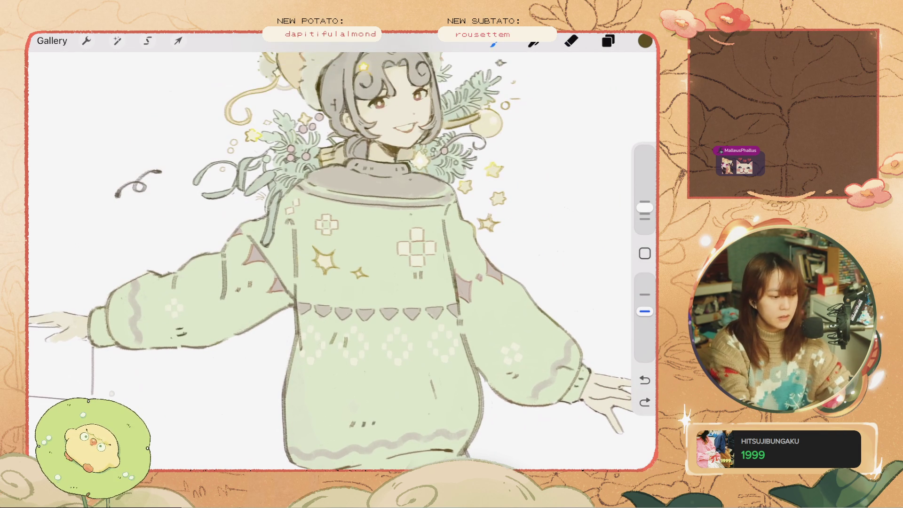
scroll(329, 235, up, 2)
scroll(342, 260, down, 5)
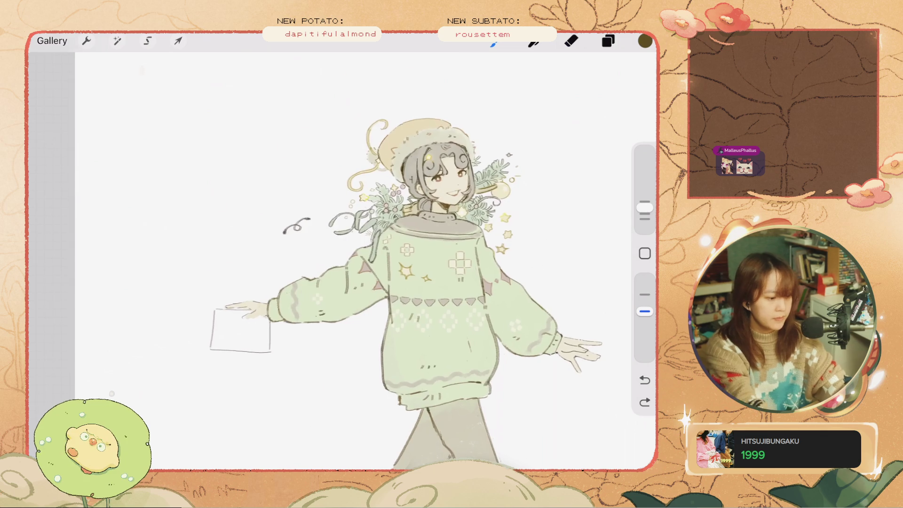
click(608, 41)
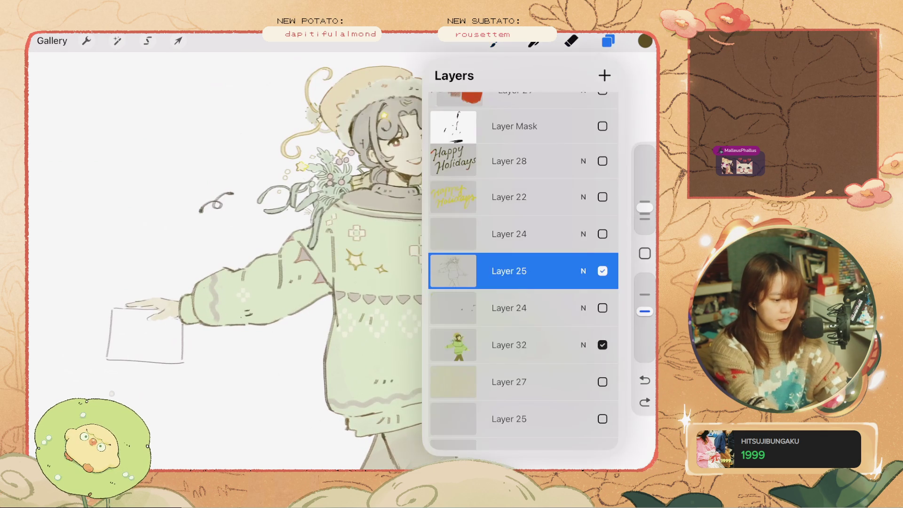
Redo a stroke, draw a long collar line, and undo the short trial collar strokes
scroll(329, 235, up, 4)
click(645, 402)
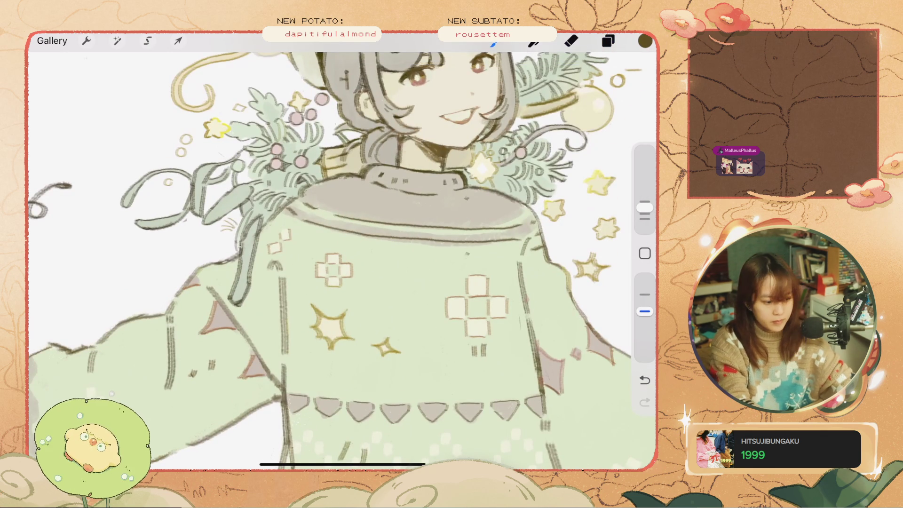
key(ctrl+z)
mouse_move(489, 254)
mouse_down()
mouse_move(378, 249)
mouse_move(289, 231)
mouse_up()
mouse_move(520, 240)
mouse_down()
mouse_move(486, 245)
mouse_move(503, 243)
mouse_up()
key(ctrl+z)
click(571, 41)
click(494, 41)
key(ctrl+z)
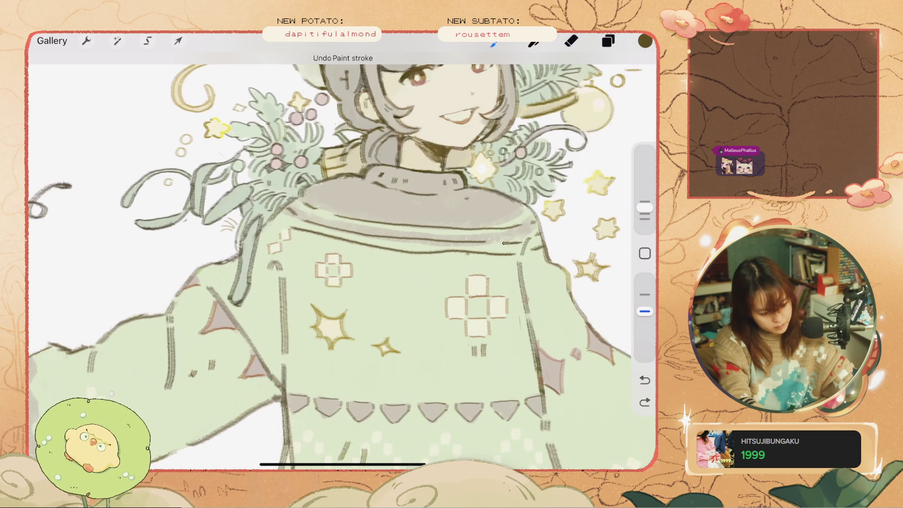
click(570, 40)
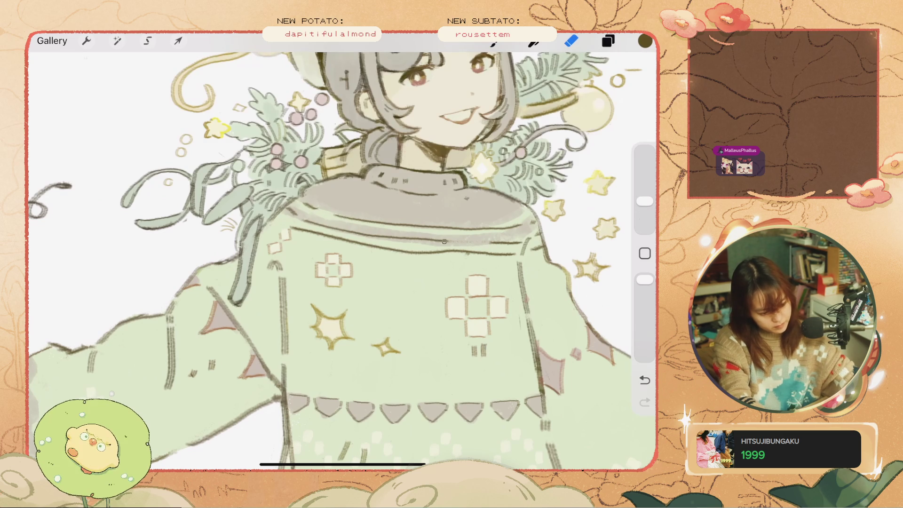
click(494, 40)
key(ctrl+z)
Try further short collar marks, undo them, and keep one short dark line along the collar
drag(487, 244, 459, 241)
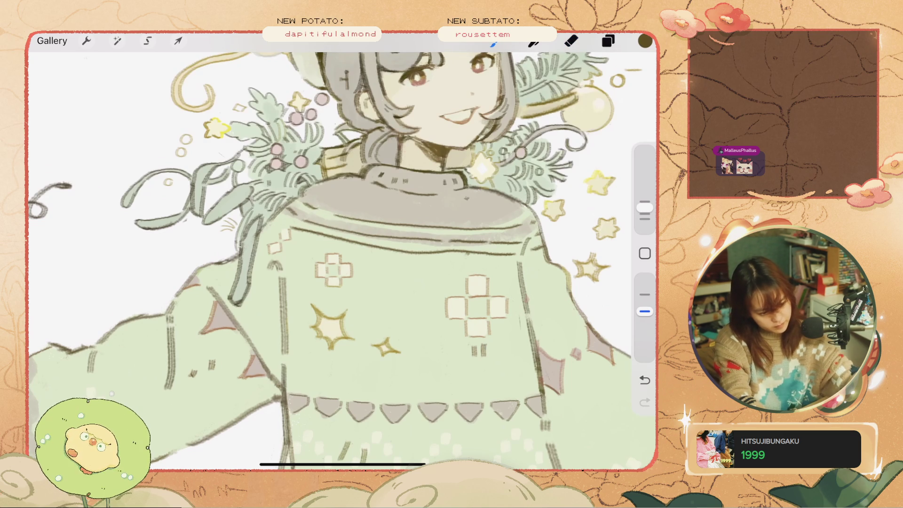
click(570, 41)
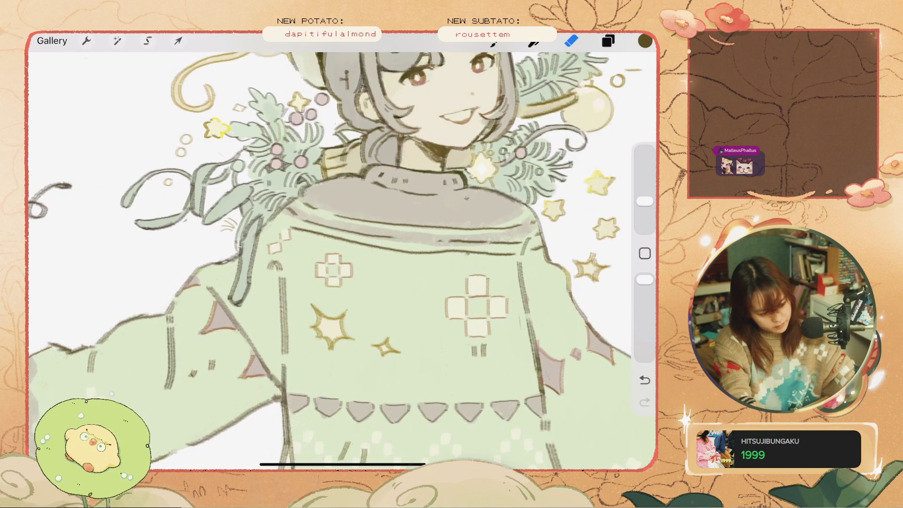
key(b)
key(ctrl+z)
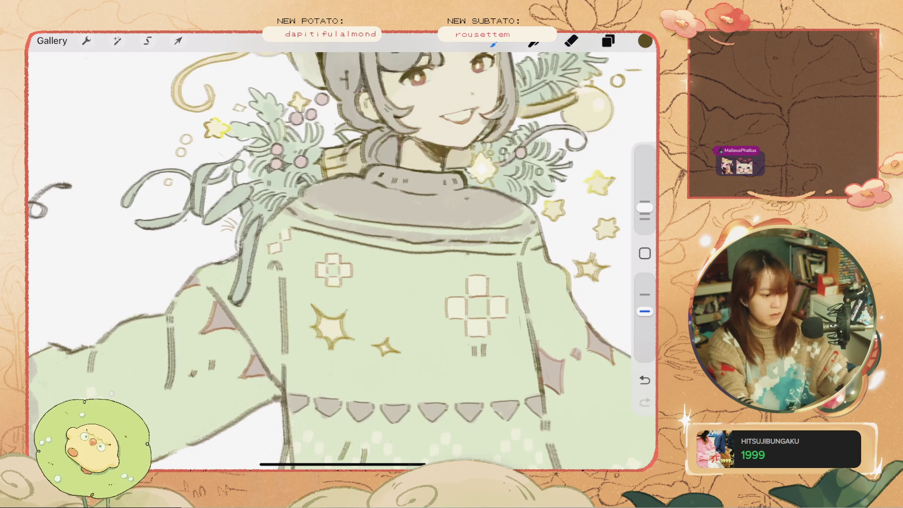
scroll(329, 254, down, 3)
key(e)
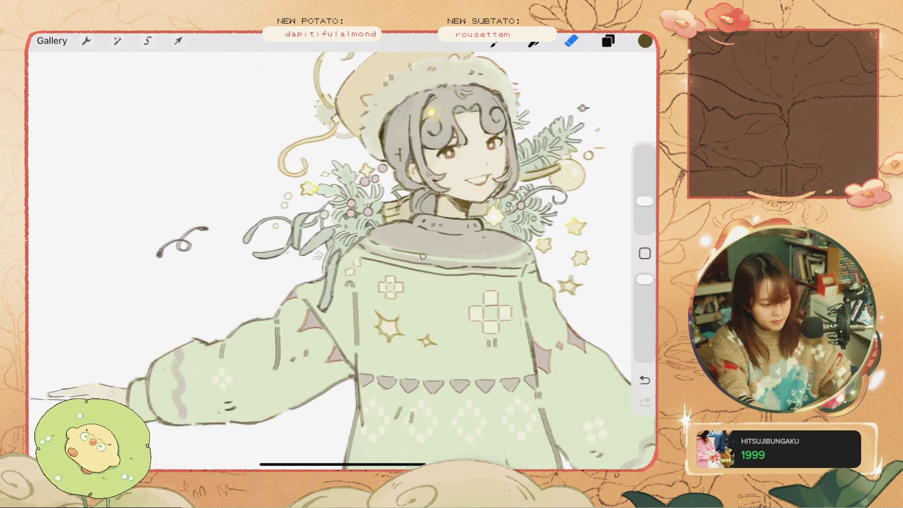
key(b)
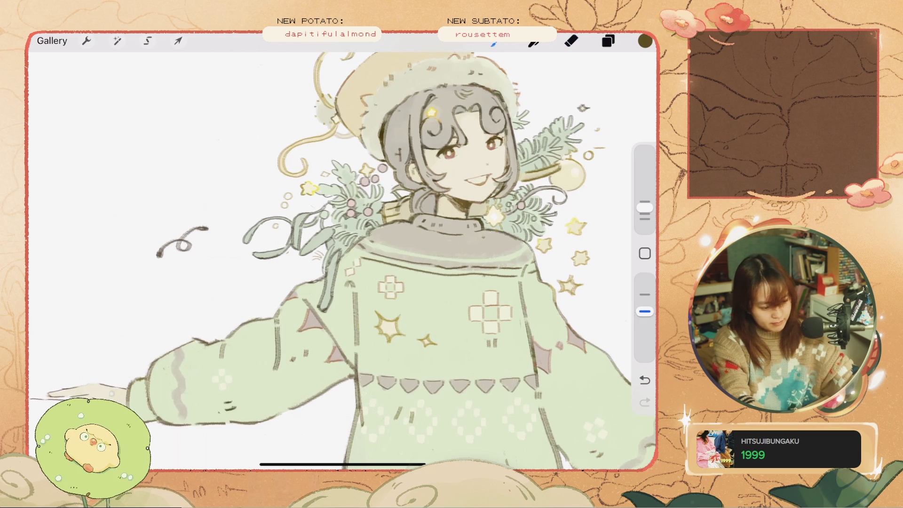
key(ctrl+z)
scroll(342, 261, up, 3)
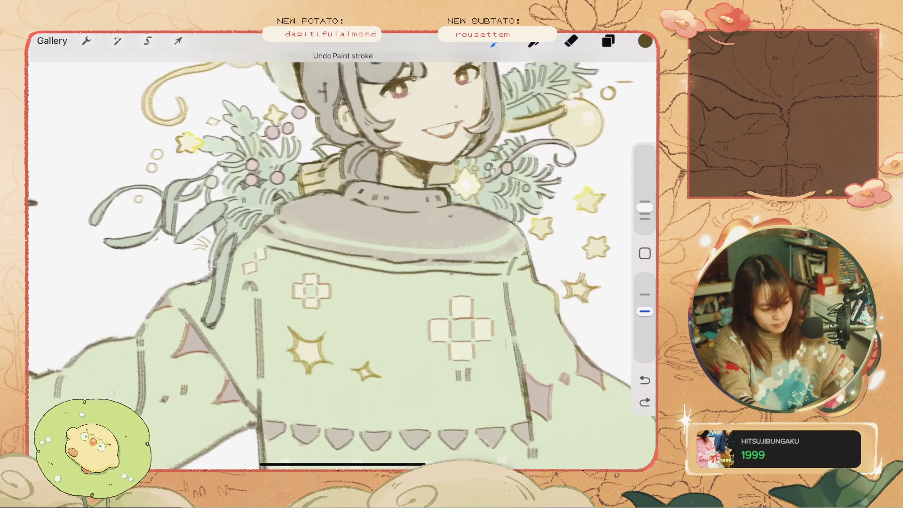
click(502, 252)
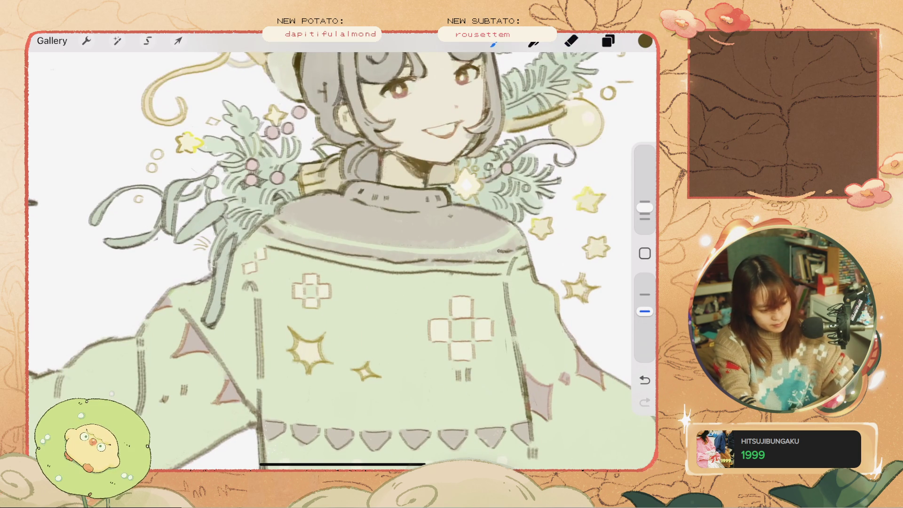
key(ctrl+z)
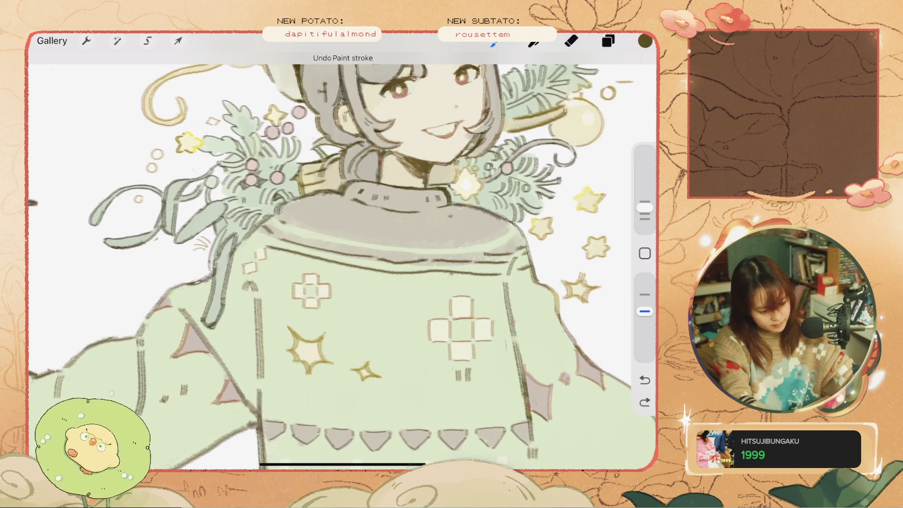
drag(409, 254, 283, 231)
scroll(342, 258, down, 5)
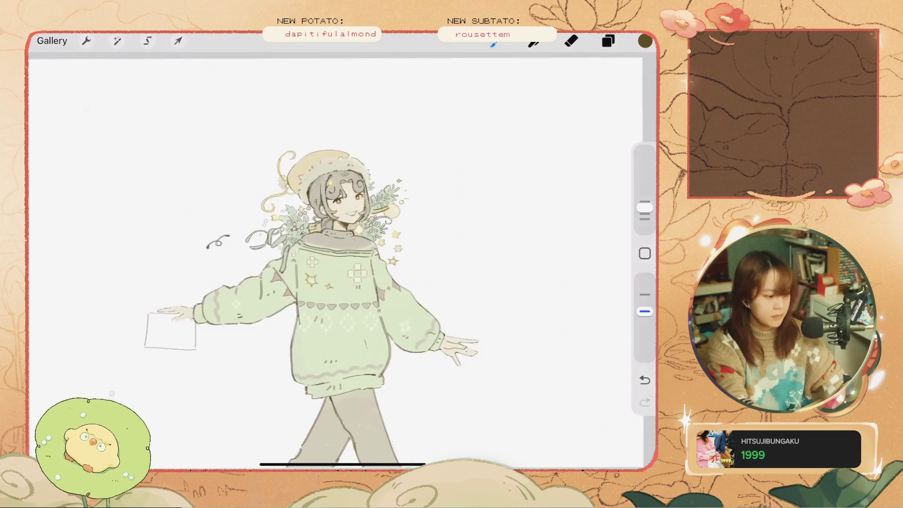
scroll(329, 259, up, 3)
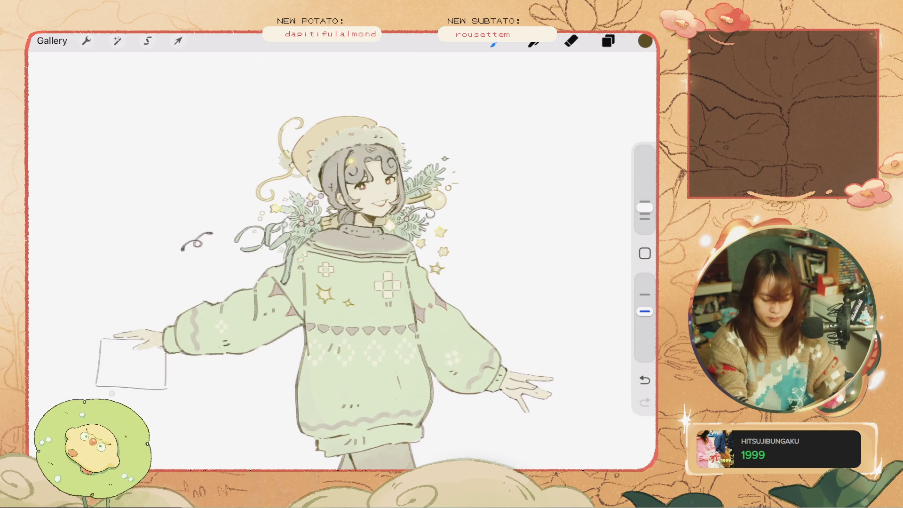
Try small and longer strokes at the right sleeve cuff, undoing each
scroll(329, 258, up, 3)
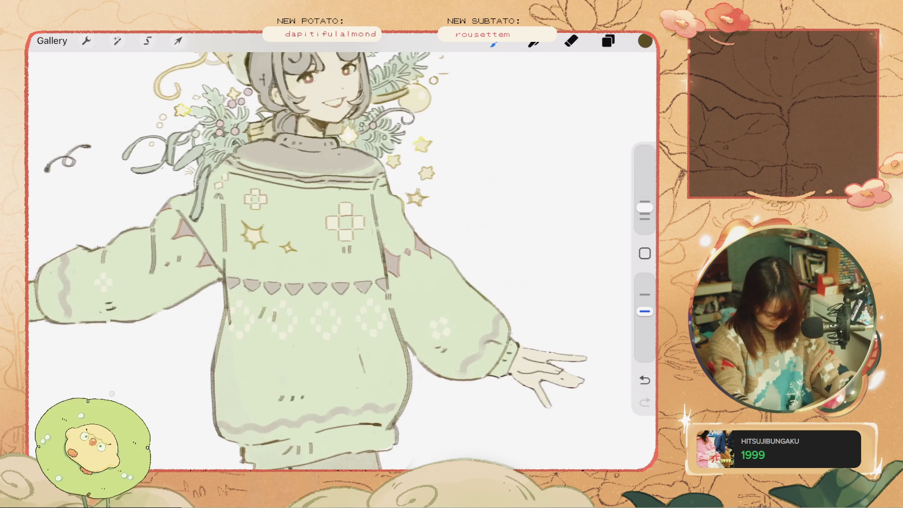
scroll(329, 259, up, 2)
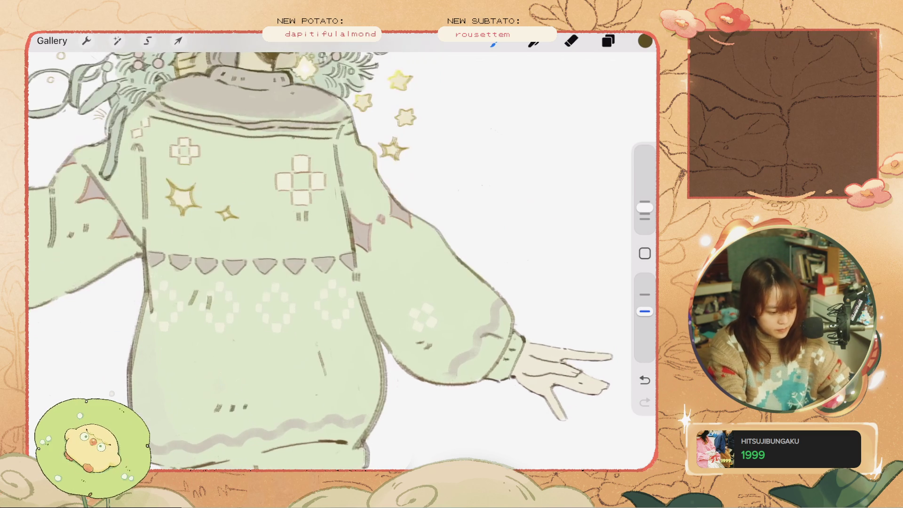
key(ctrl+z)
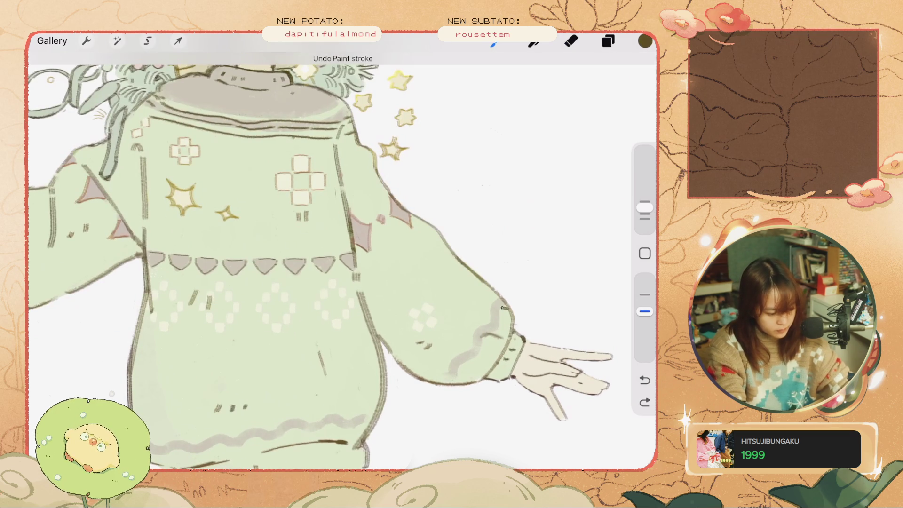
drag(486, 337, 493, 340)
key(ctrl+z)
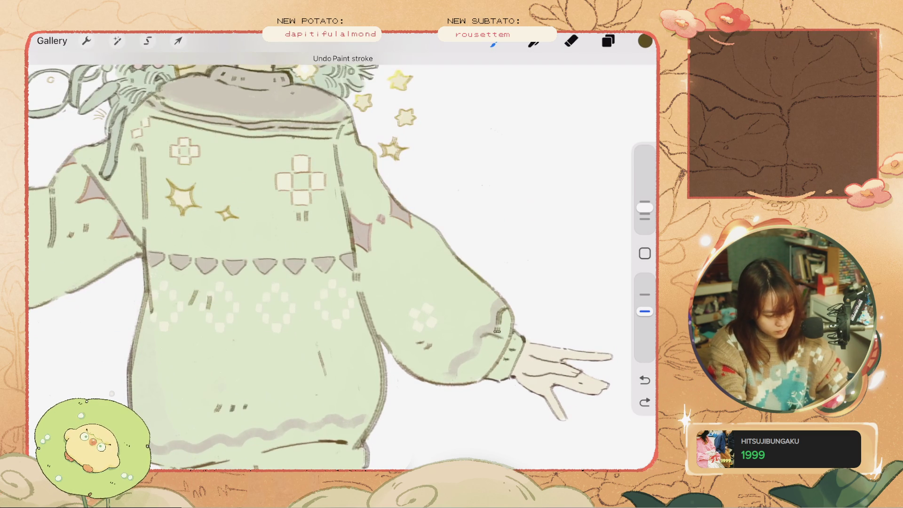
key(ctrl+z)
drag(498, 330, 453, 382)
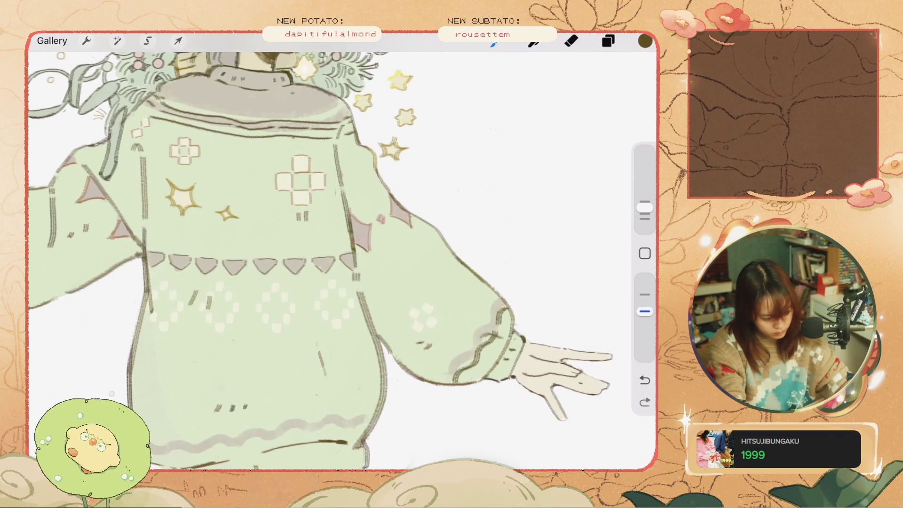
key(ctrl+z)
key(ctrl+z)
Undo the remaining cuff strokes and bring up the Colors panel
drag(498, 297, 469, 347)
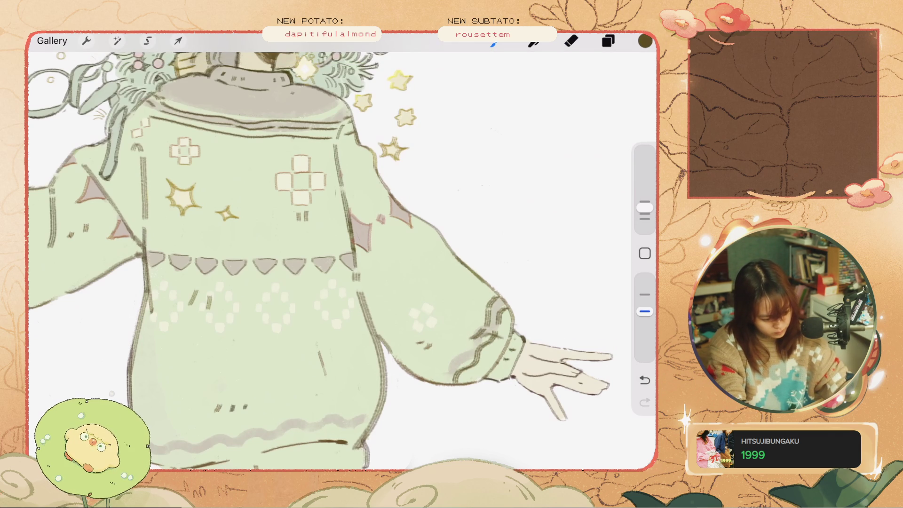
key(ctrl+z)
key(ctrl+z)
scroll(329, 254, down, 3)
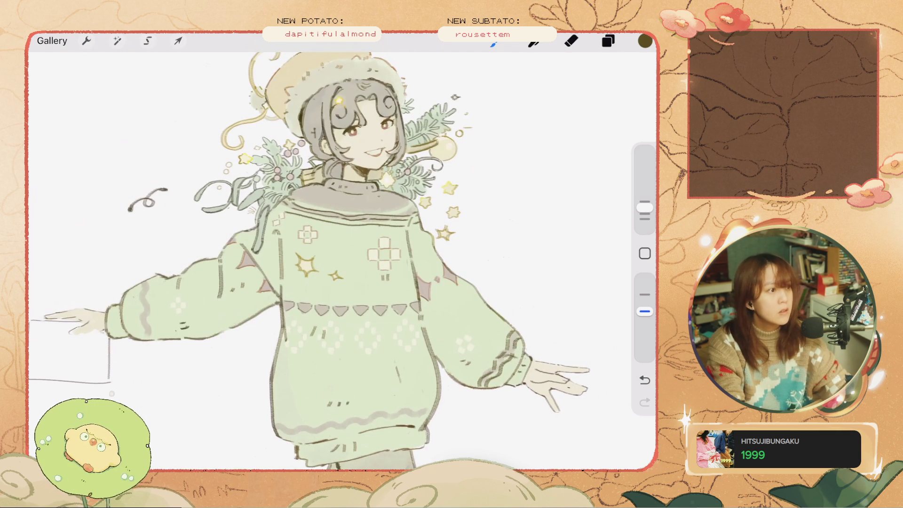
key(ctrl+z)
key(ctrl+z)
click(644, 40)
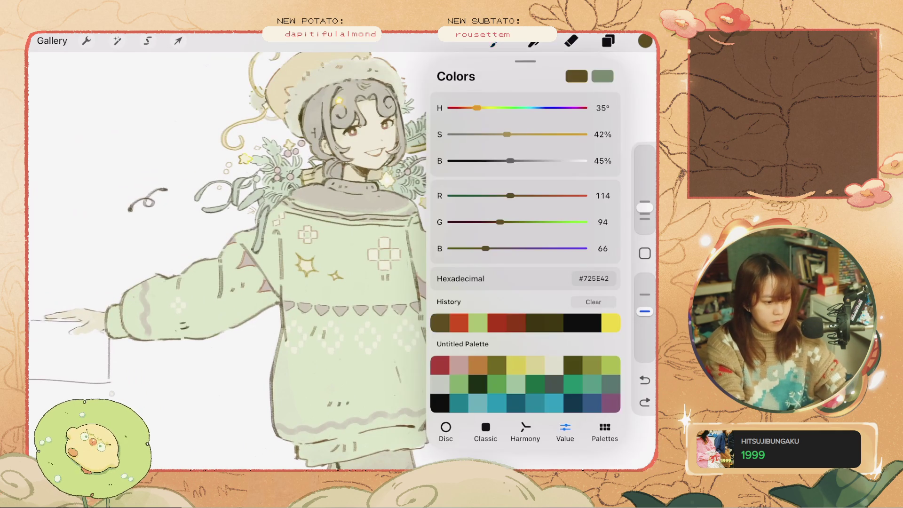
Pick a light tan, shrink the brush to 3%, then darken the colour to olive
drag(528, 160, 564, 160)
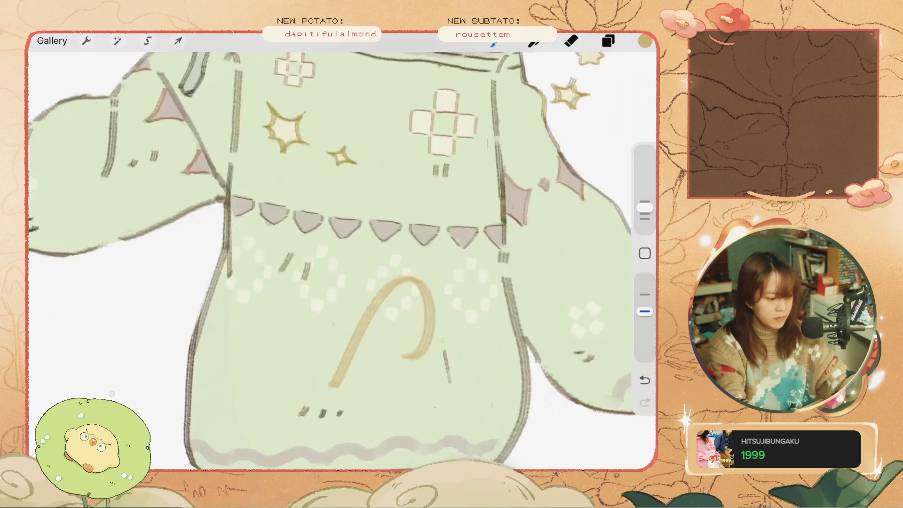
scroll(330, 259, up, 5)
key(ctrl+z)
drag(645, 207, 644, 215)
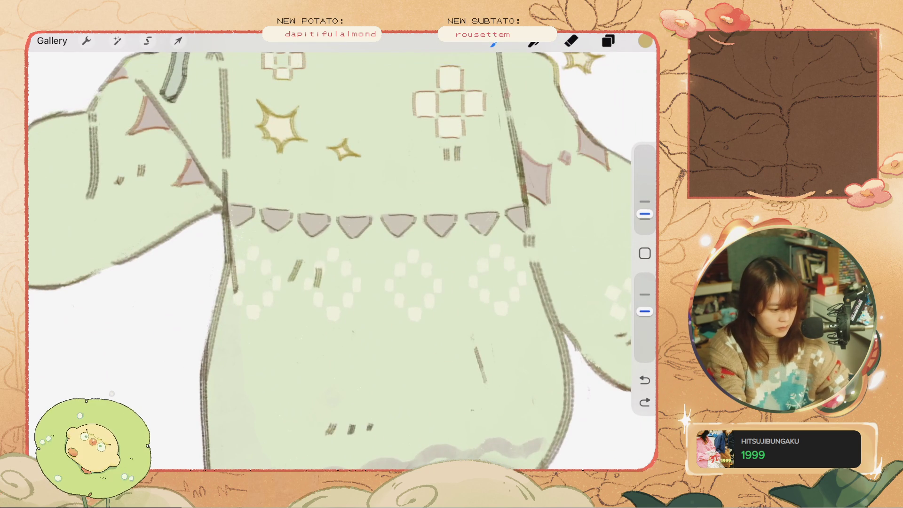
key(ctrl+z)
key(ctrl+z)
click(645, 40)
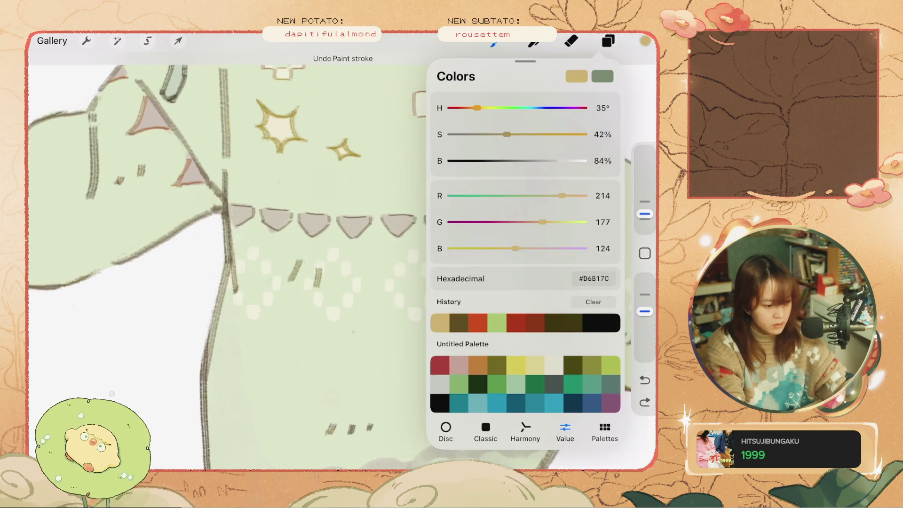
drag(564, 161, 539, 161)
click(644, 40)
key(ctrl+z)
Draw small oval dots forming the centre diamond motif, undoing misplaced strokes
drag(414, 250, 414, 261)
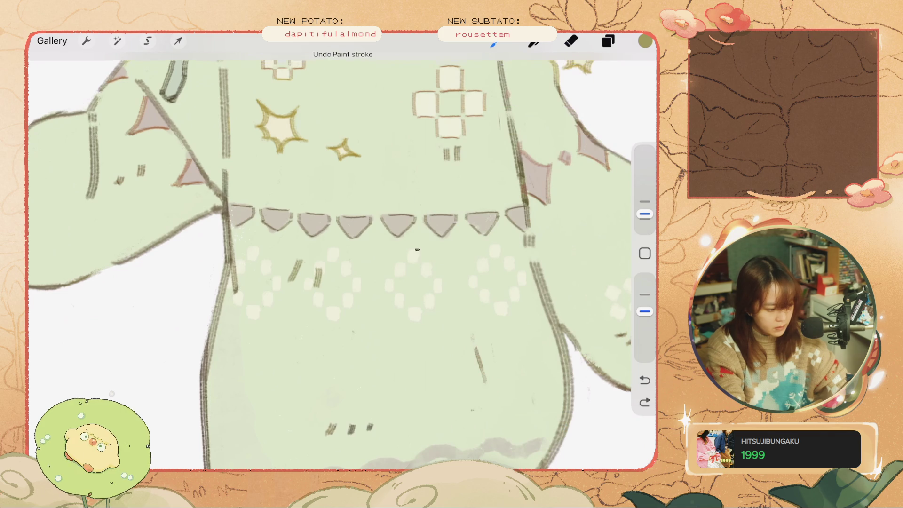
key(ctrl+z)
key(ctrl+z)
drag(413, 249, 428, 273)
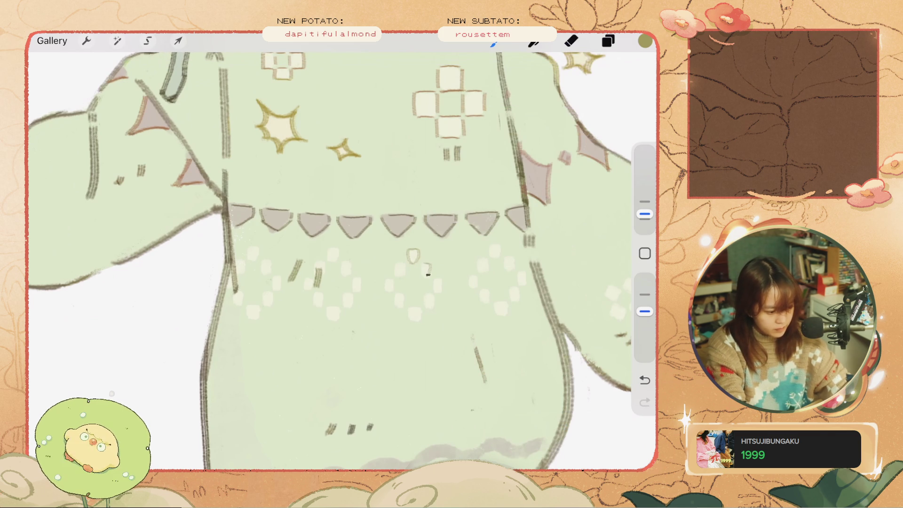
key(ctrl+z)
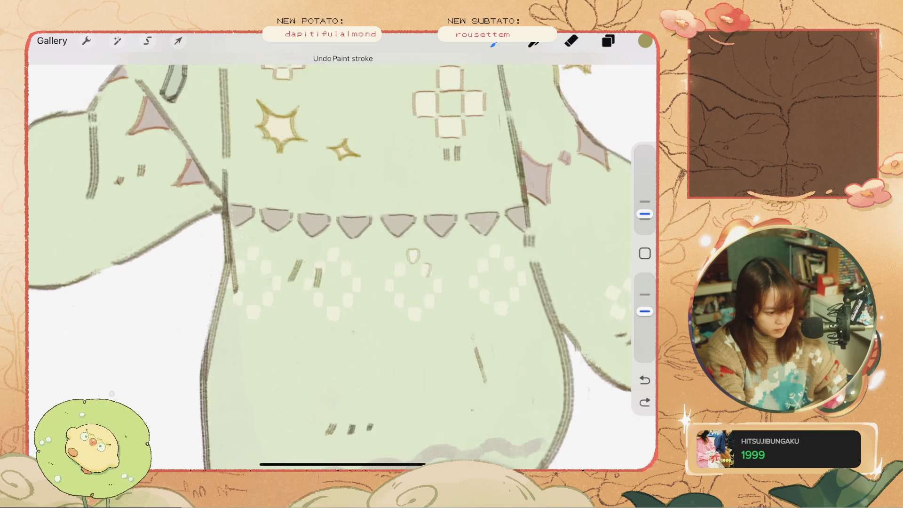
mouse_move(424, 263)
mouse_down()
mouse_move(439, 290)
mouse_move(428, 306)
mouse_up()
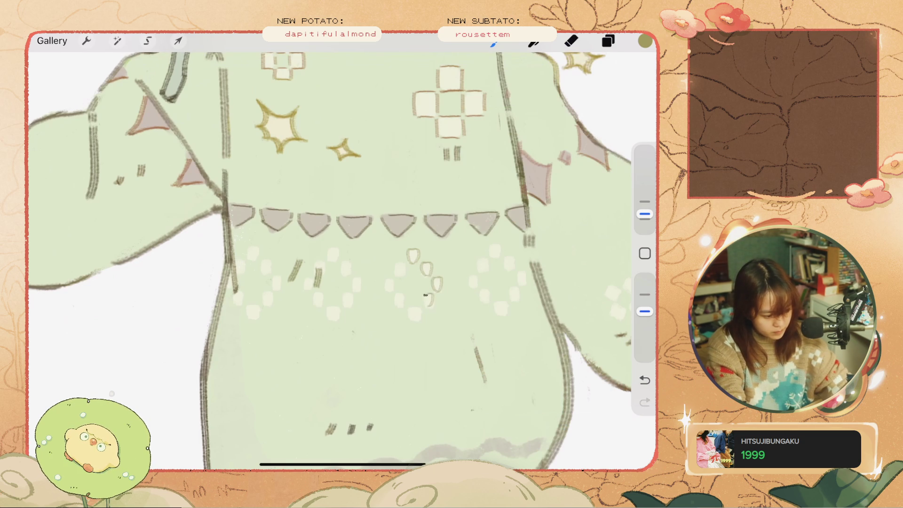
drag(397, 264, 400, 275)
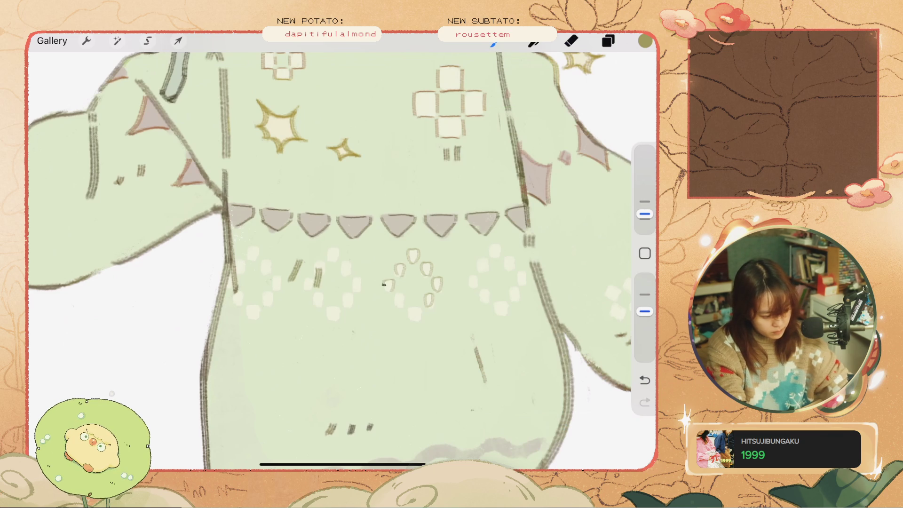
key(ctrl+z)
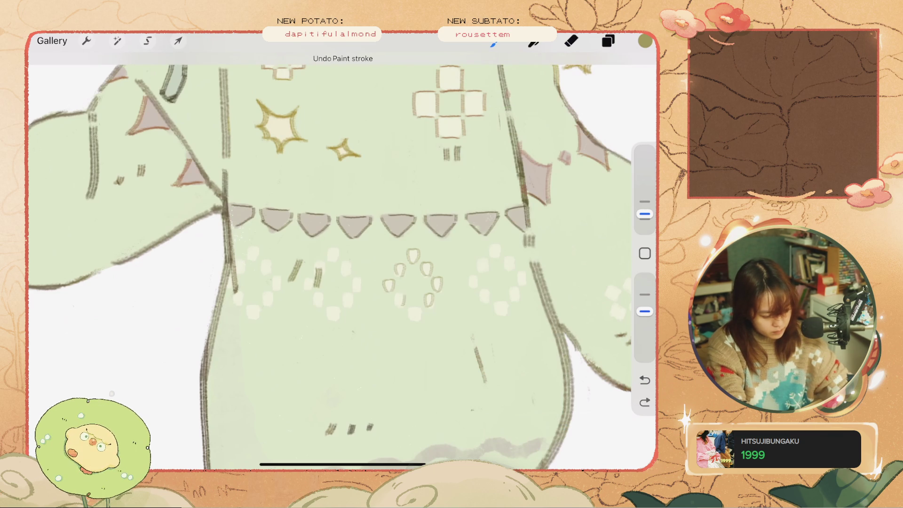
drag(416, 315, 420, 311)
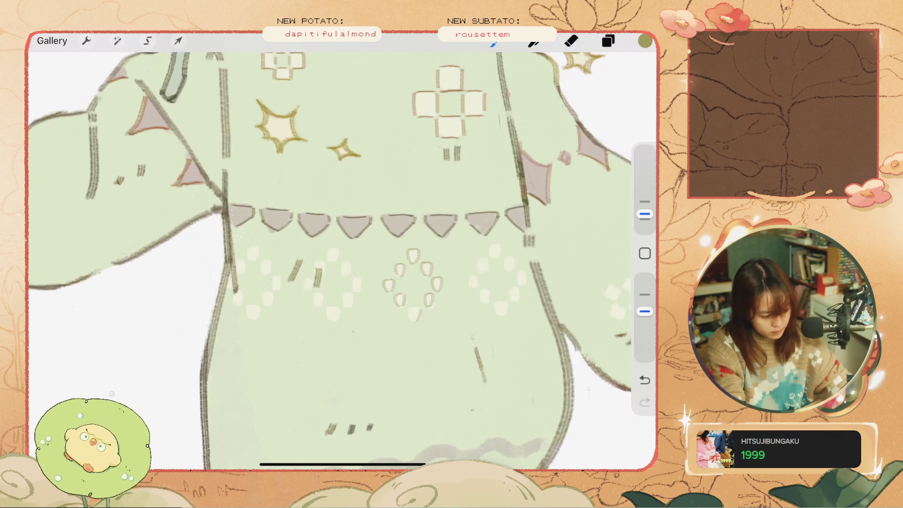
key(ctrl+z)
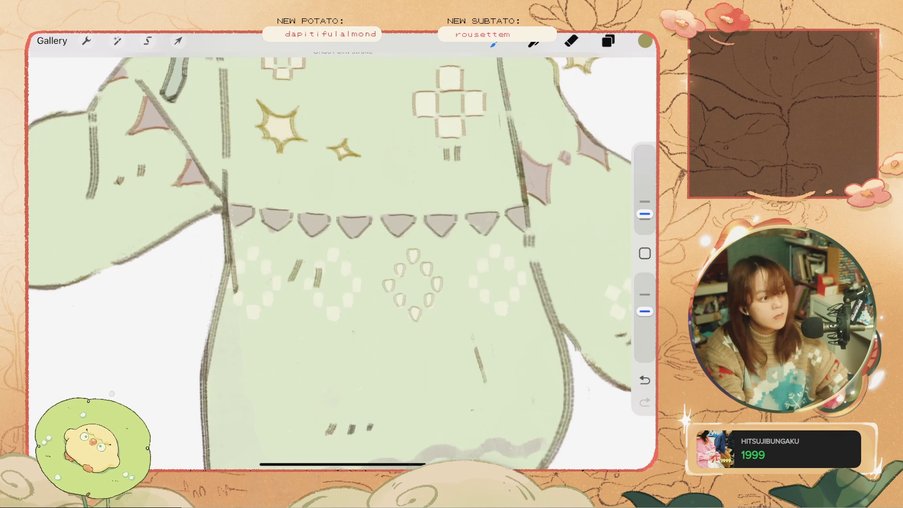
key(ctrl+z)
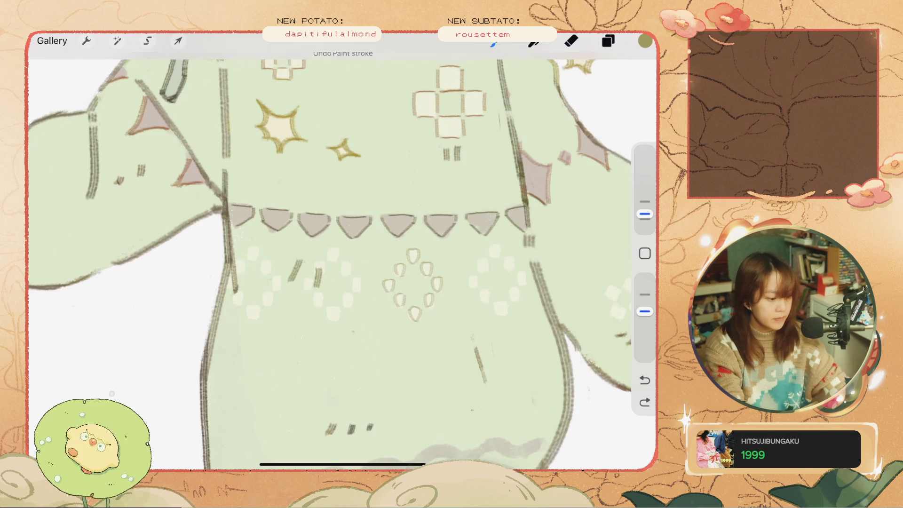
key(ctrl+0)
scroll(295, 340, up, 5)
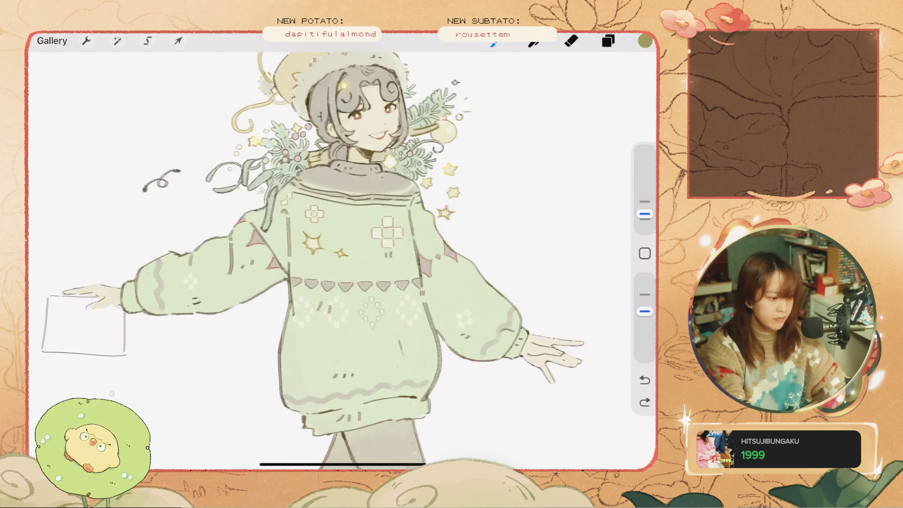
Draw small oval dots for the diamond motif right of centre, redrawing its bottom oval
scroll(396, 324, up, 8)
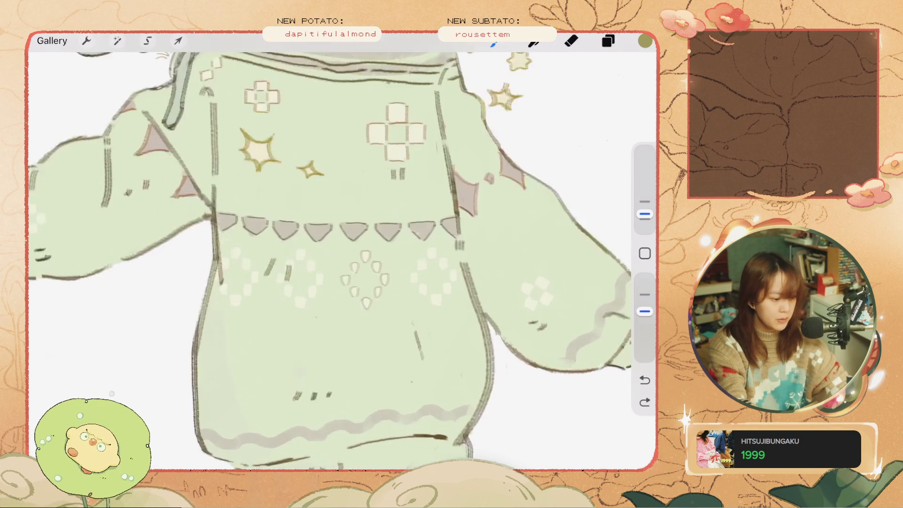
key(e)
key(ctrl+z)
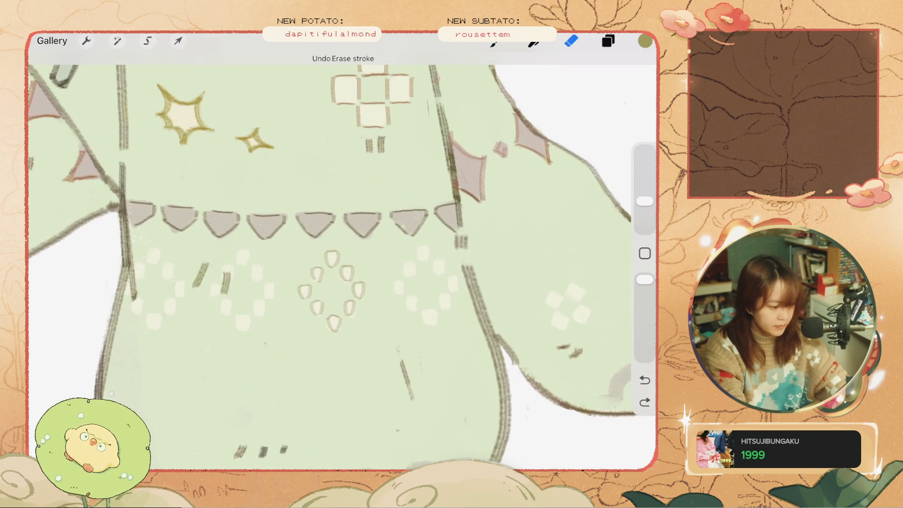
key(b)
key(ctrl+z)
click(418, 248)
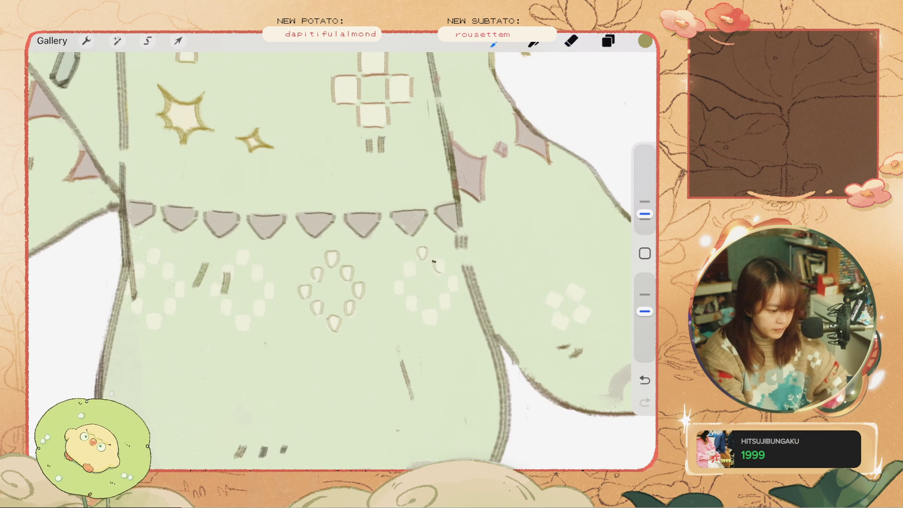
mouse_move(442, 260)
mouse_down()
mouse_move(405, 265)
mouse_move(449, 278)
mouse_up()
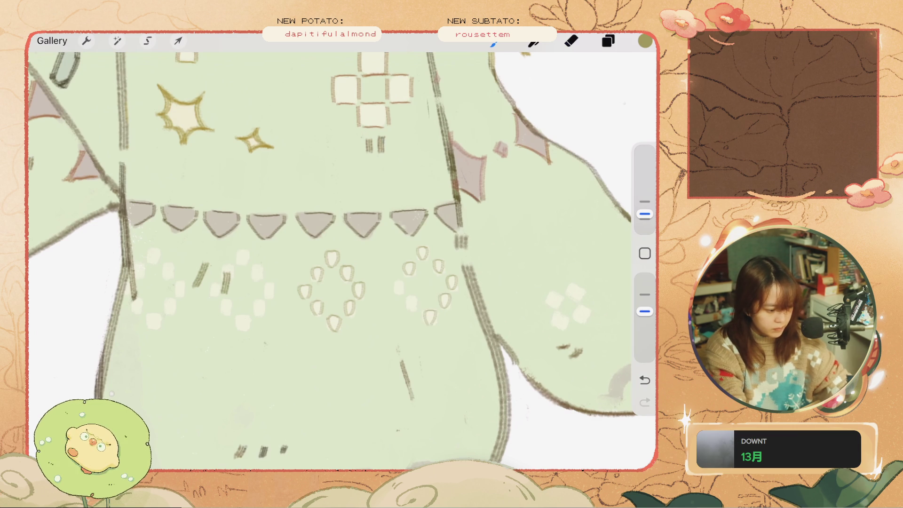
key(ctrl+z)
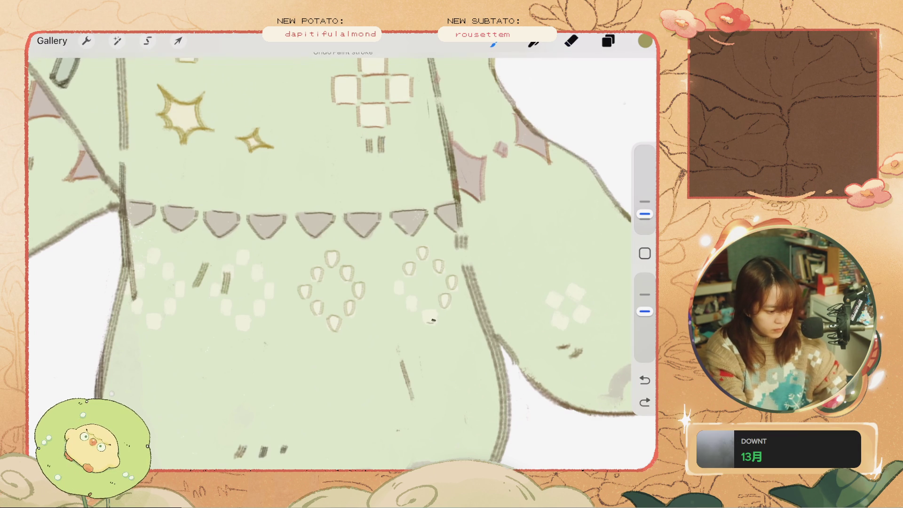
drag(426, 321, 430, 311)
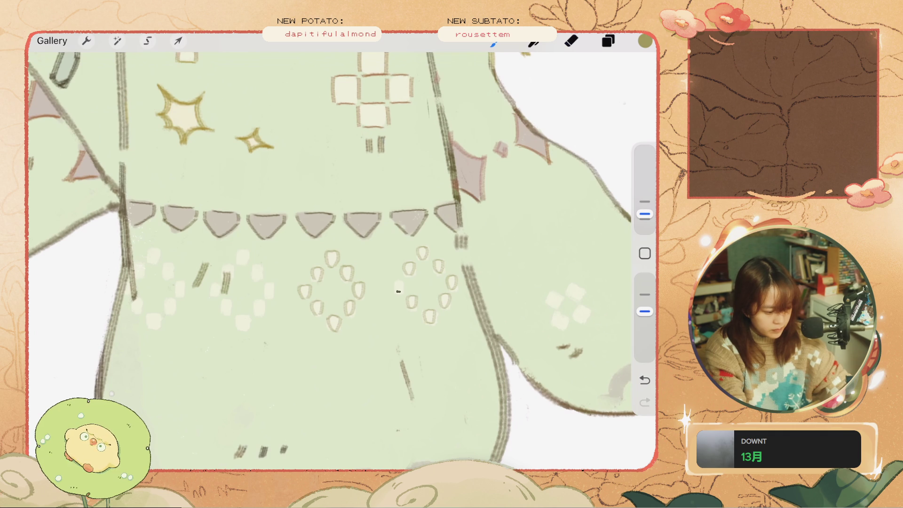
scroll(329, 258, down, 5)
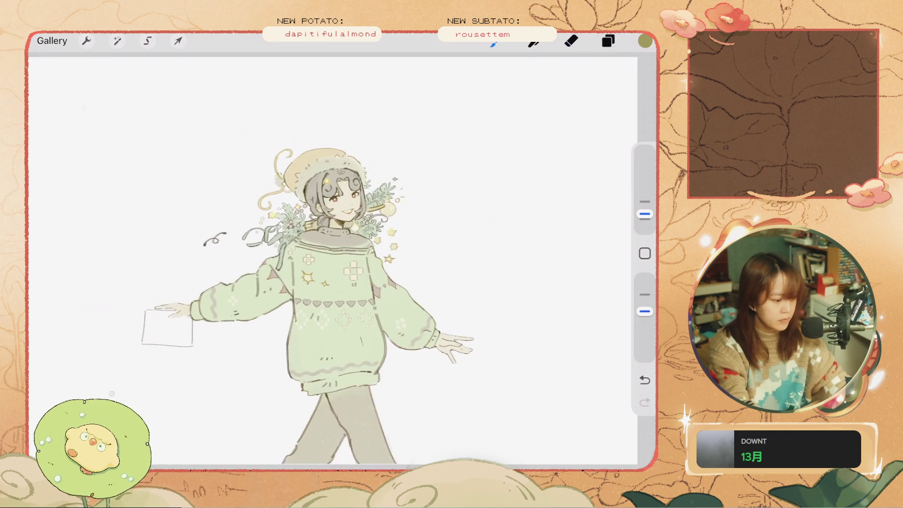
Raise Layer 25's opacity to full in the Layers list
scroll(330, 258, up, 5)
click(608, 41)
click(583, 124)
drag(504, 243, 608, 243)
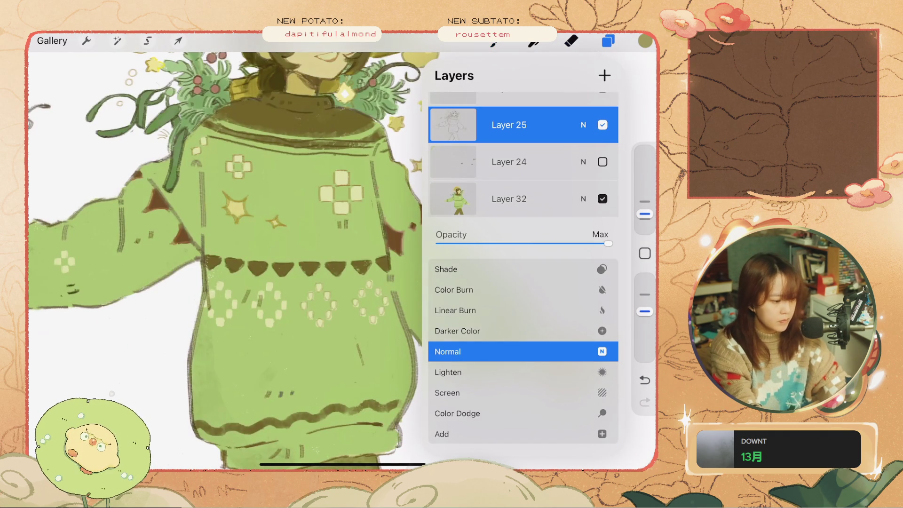
click(583, 124)
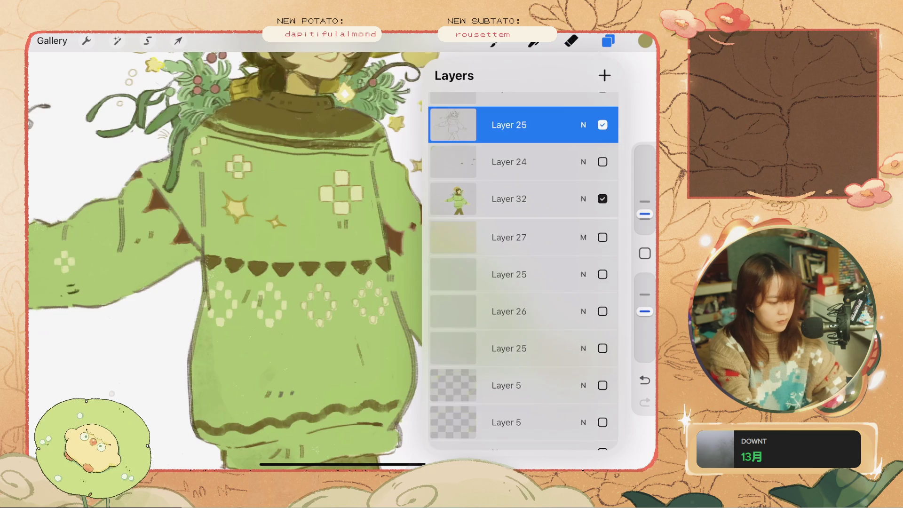
click(608, 41)
Switch to the Nikko Rull 1 brush, test a short stroke on the sweater, then undo it
scroll(301, 245, up, 3)
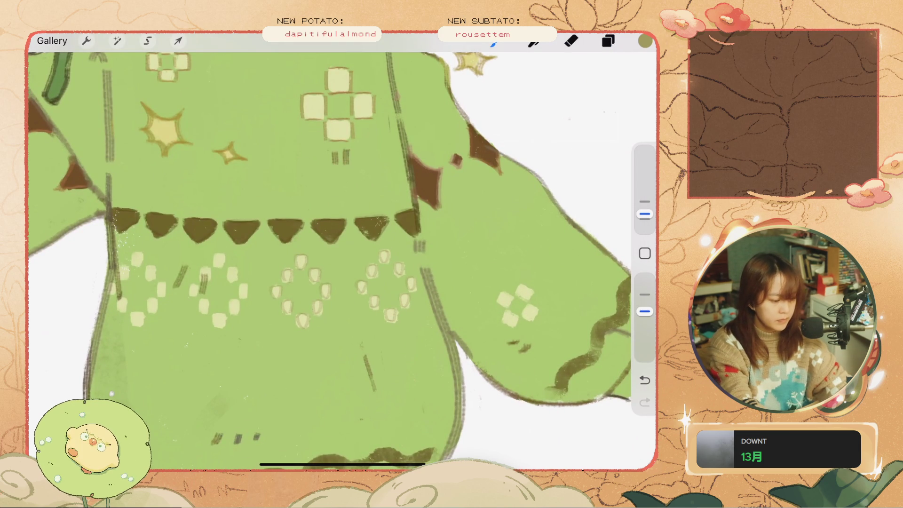
click(544, 315)
click(436, 337)
drag(392, 334, 407, 314)
key(ctrl+z)
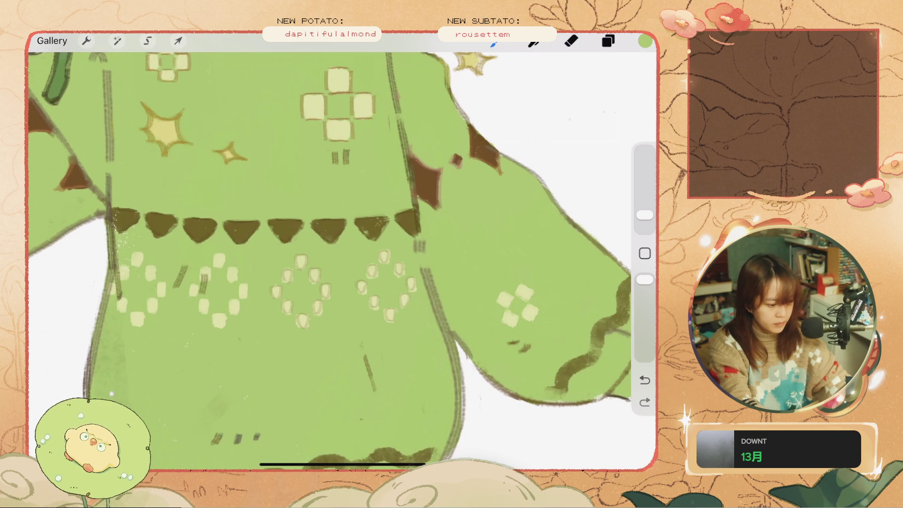
key(ctrl+z)
Make Layer 32 the active layer and undo the last stroke
click(608, 41)
click(518, 345)
click(608, 41)
key(ctrl+z)
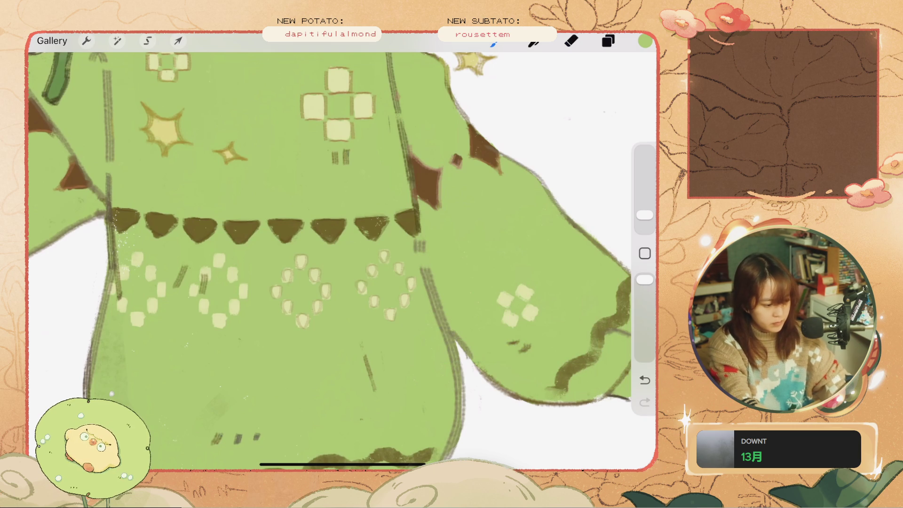
Reduce the brush size, zoom in on the sweater and reopen the Layers list
drag(645, 215, 645, 220)
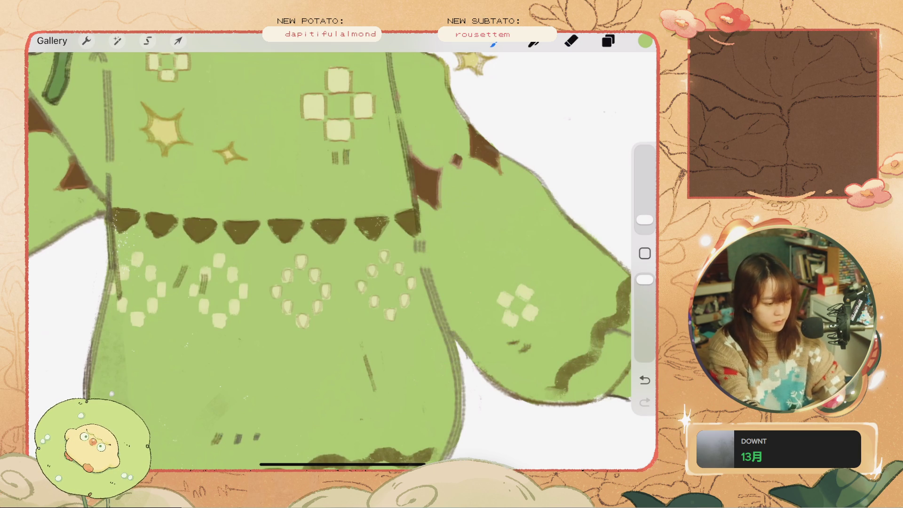
scroll(341, 254, down, 5)
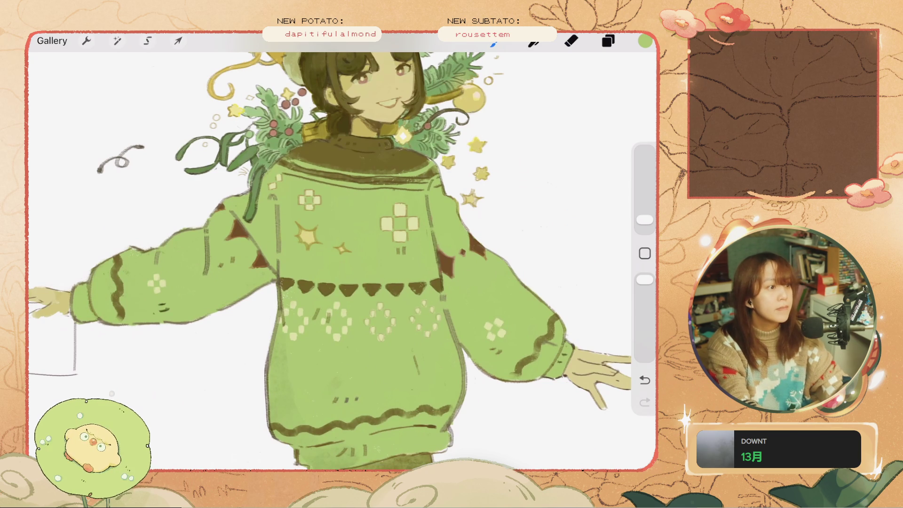
scroll(340, 254, down, 5)
scroll(341, 253, up, 5)
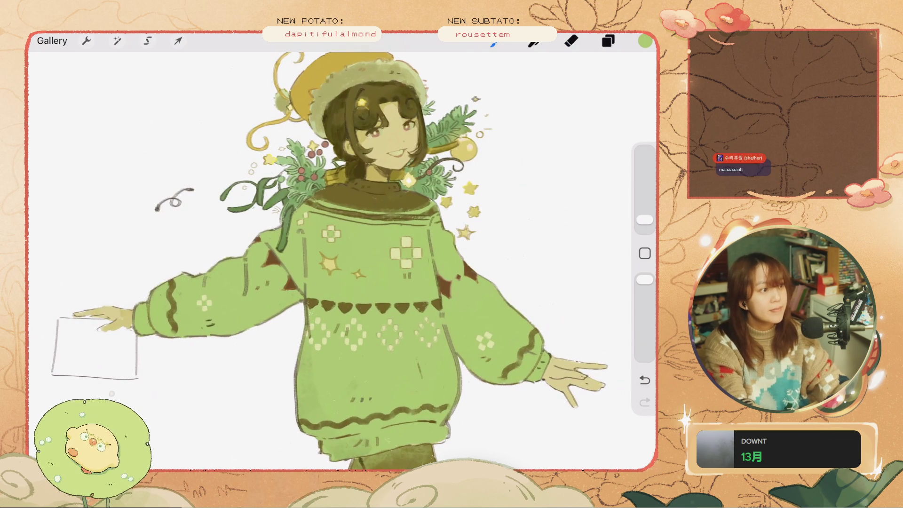
scroll(330, 263, up, 3)
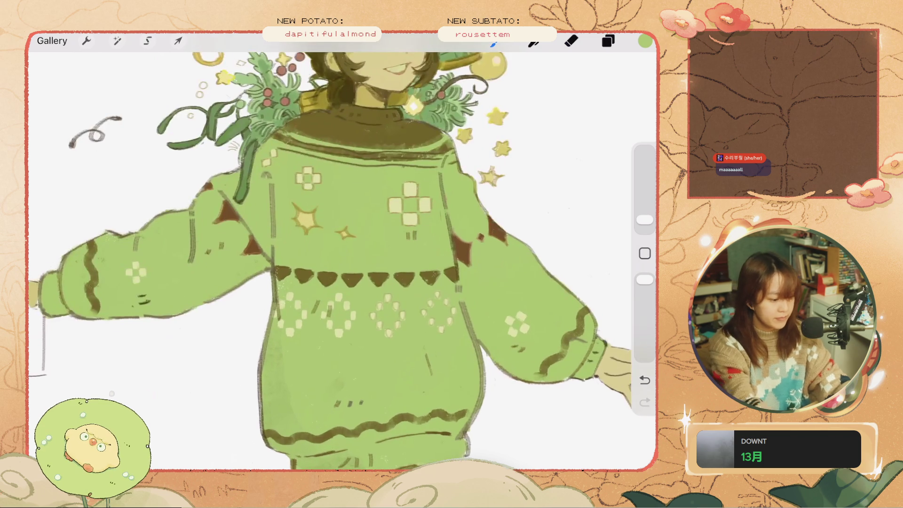
scroll(329, 263, up, 2)
click(608, 41)
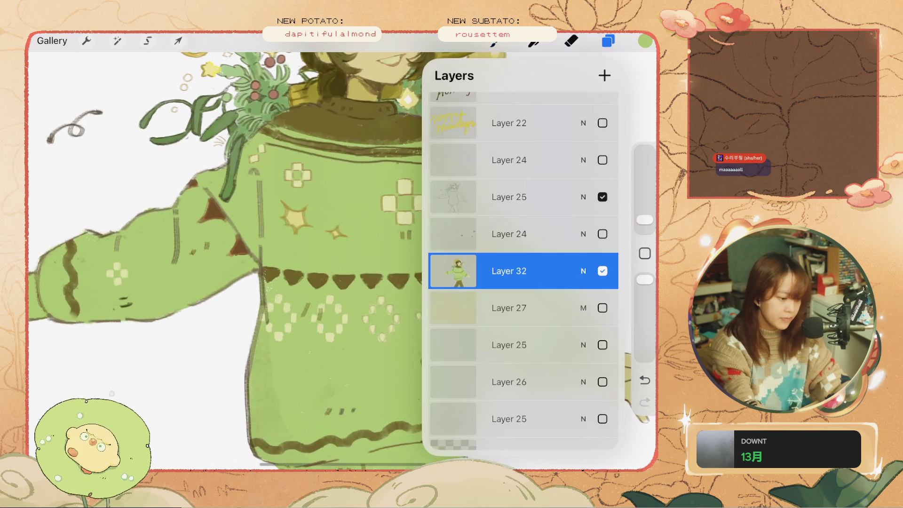
Show the hidden layers, briefly hide green Layer 32, then show it again
click(602, 196)
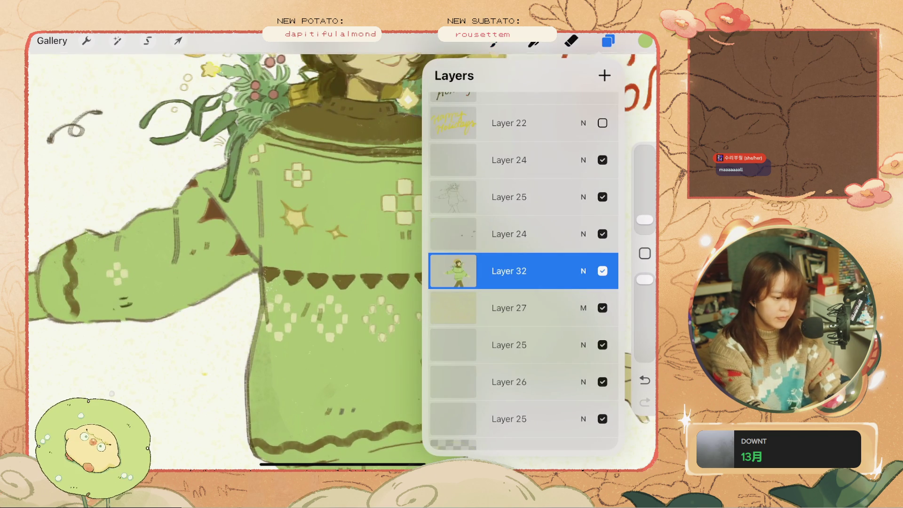
click(517, 196)
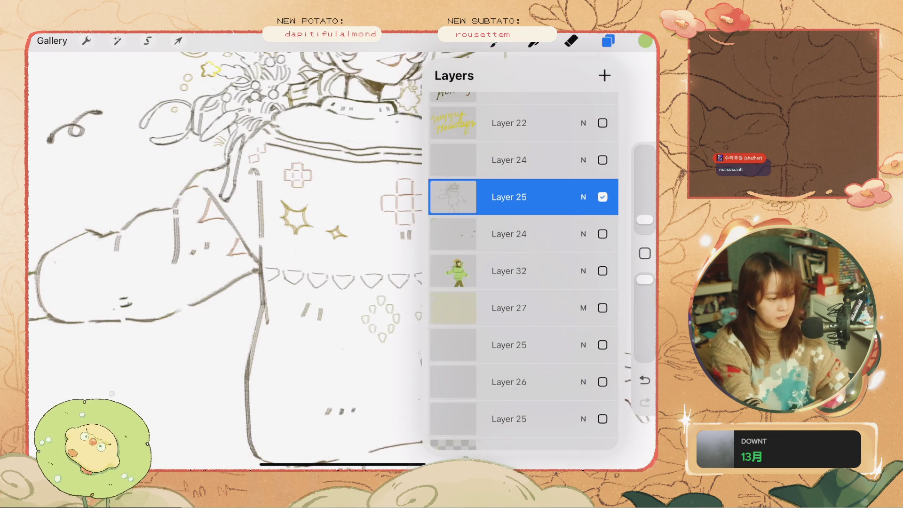
click(608, 41)
click(608, 41)
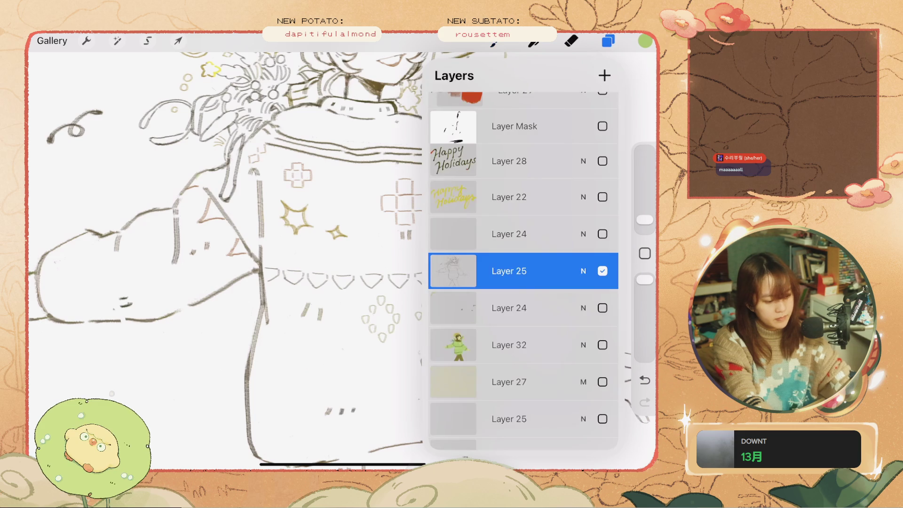
click(602, 345)
Set Layer 32's green colour opacity to about 55%
click(583, 345)
mouse_move(607, 243)
mouse_down()
mouse_move(469, 243)
mouse_move(526, 243)
mouse_up()
click(583, 198)
click(583, 198)
click(583, 198)
click(607, 41)
Choose a painting brush and pick olive from the recent colours
click(494, 41)
click(645, 41)
click(644, 41)
click(644, 41)
click(459, 323)
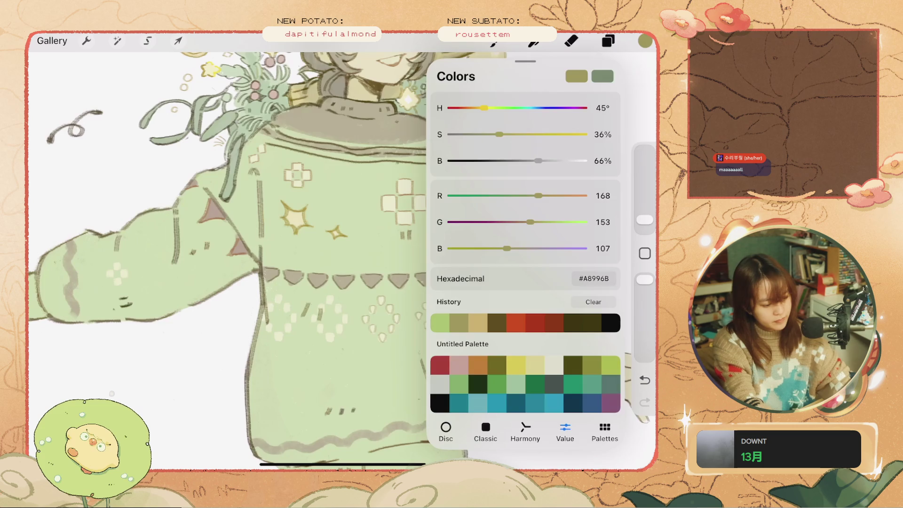
click(644, 41)
Undo the last change and the stray dark mark, toggling between eraser and brush
scroll(329, 259, up, 3)
key(ctrl+z)
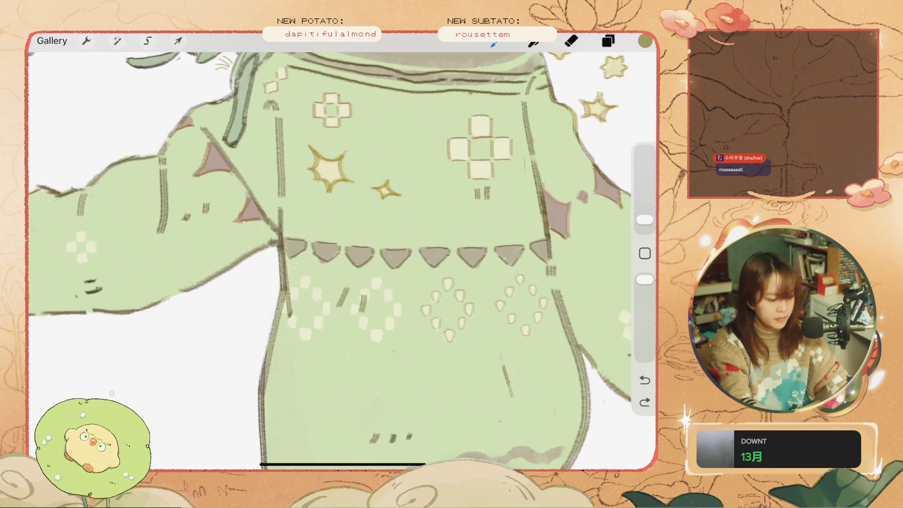
click(512, 347)
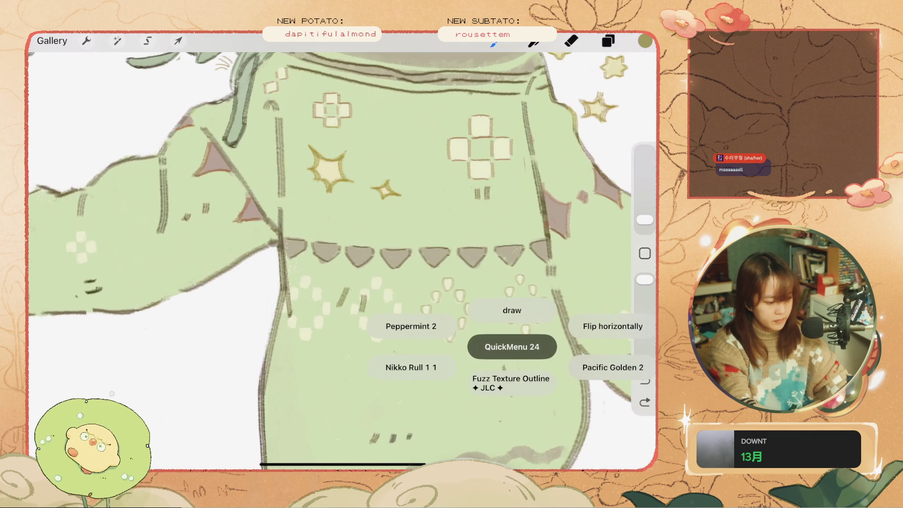
key(e)
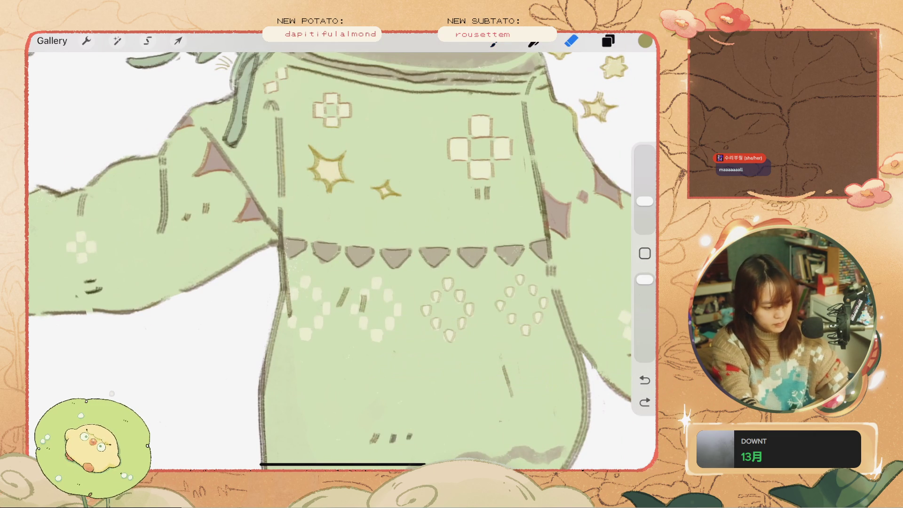
scroll(329, 254, up, 3)
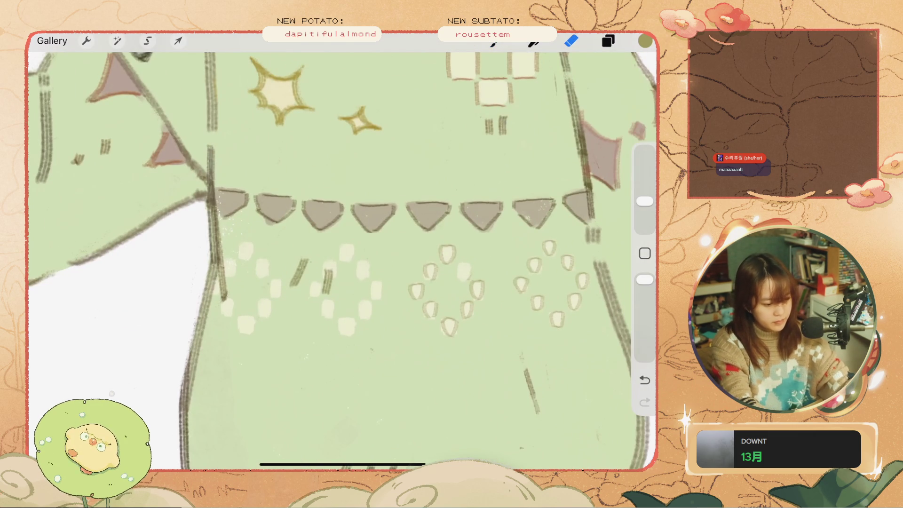
key(b)
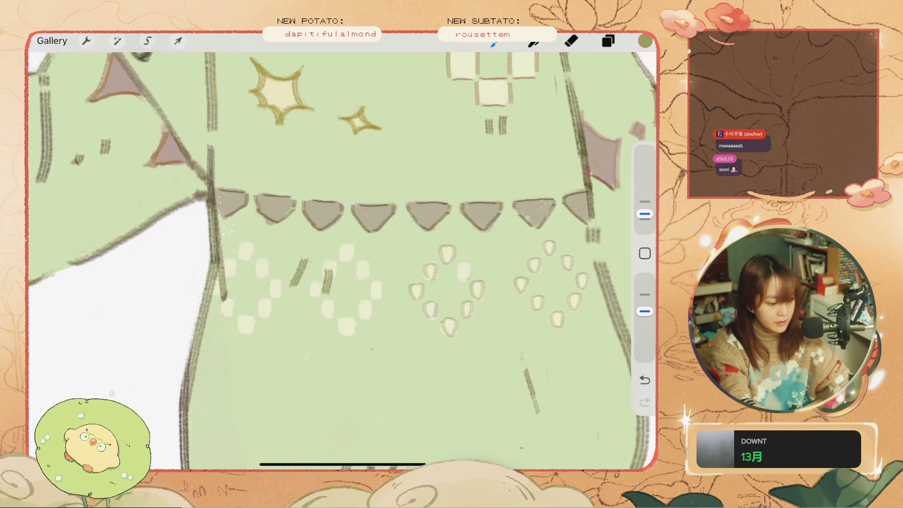
key(ctrl+z)
Try outlining a diamond dot as a petal shape, undoing the attempts
drag(462, 265, 465, 278)
key(ctrl+z)
key(ctrl+z)
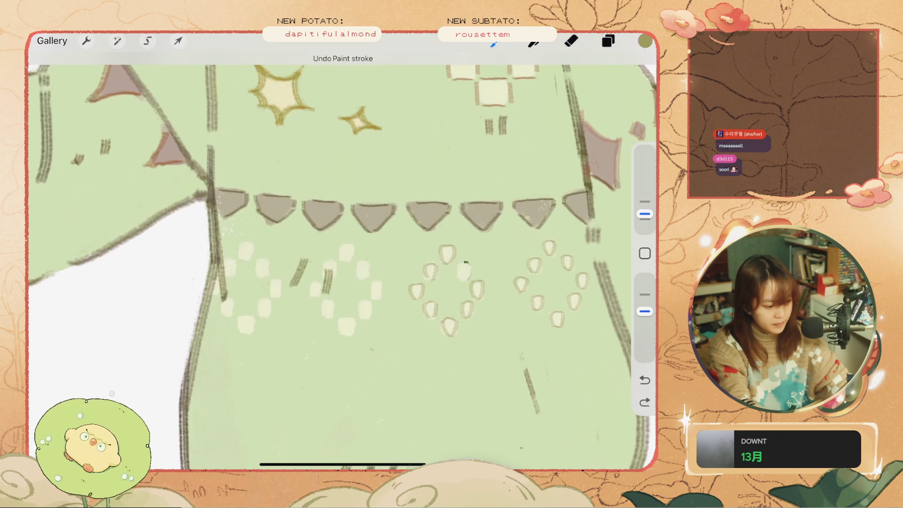
drag(460, 265, 466, 278)
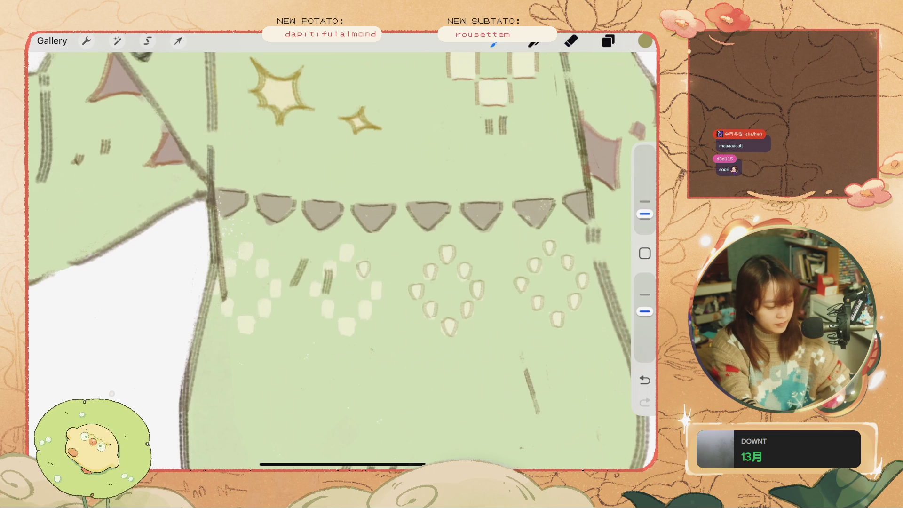
key(ctrl+z)
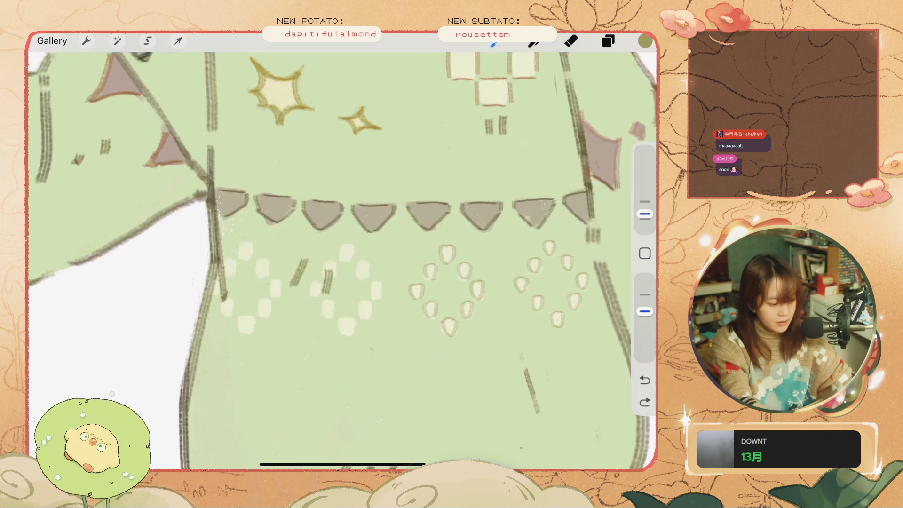
key(ctrl+z)
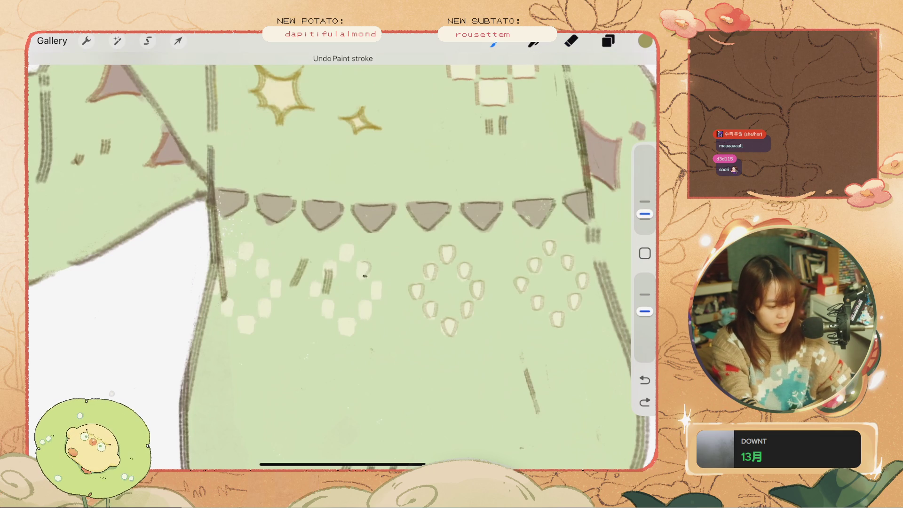
Outline the dots of the second diamond as petal shapes, undoing the misplaced stroke
drag(361, 264, 367, 276)
drag(344, 245, 379, 296)
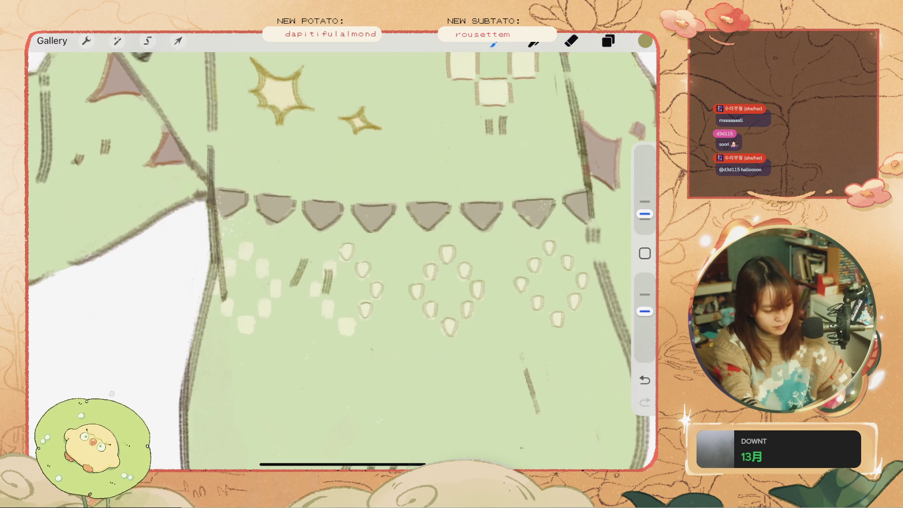
drag(341, 319, 350, 331)
key(ctrl+z)
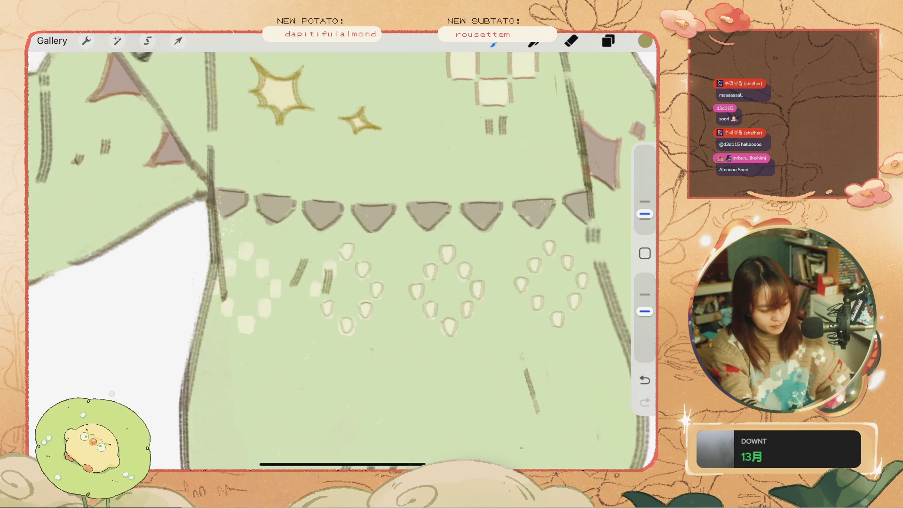
drag(323, 263, 333, 275)
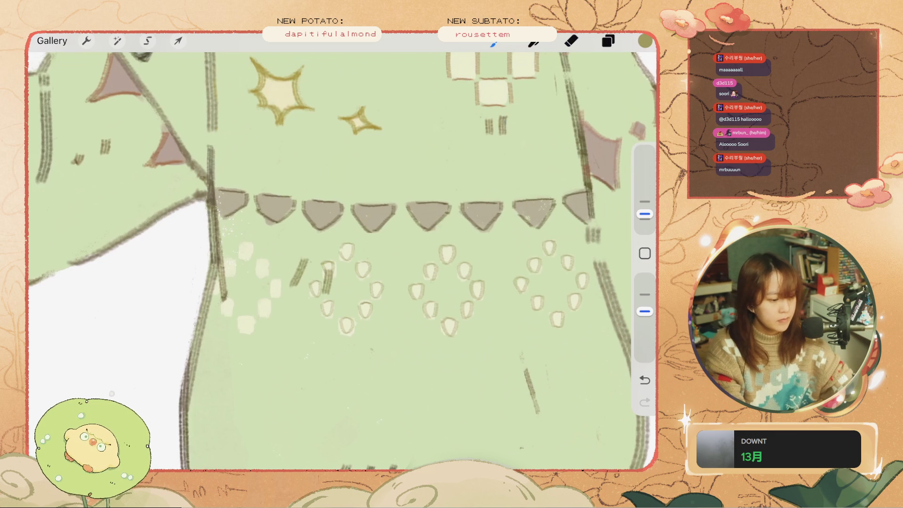
click(571, 41)
key(ctrl+z)
click(644, 41)
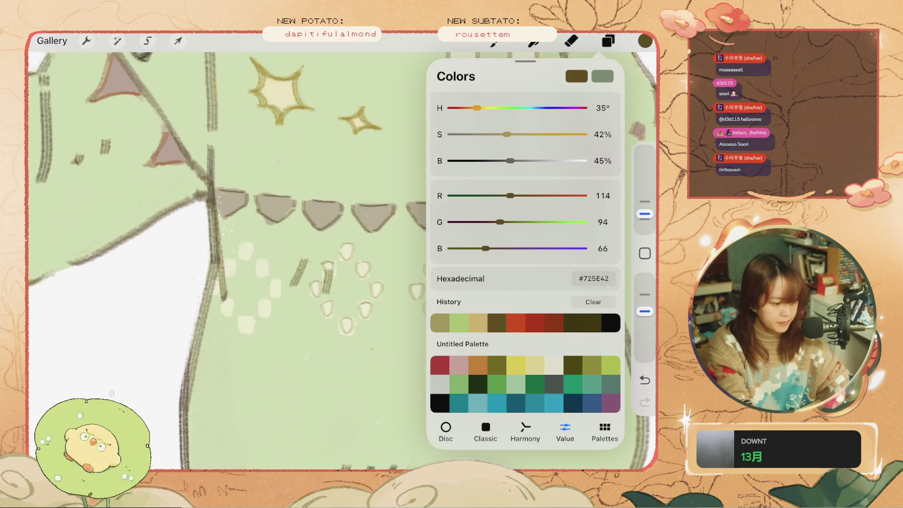
click(645, 41)
key(ctrl+z)
key(ctrl+shift+z)
key(ctrl+z)
key(ctrl+z)
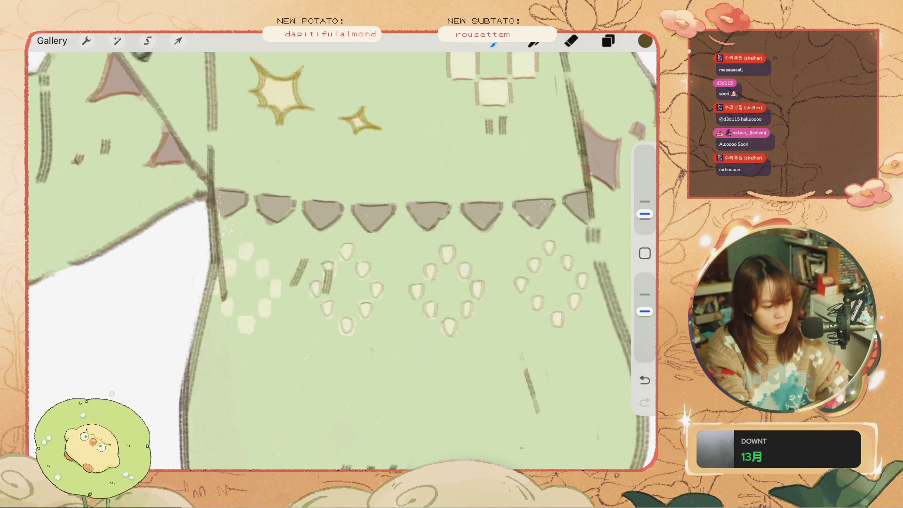
key(ctrl+z)
scroll(343, 261, down, 5)
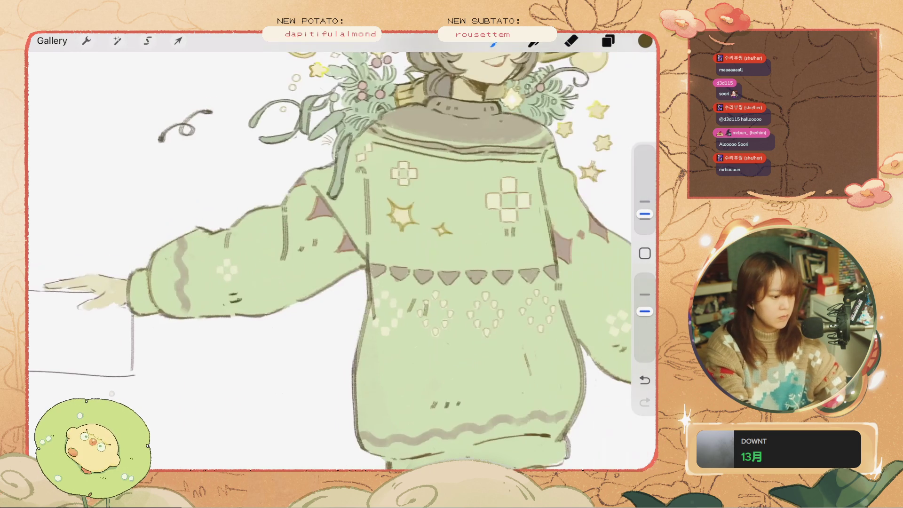
scroll(342, 261, down, 3)
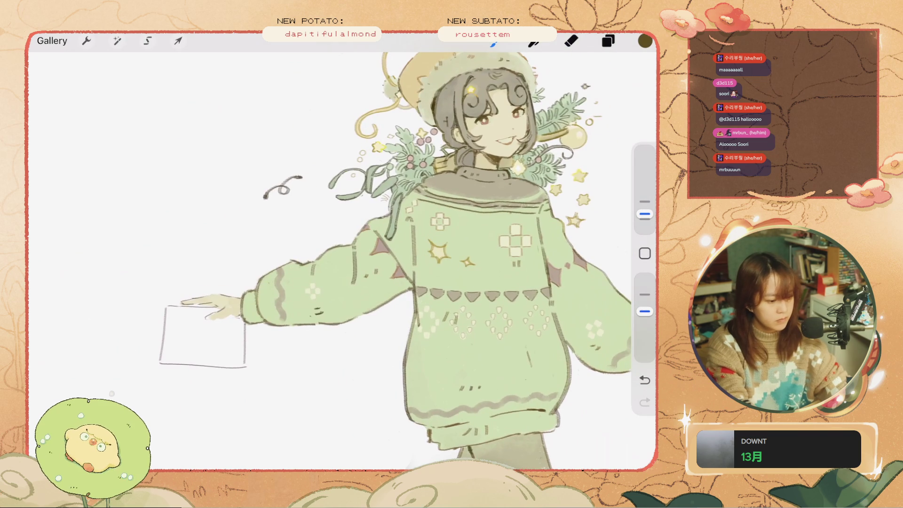
scroll(531, 325, up, 5)
scroll(531, 326, up, 2)
key(e)
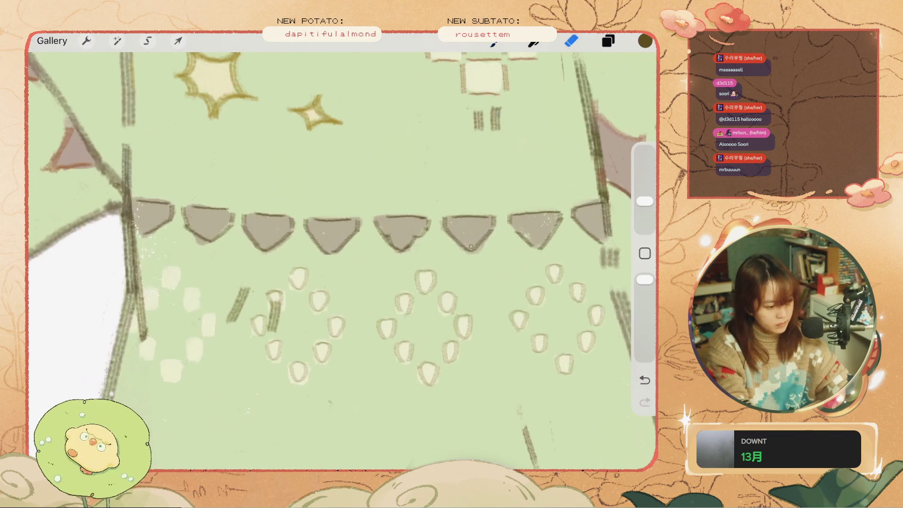
key(b)
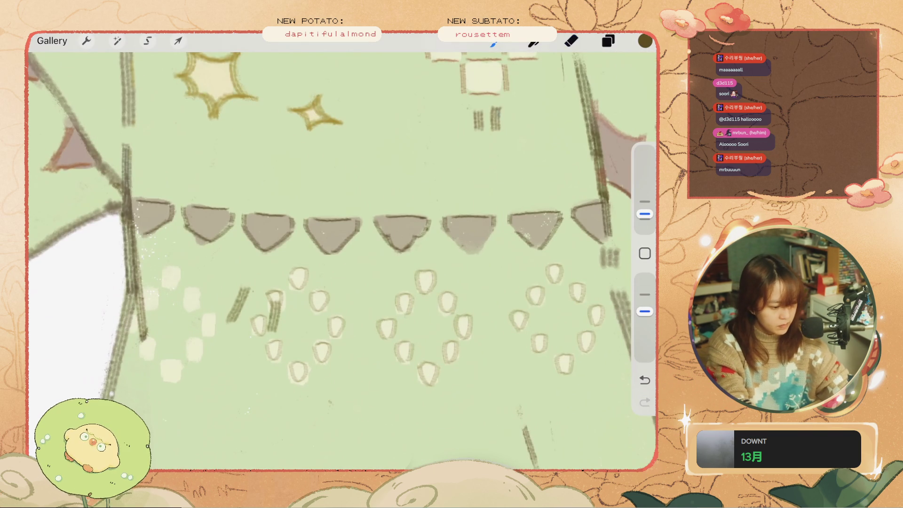
key(ctrl+z)
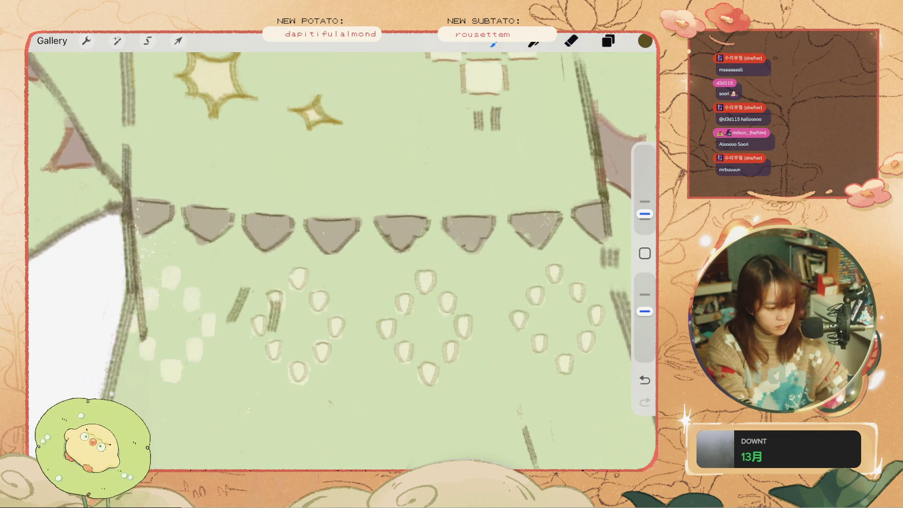
key(e)
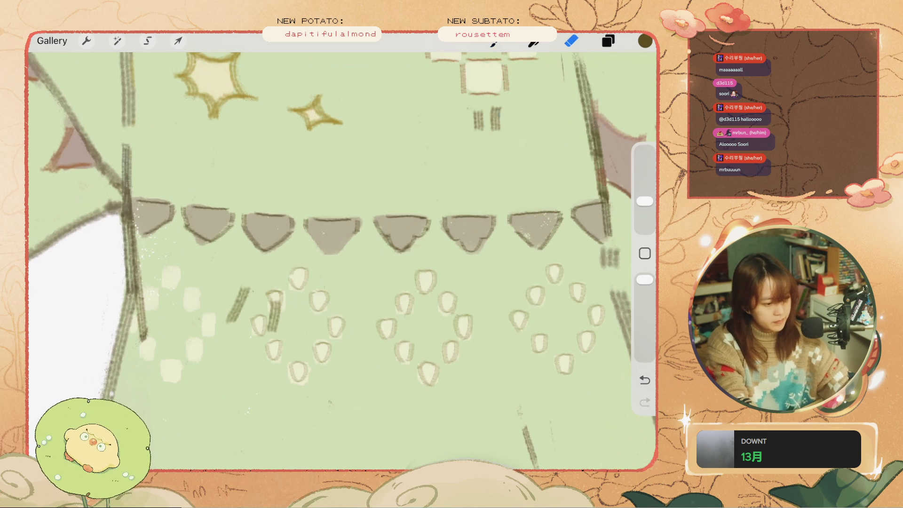
key(b)
key(ctrl+z)
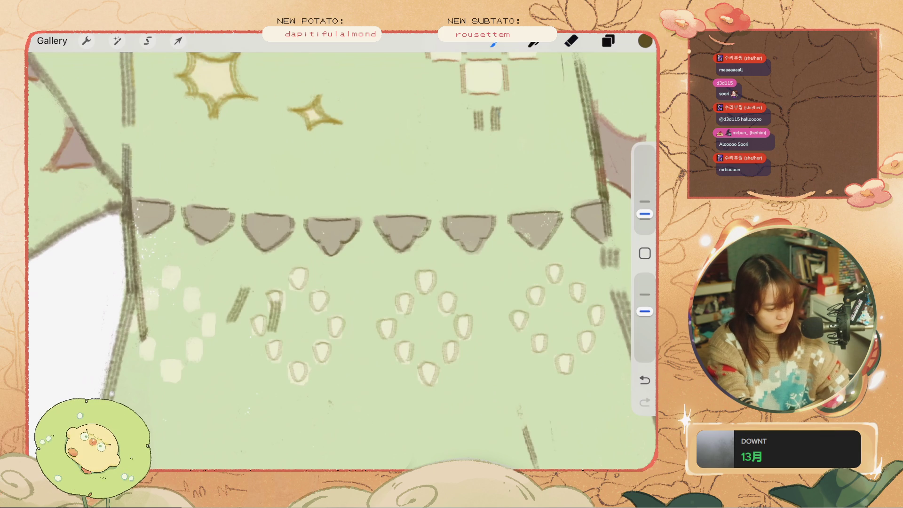
key(ctrl+z)
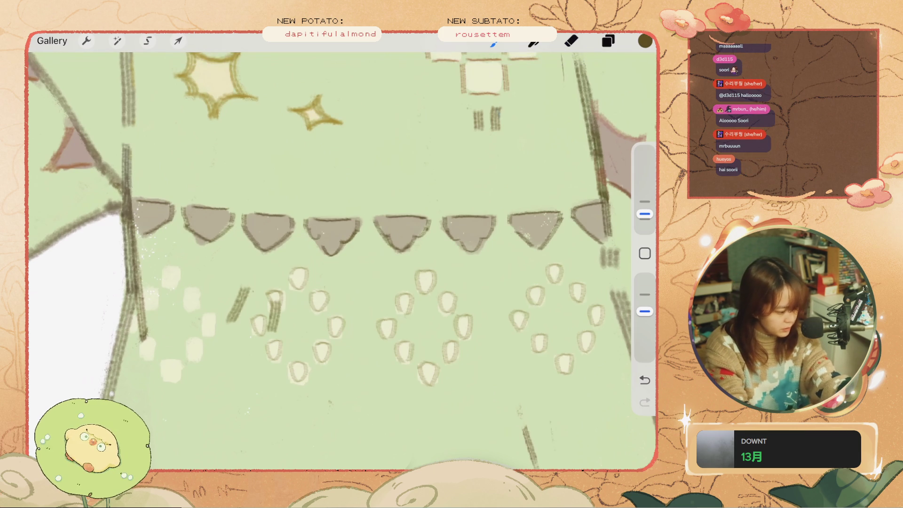
key(ctrl+z)
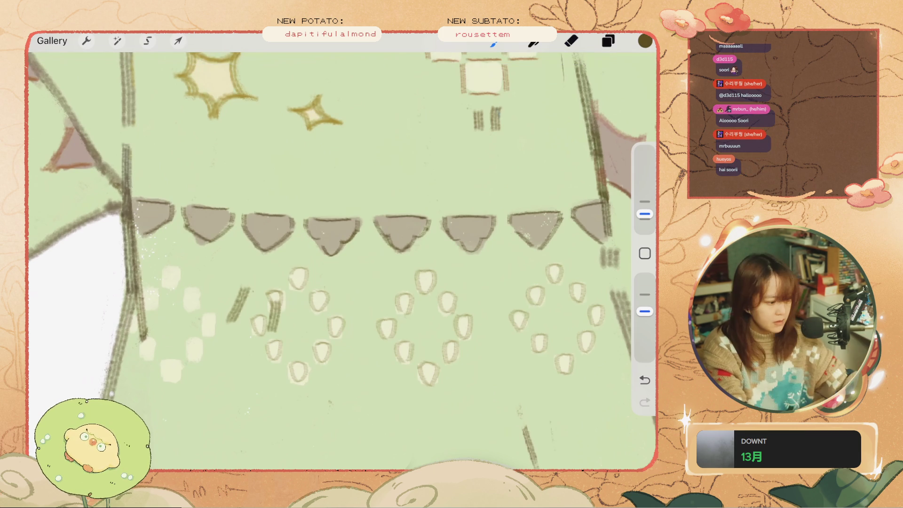
key(ctrl+z)
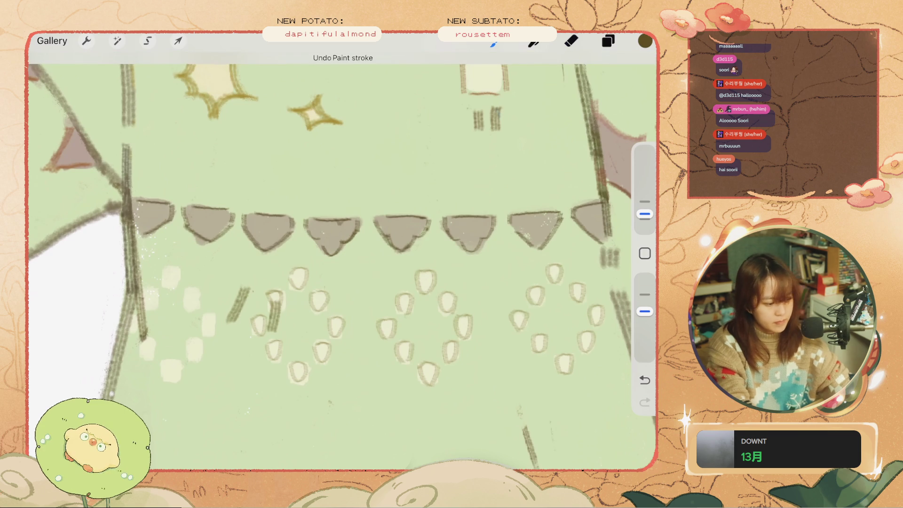
scroll(329, 254, down, 5)
scroll(329, 254, up, 4)
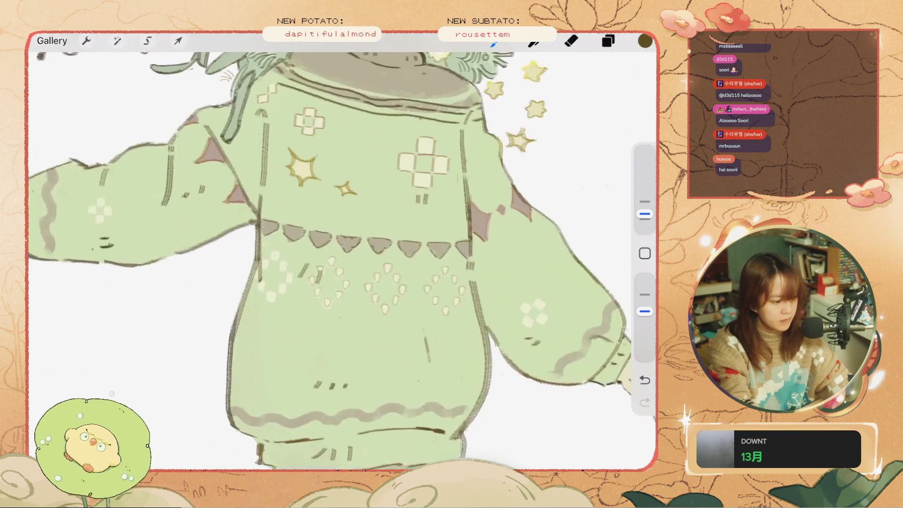
Undo the stray paint strokes, including the one over the third triangle
scroll(329, 254, up, 2)
key(ctrl+z)
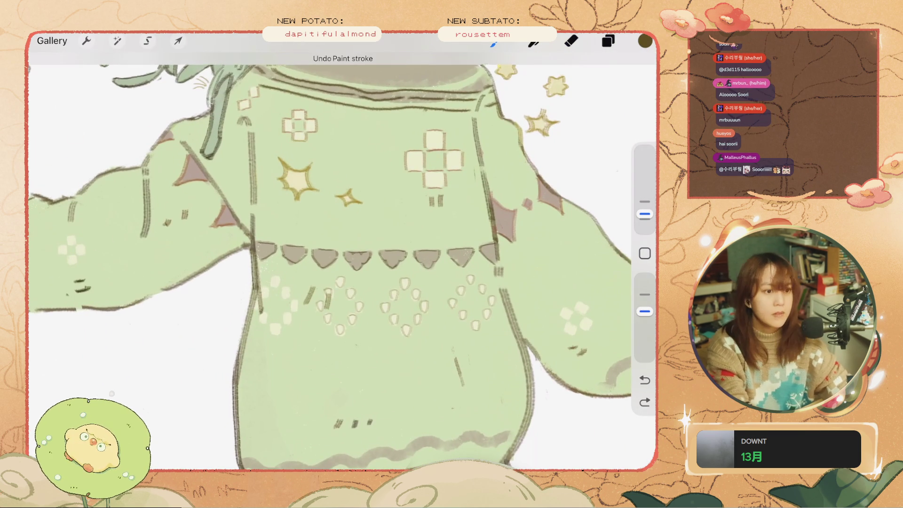
key(ctrl+z)
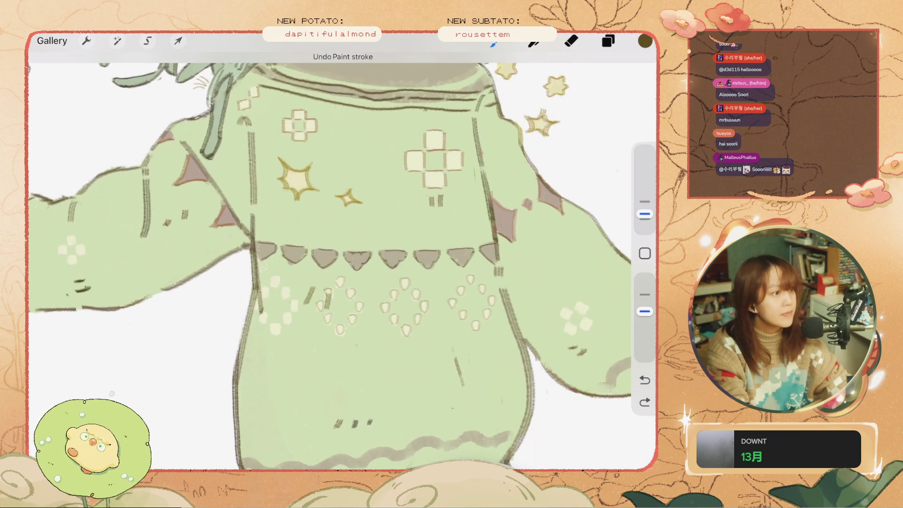
scroll(329, 254, up, 2)
key(e)
click(275, 235)
key(ctrl+z)
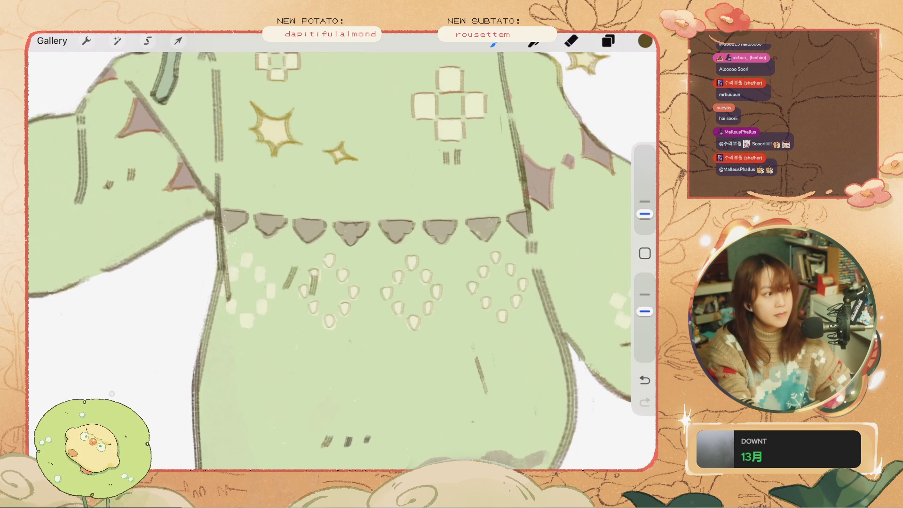
key(ctrl+z)
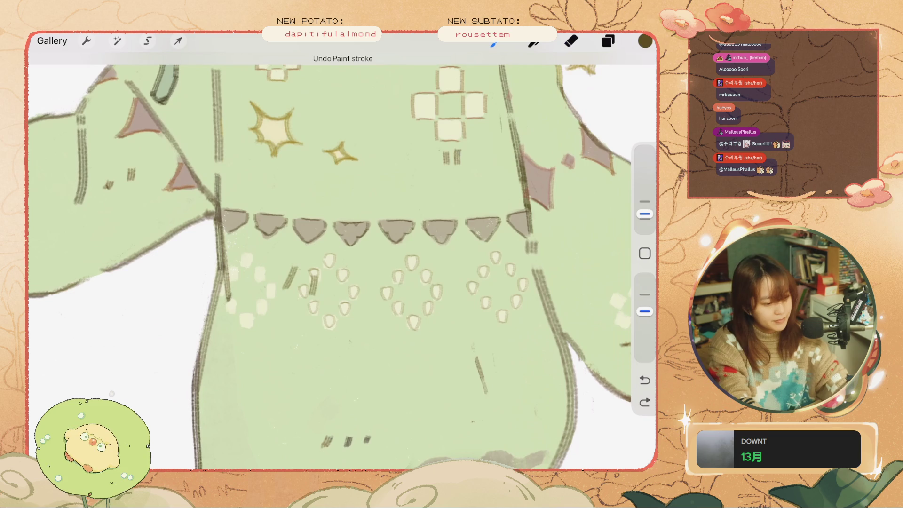
Pick a colour, dab small marks on the left of the band and undo them, then zoom out
click(644, 41)
click(644, 41)
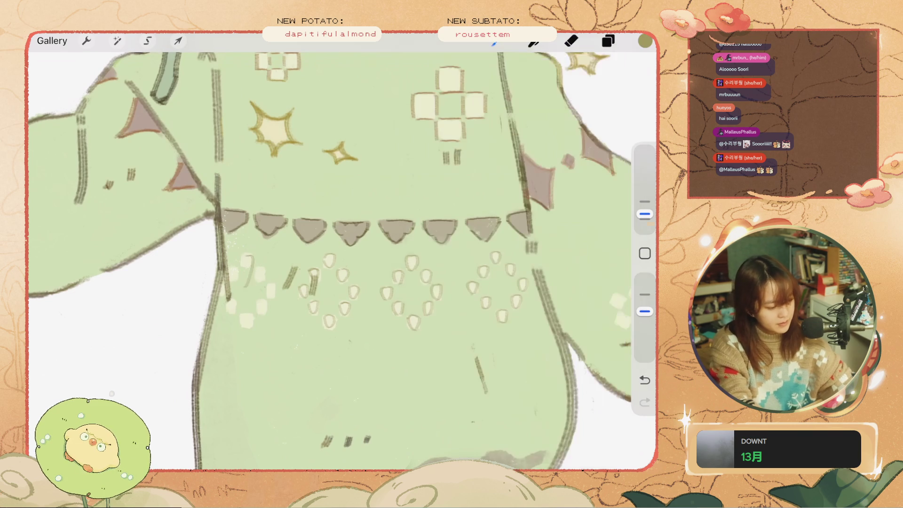
key(ctrl+z)
click(261, 280)
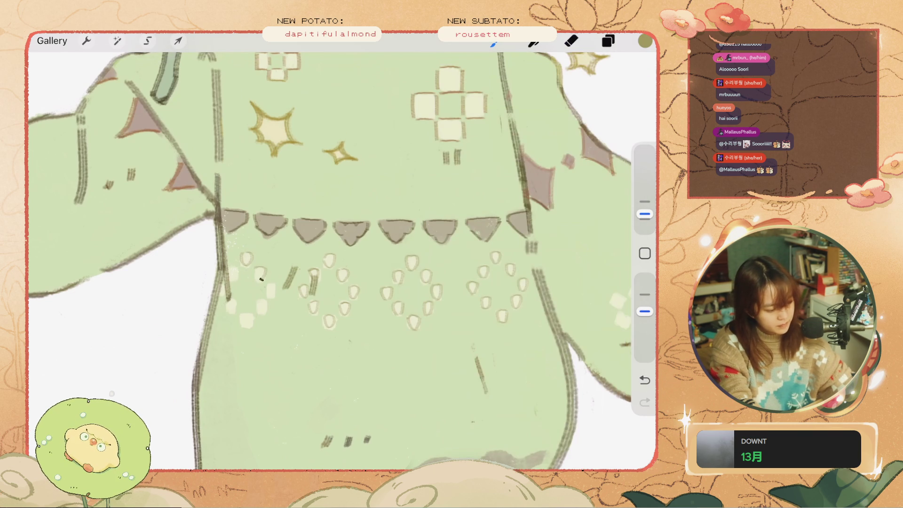
key(ctrl+z)
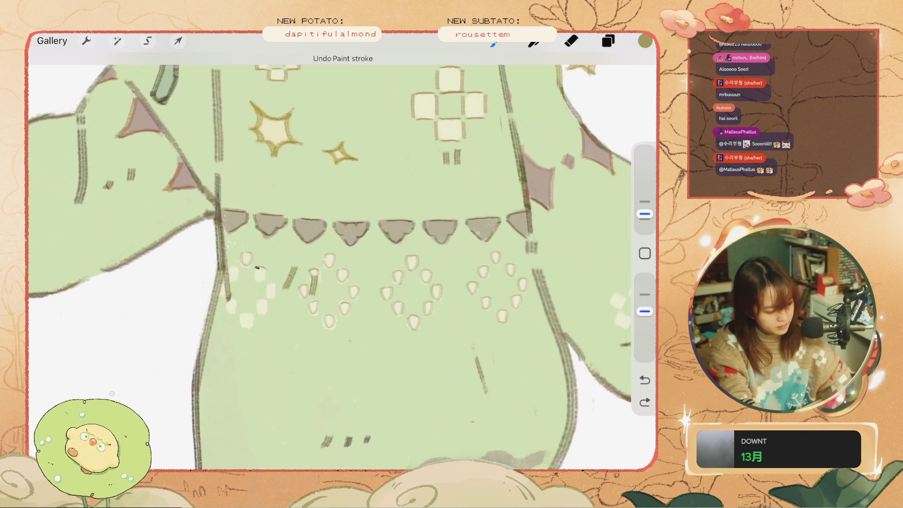
key(ctrl+z)
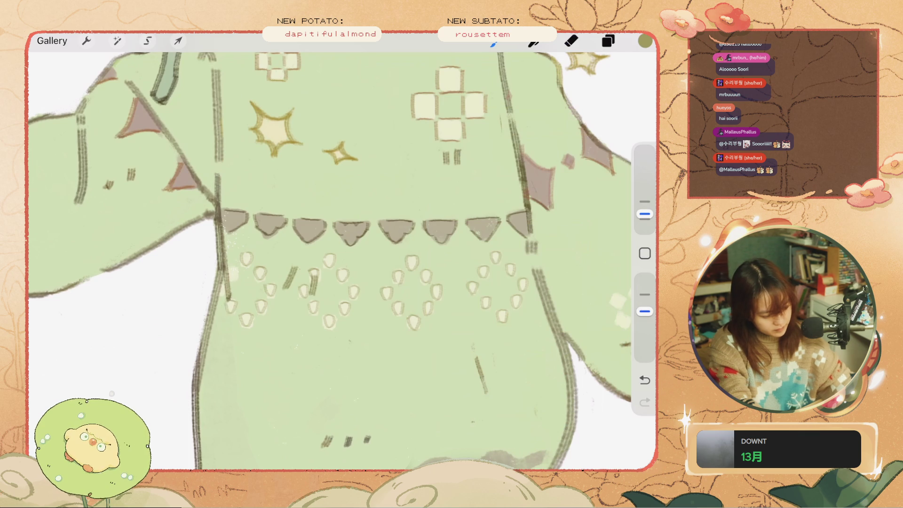
scroll(329, 254, down, 5)
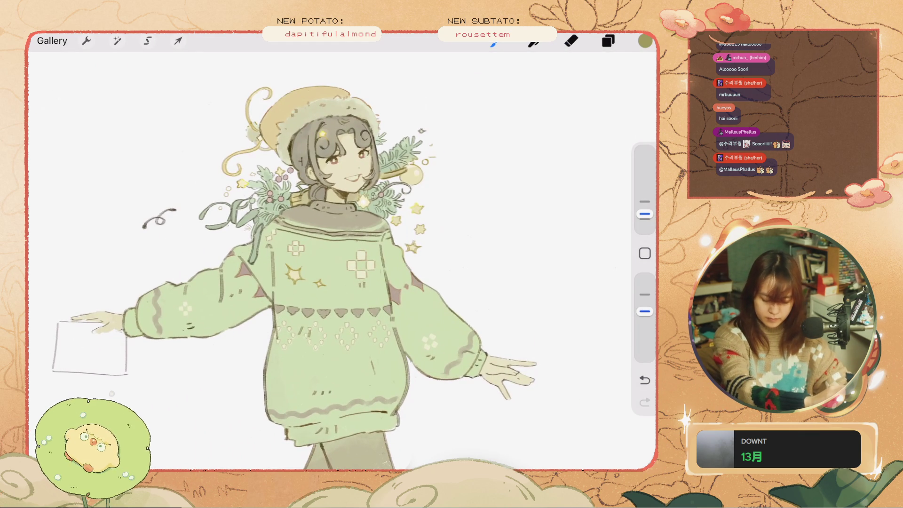
Zoom into the sweater, undo recent paint strokes and check the brush library
scroll(362, 266, up, 5)
scroll(372, 268, up, 3)
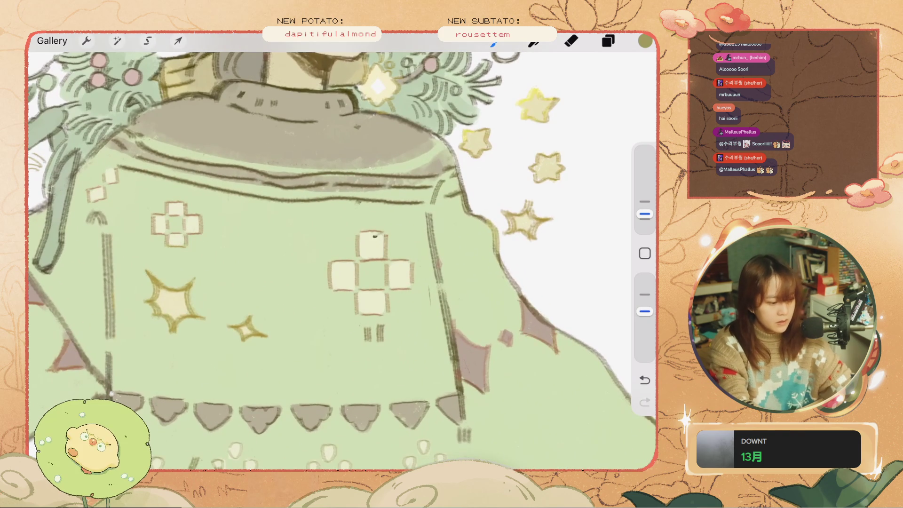
key(ctrl+z)
scroll(343, 261, down, 8)
scroll(465, 319, up, 5)
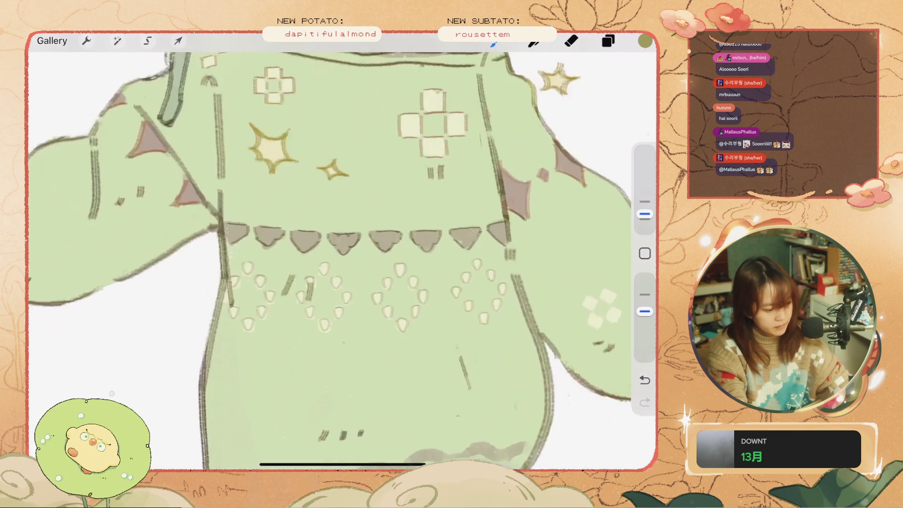
key(ctrl+z)
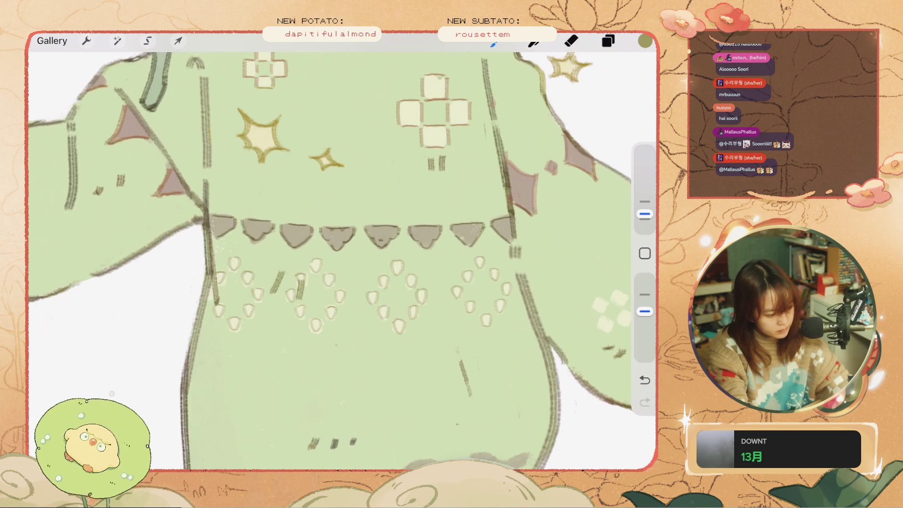
click(492, 42)
click(492, 43)
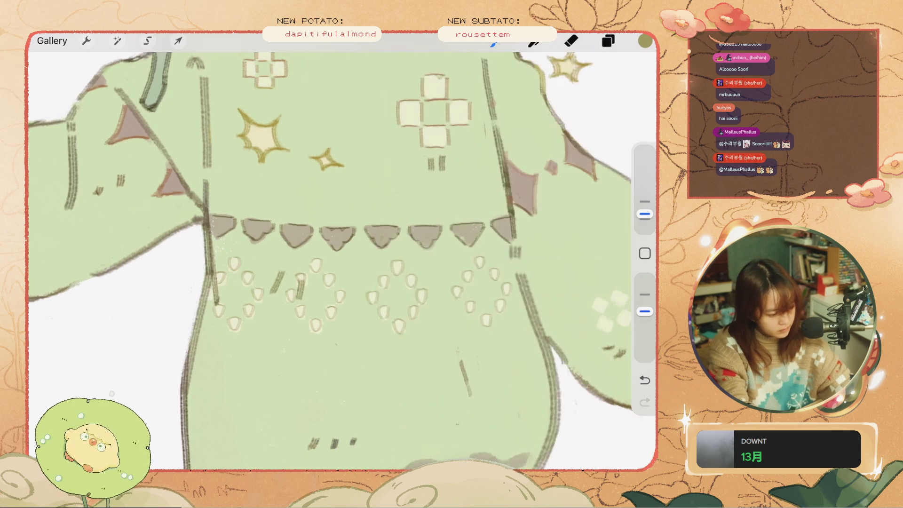
key(ctrl+z)
key(ctrl+z)
Test a short stroke on the sweater, undo it and check the Layers list
key(ctrl+z)
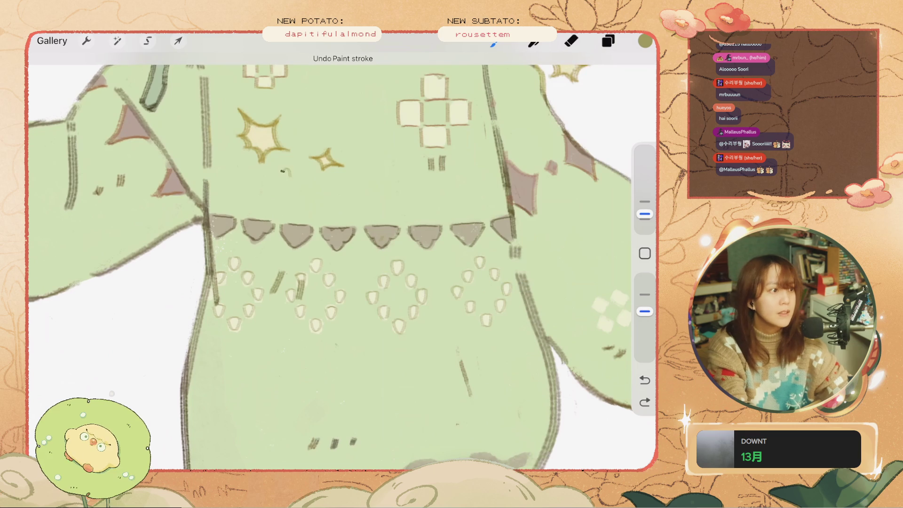
drag(271, 191, 285, 170)
scroll(329, 259, down, 3)
key(ctrl+z)
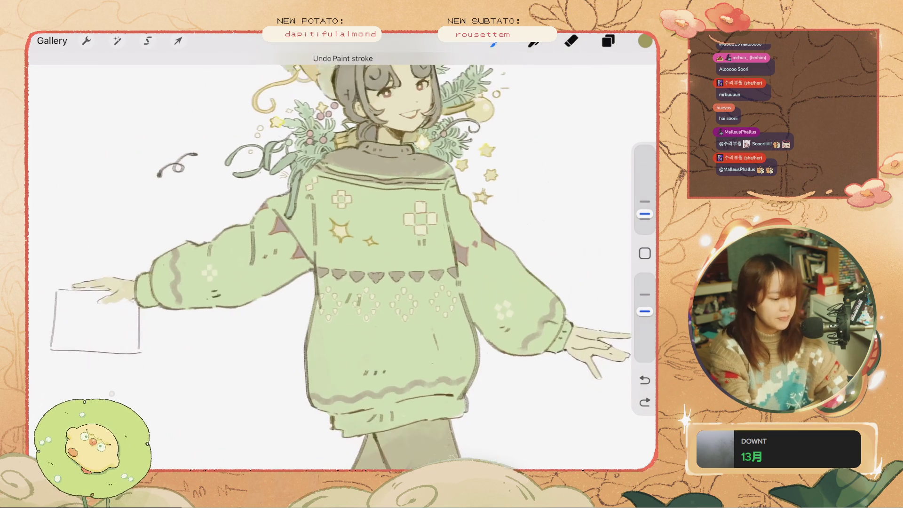
scroll(329, 259, up, 2)
scroll(329, 259, up, 2)
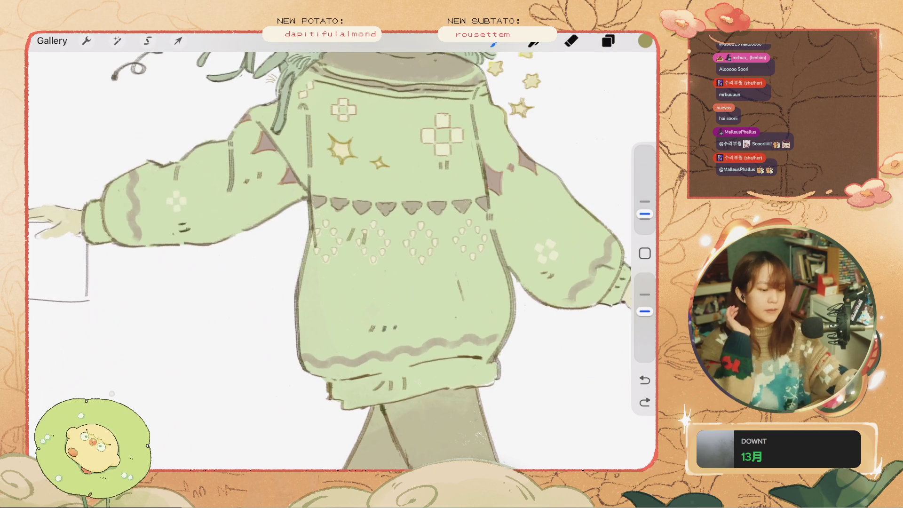
scroll(329, 258, down, 3)
scroll(329, 259, up, 2)
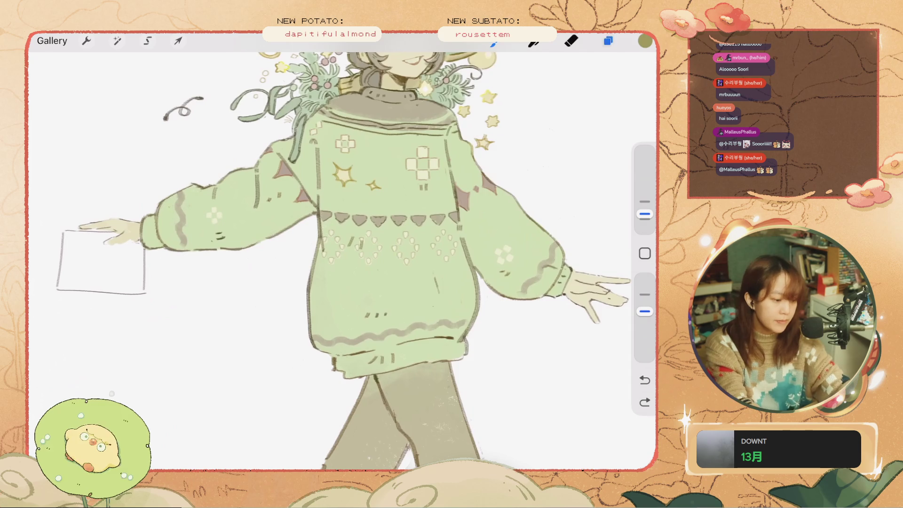
click(608, 41)
click(608, 41)
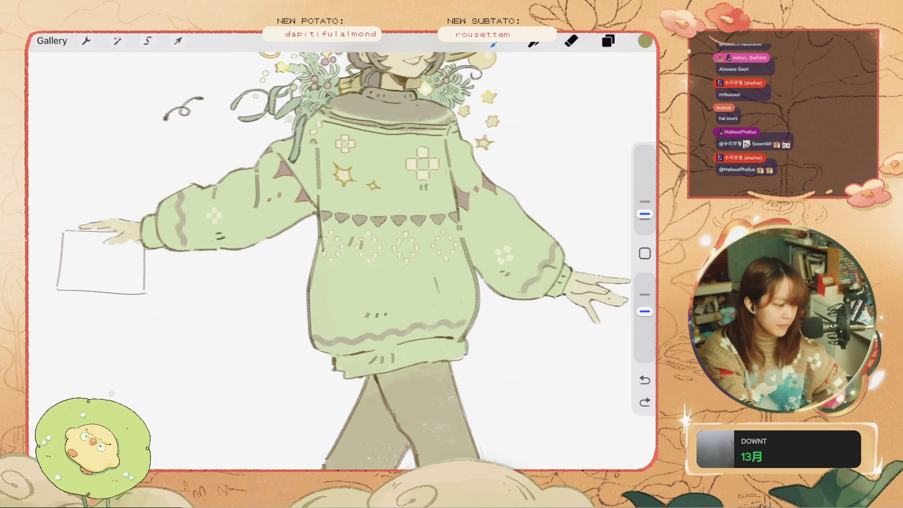
Sample a greyish colour from the sweater, then undo and redo the remaining test strokes
click(310, 285)
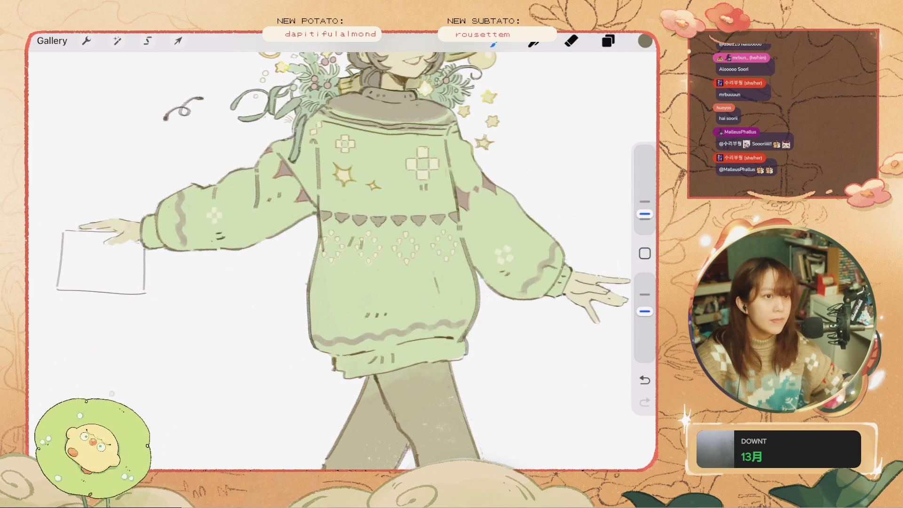
scroll(329, 254, up, 3)
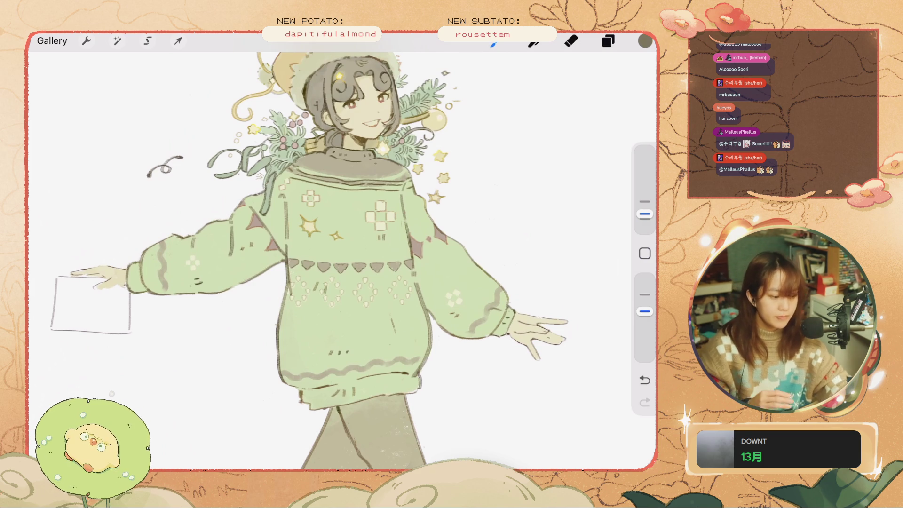
scroll(329, 259, up, 3)
key(ctrl+z)
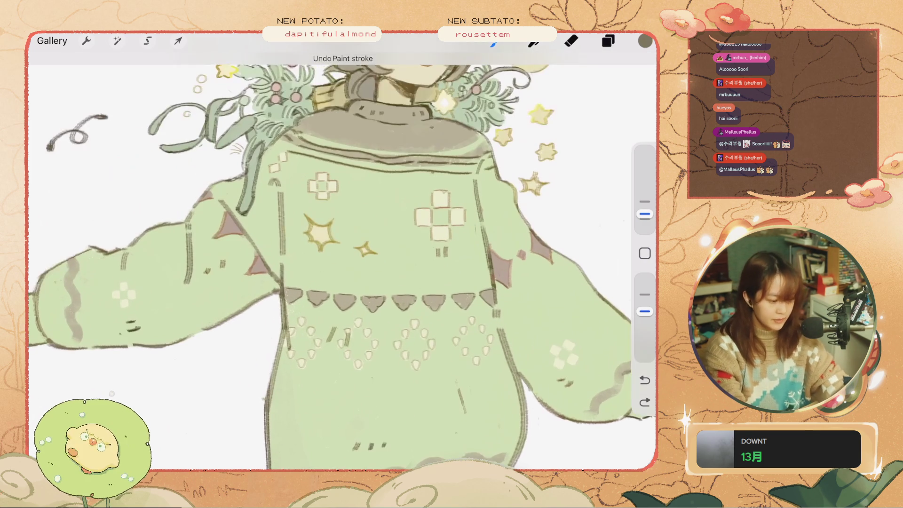
key(ctrl+z)
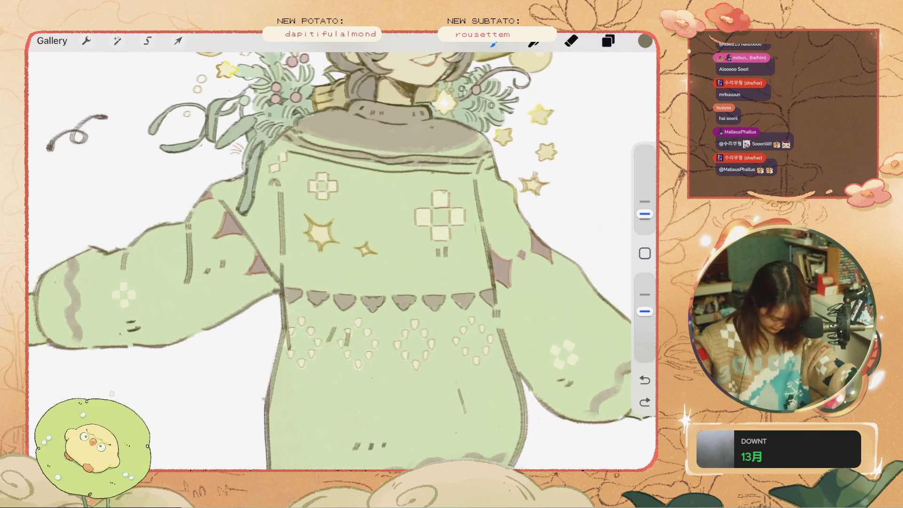
key(ctrl+shift+z)
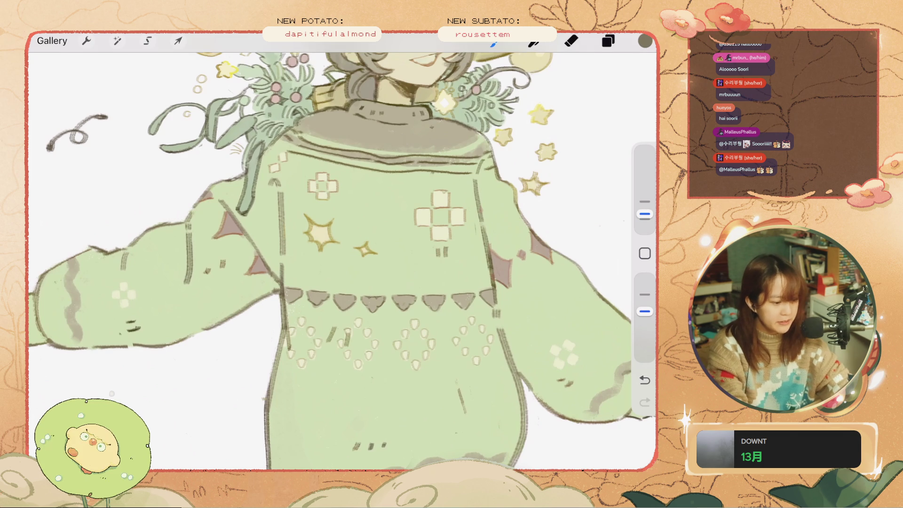
key(ctrl+z)
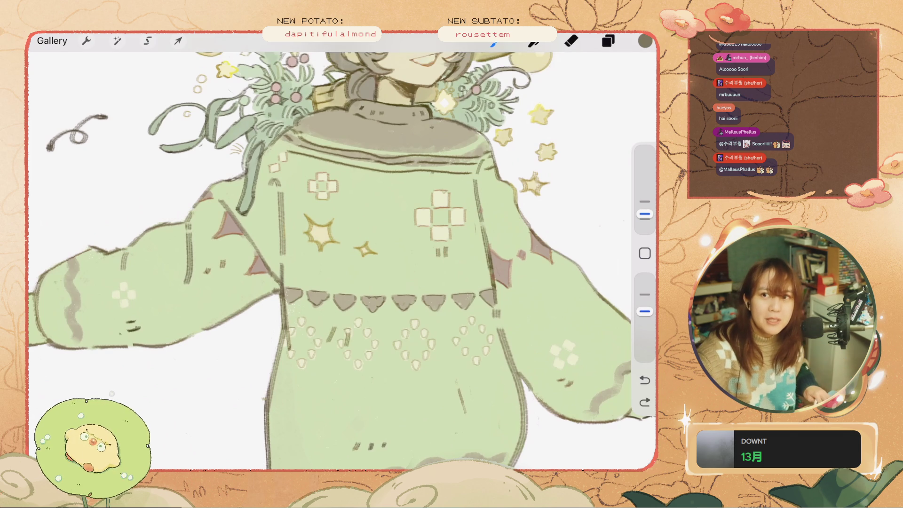
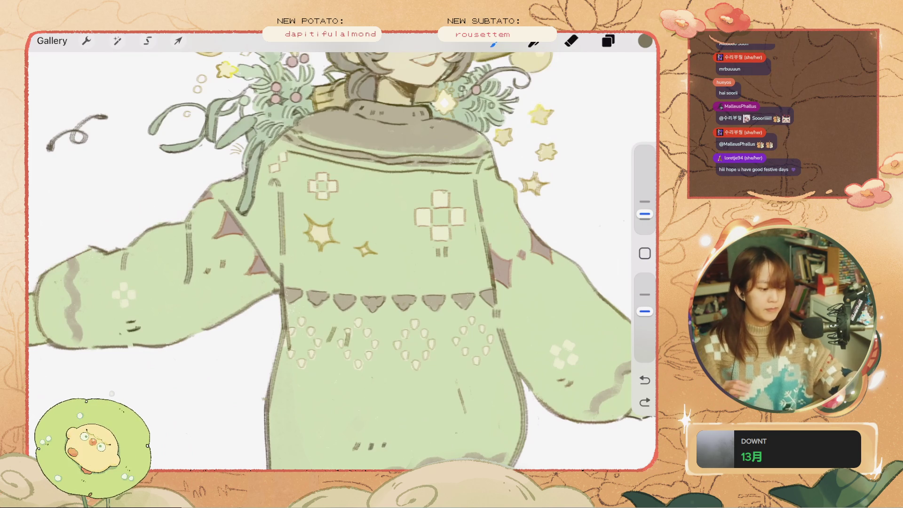
Draw a trial stroke on the sweater, then undo the test strokes
drag(66, 263, 66, 336)
scroll(342, 257, down, 3)
key(ctrl+z)
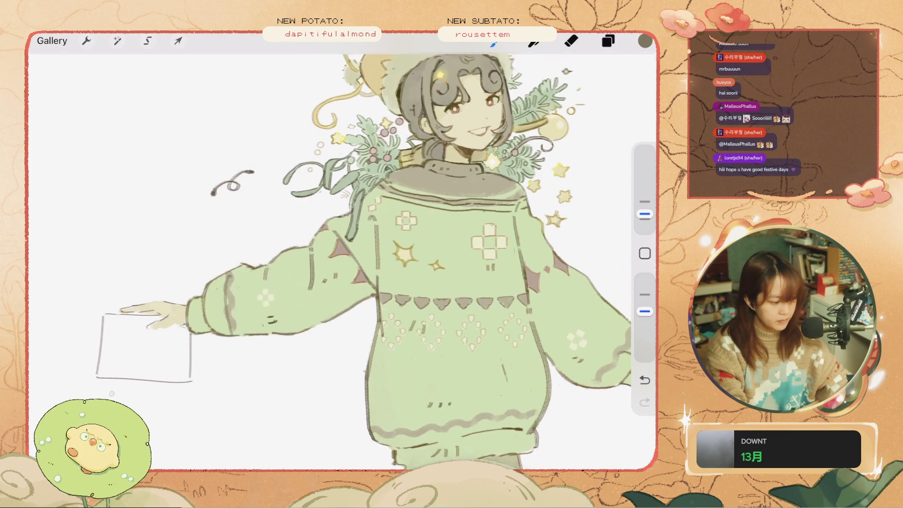
key(ctrl+z)
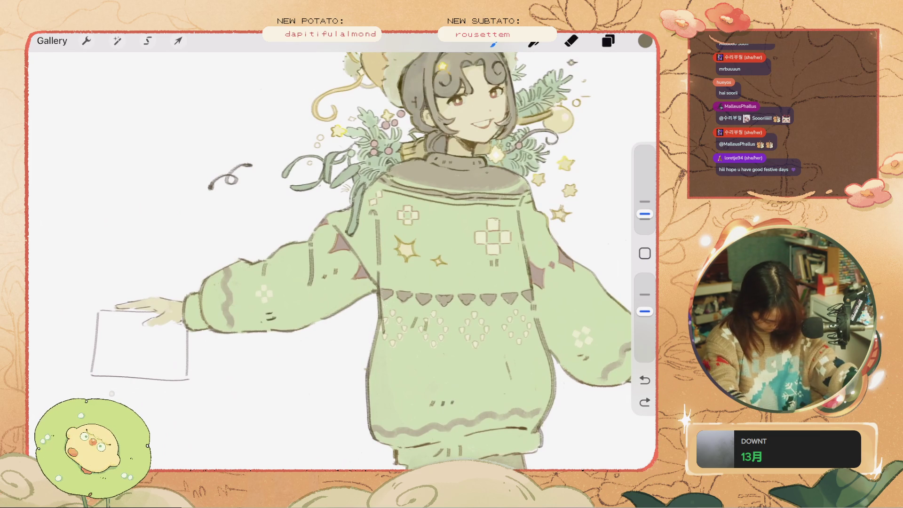
scroll(440, 297, up, 3)
scroll(441, 298, up, 3)
key(ctrl+z)
Enlarge the brush, test and undo a curved line, then sample the dark olive outline colour
drag(645, 214, 645, 214)
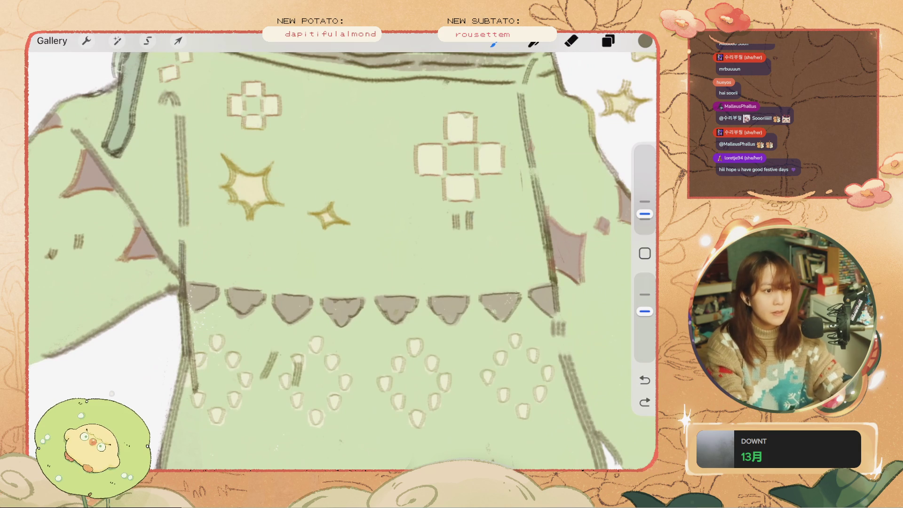
drag(560, 235, 290, 253)
key(ctrl+z)
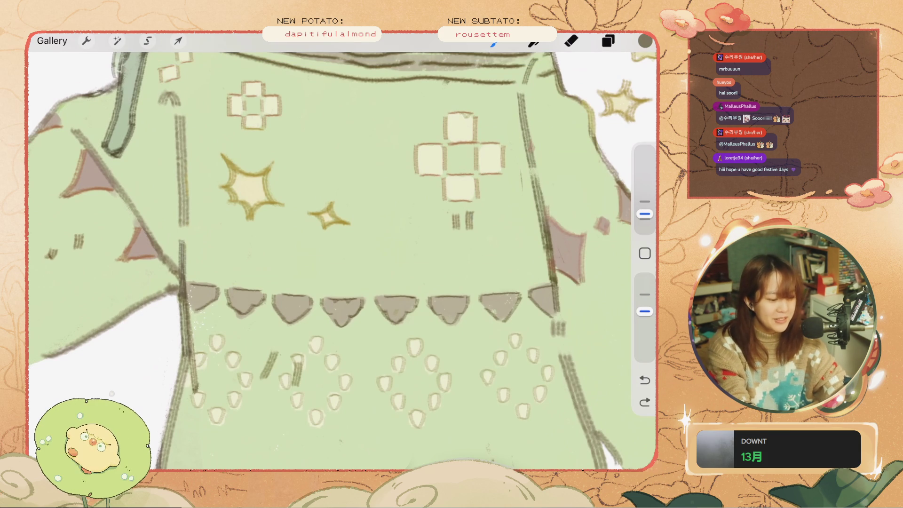
click(644, 253)
click(554, 281)
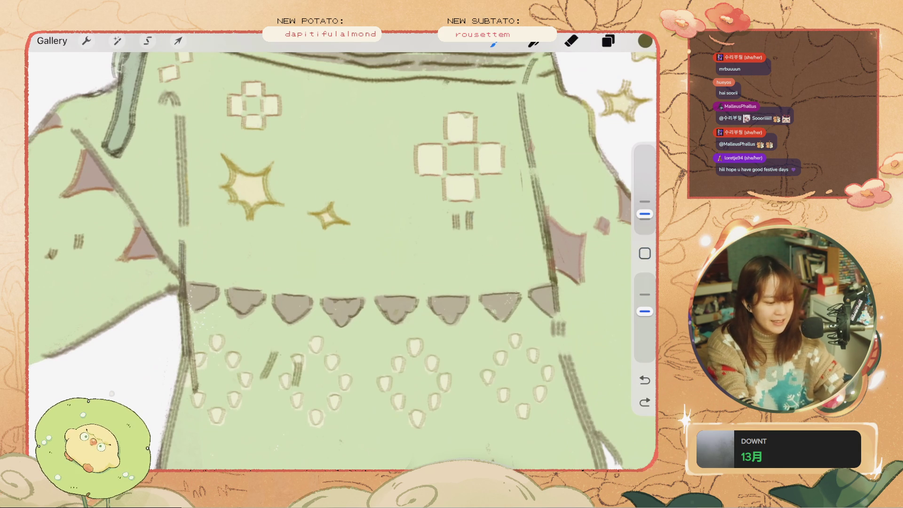
Raise the brush size to 7% and try lines above the triangle band, undoing each
drag(644, 214, 644, 207)
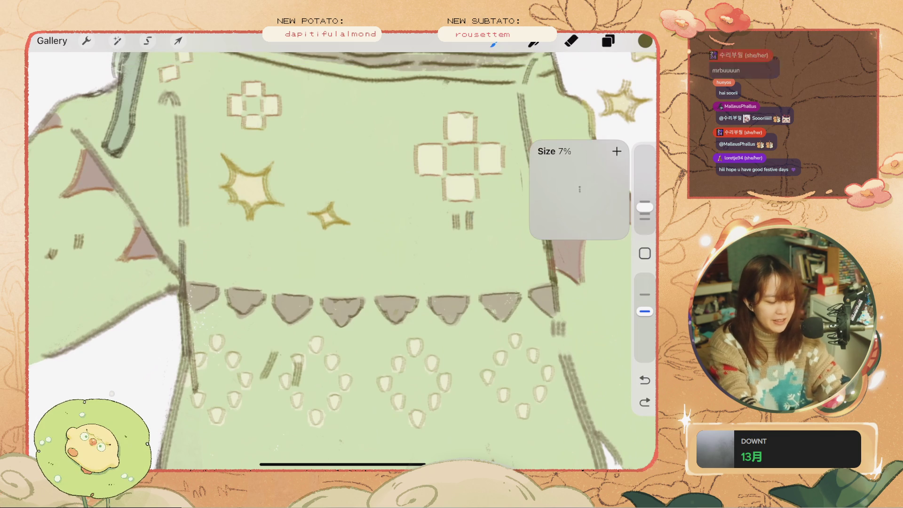
drag(530, 279, 294, 282)
key(ctrl+z)
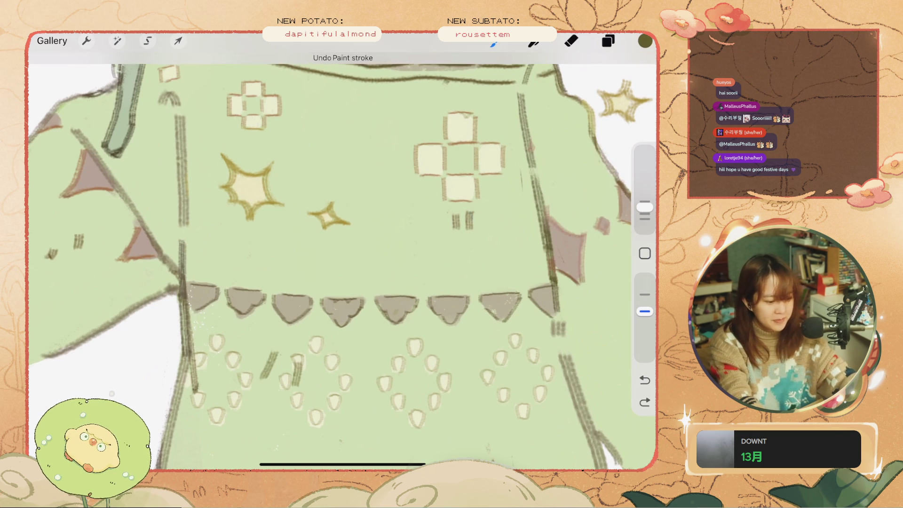
drag(548, 281, 440, 286)
key(ctrl+z)
drag(545, 280, 315, 281)
key(ctrl+z)
drag(483, 285, 219, 284)
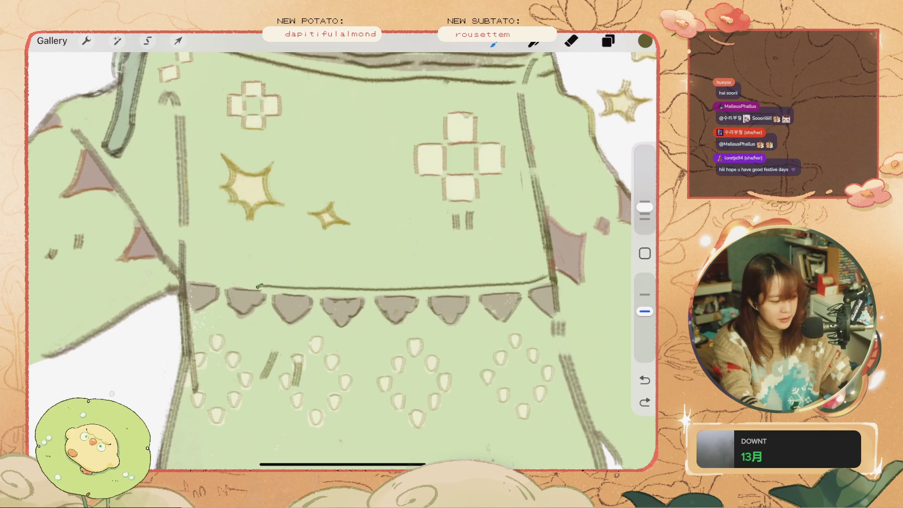
key(ctrl+z)
Try shorter segments along the triangle band line, then undo the attempts
drag(527, 283, 438, 287)
key(ctrl+z)
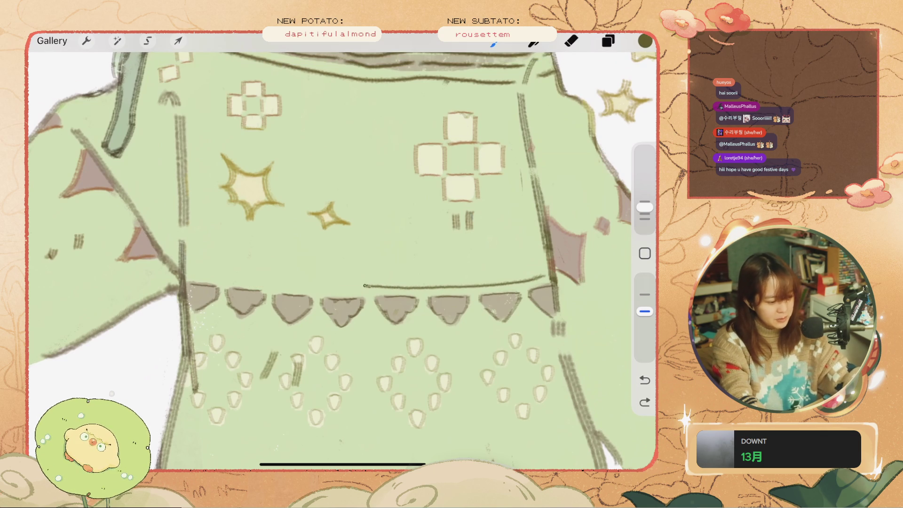
drag(364, 285, 219, 281)
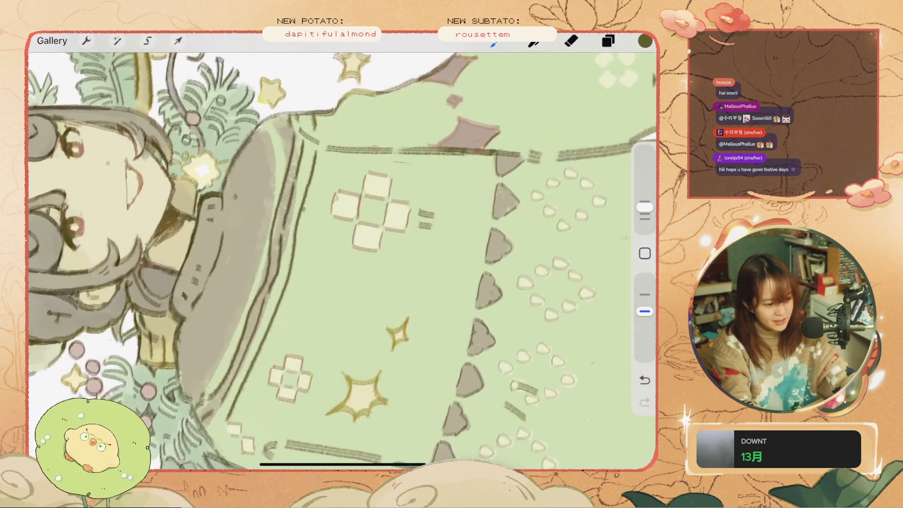
key(ctrl+z)
drag(463, 132, 463, 174)
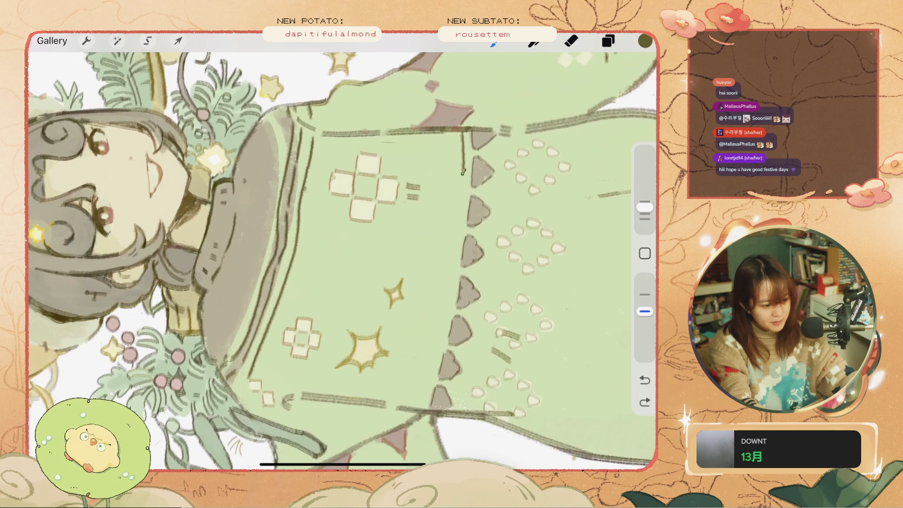
key(ctrl+z)
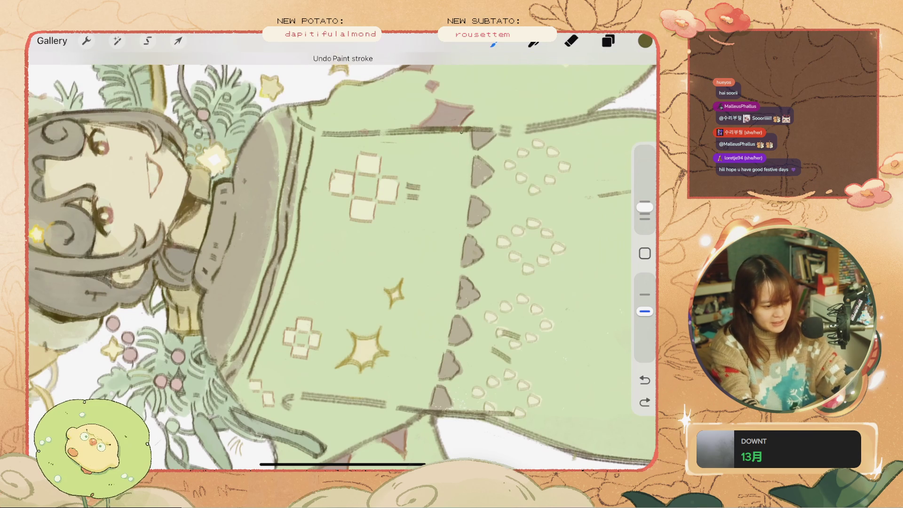
drag(464, 133, 460, 197)
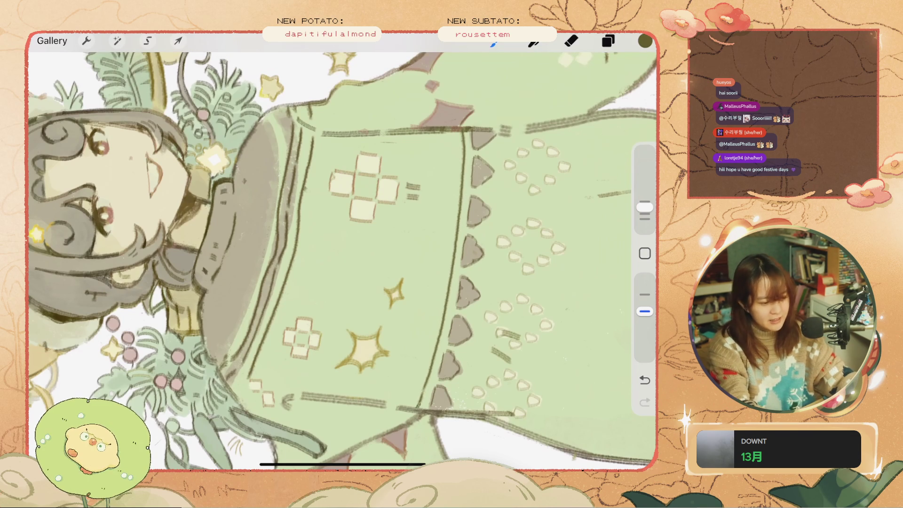
scroll(342, 254, down, 5)
scroll(343, 254, up, 5)
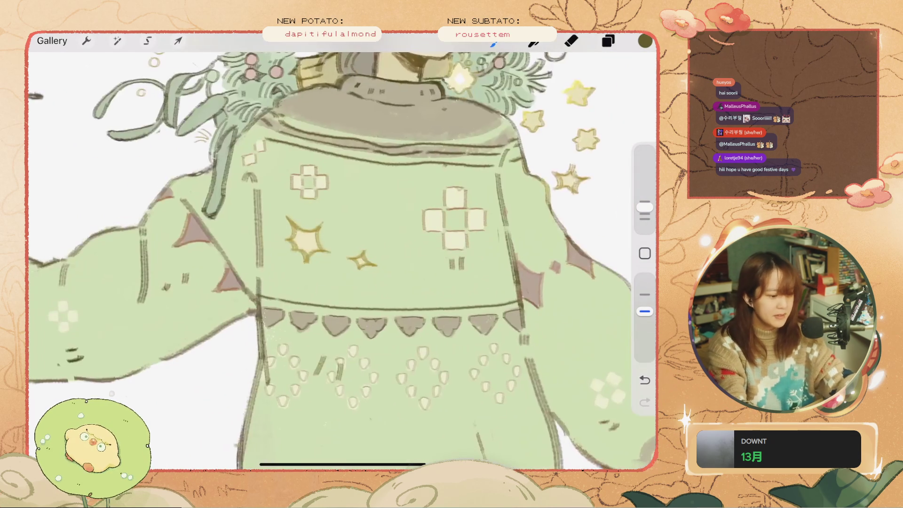
scroll(342, 254, up, 2)
scroll(342, 254, up, 2)
scroll(343, 254, up, 2)
key(ctrl+z)
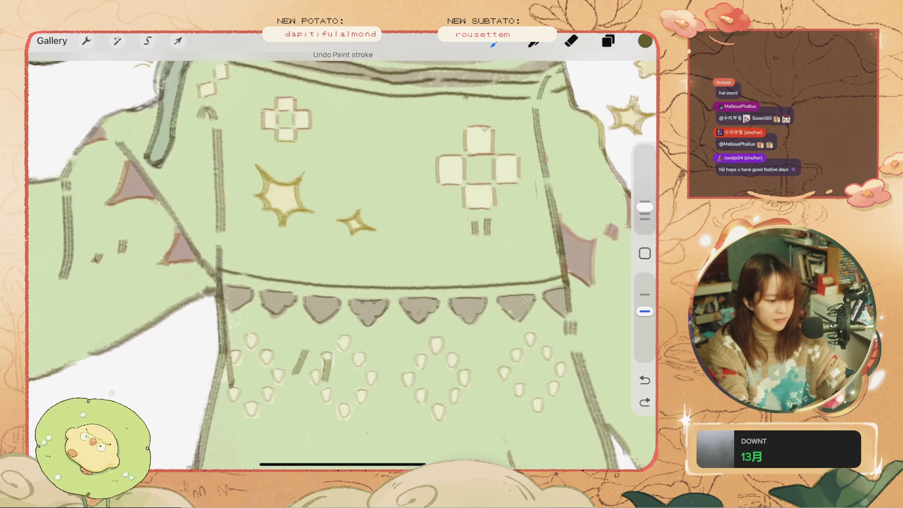
key(ctrl+z)
Test a dark line along the waistband and undo it
drag(559, 266, 504, 274)
key(ctrl+z)
key(ctrl+z)
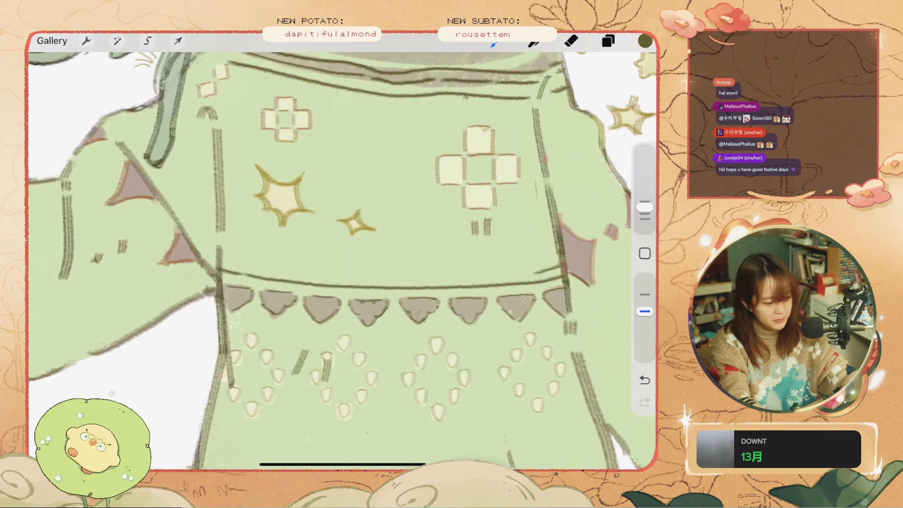
key(ctrl+z)
key(ctrl+z)
drag(529, 273, 465, 277)
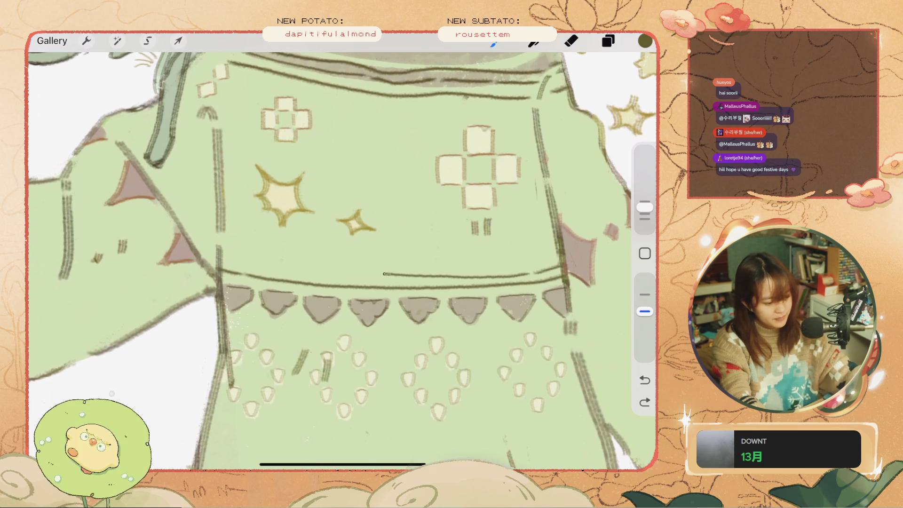
scroll(342, 252, down, 5)
key(ctrl+z)
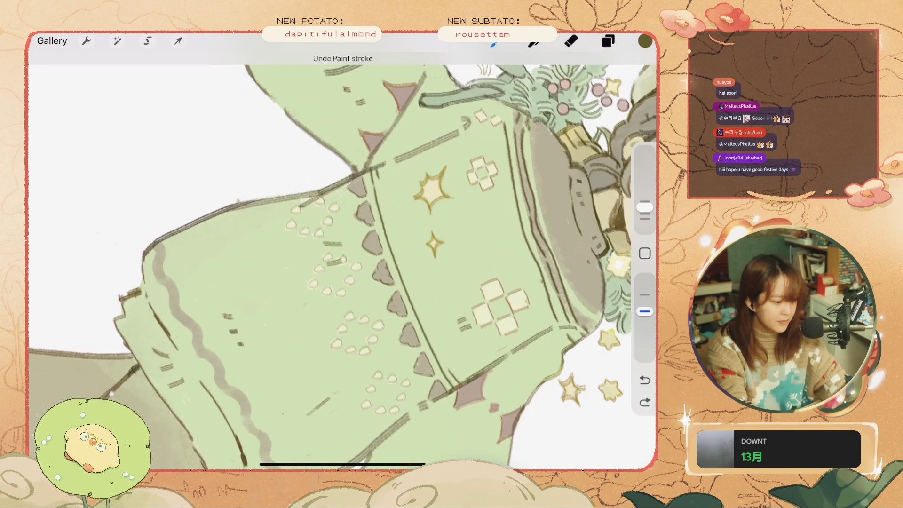
scroll(342, 258, up, 3)
key(ctrl+z)
Freehand-select a thin strip around the line beside the triangle band
key(s)
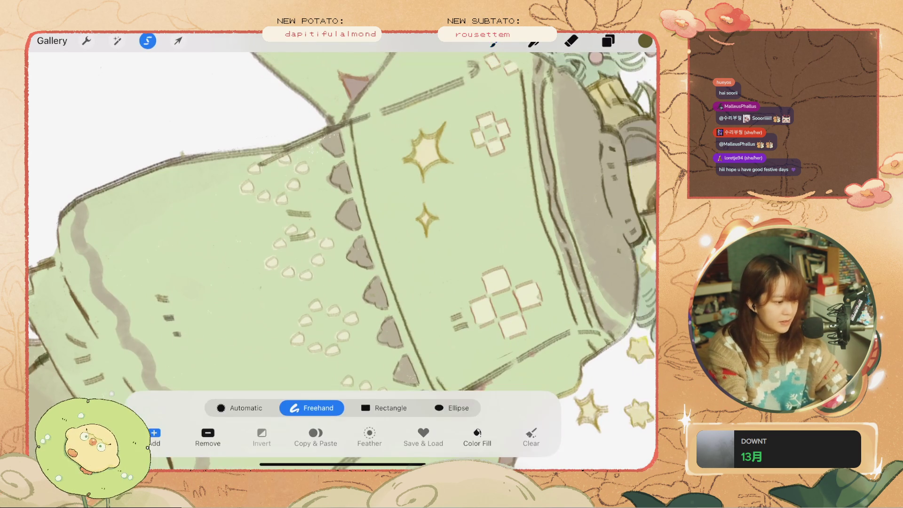
drag(353, 125, 400, 252)
mouse_move(426, 335)
mouse_down()
mouse_move(403, 329)
mouse_move(365, 227)
mouse_up()
drag(351, 169, 344, 127)
Distort the selection, shifting the line's top slightly left, and apply the transform
click(178, 41)
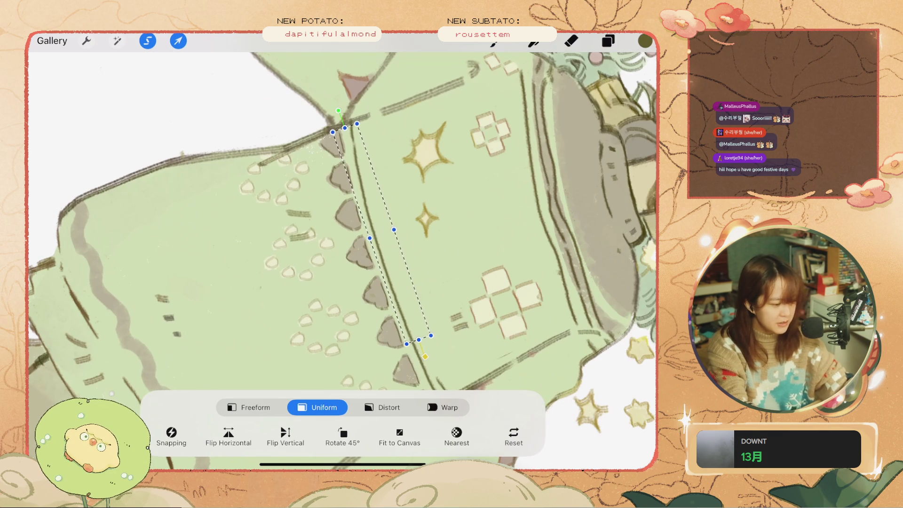
click(255, 408)
drag(344, 128, 345, 128)
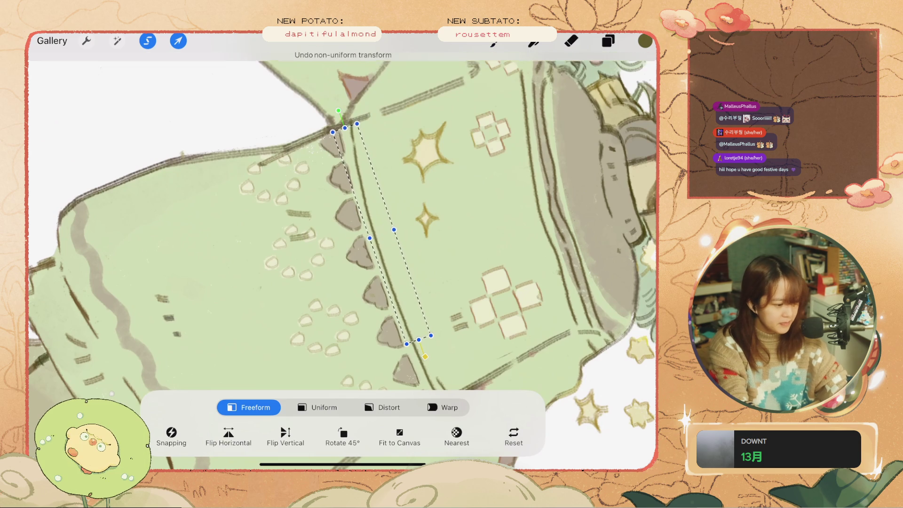
click(318, 408)
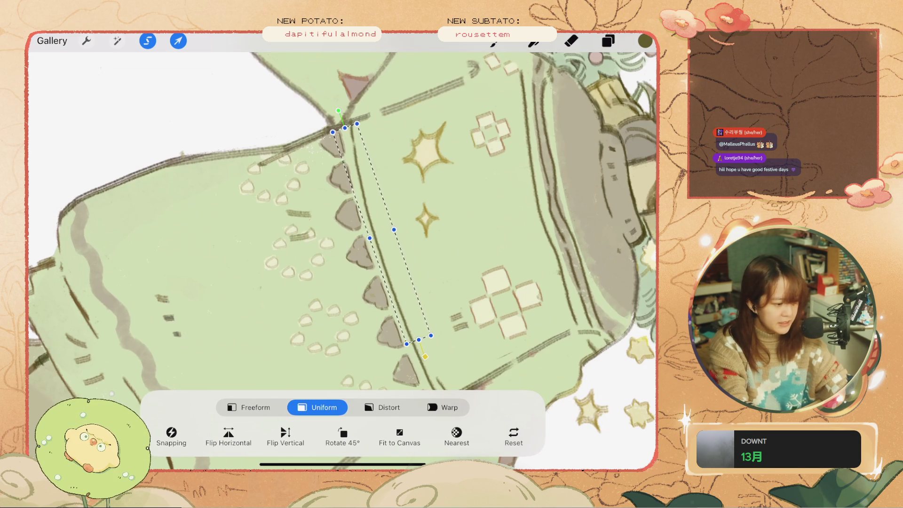
click(381, 407)
drag(345, 128, 340, 127)
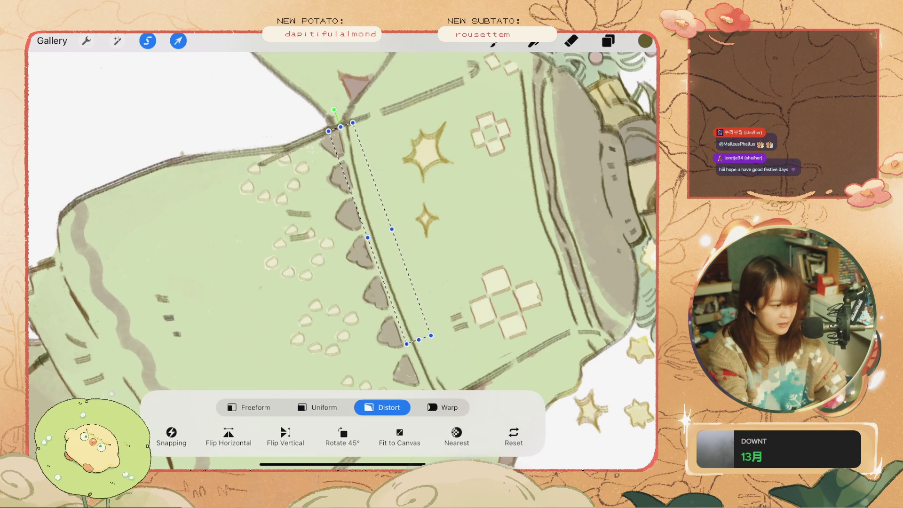
click(177, 40)
scroll(342, 254, down, 5)
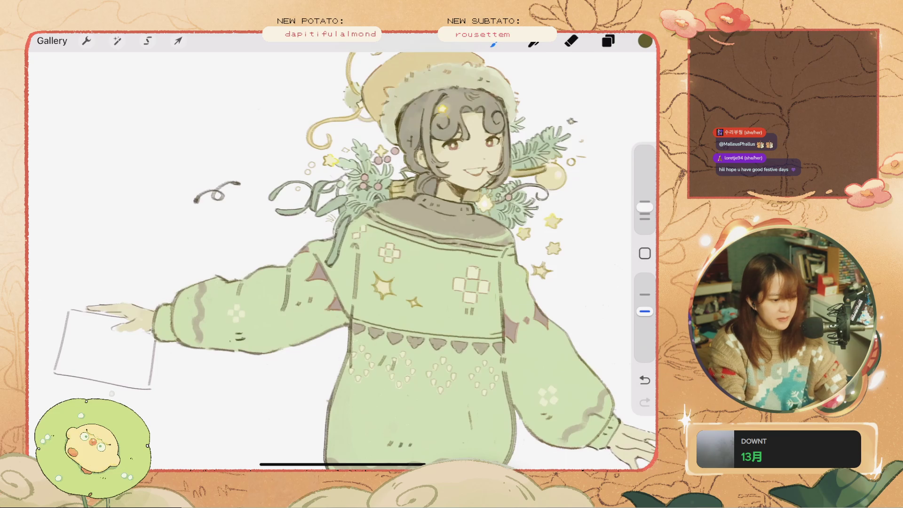
Undo the stray stroke and draw a second dark line parallel above the bunting row
scroll(342, 254, down, 3)
scroll(342, 254, up, 5)
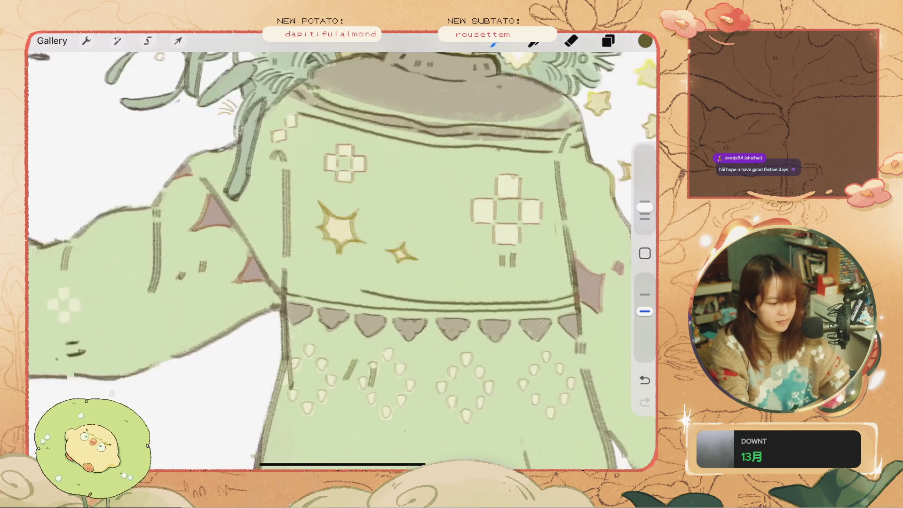
key(ctrl+z)
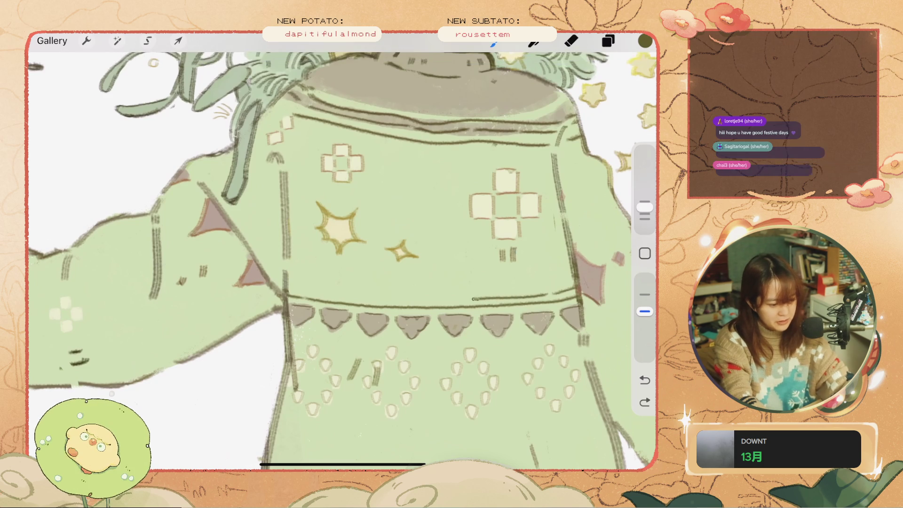
drag(522, 297, 303, 291)
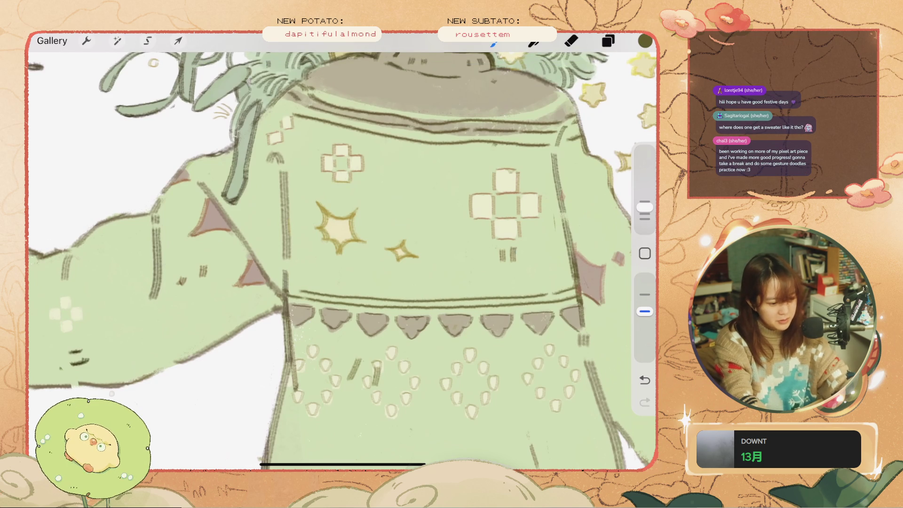
key(ctrl+z)
drag(534, 297, 287, 287)
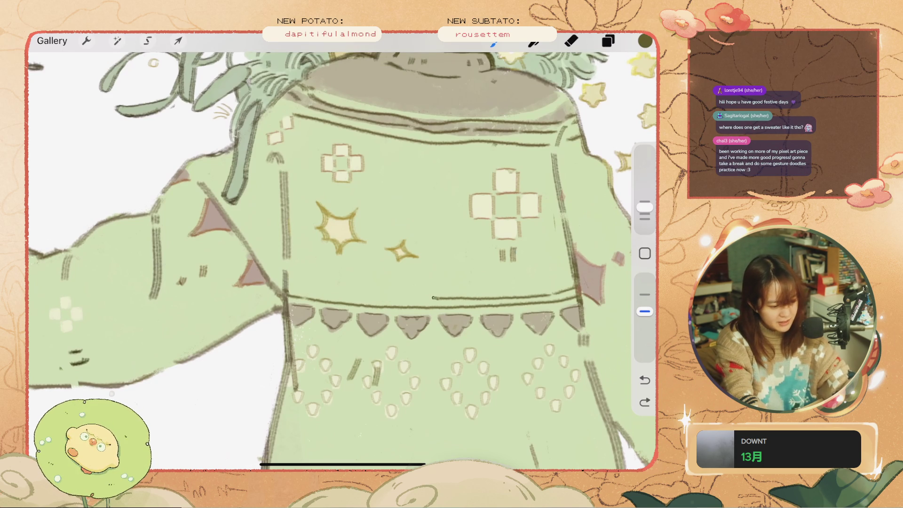
scroll(342, 261, down, 5)
scroll(342, 261, down, 5)
scroll(329, 258, up, 4)
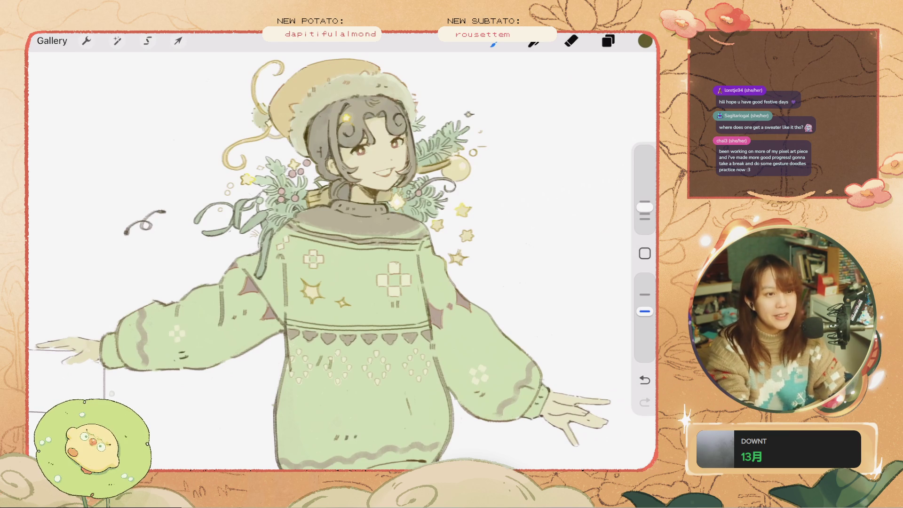
drag(266, 251, 254, 273)
key(ctrl+z)
scroll(343, 259, down, 3)
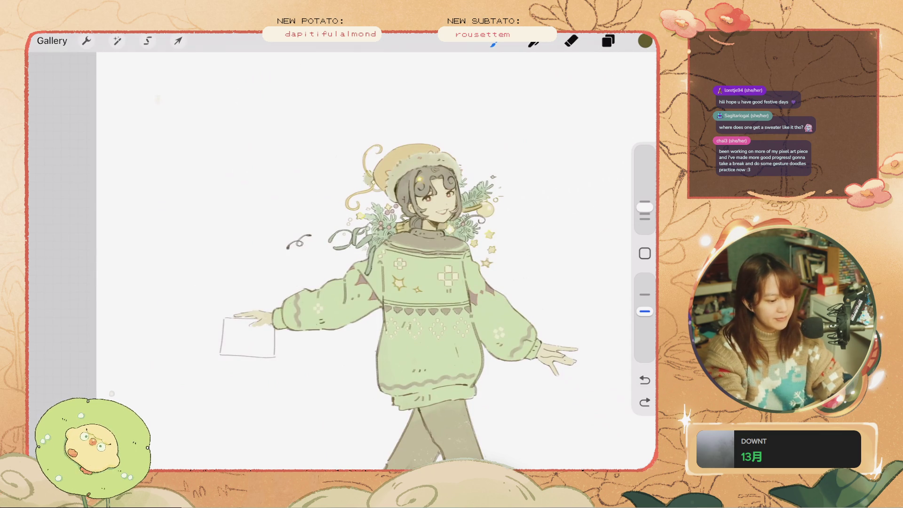
scroll(443, 372, up, 5)
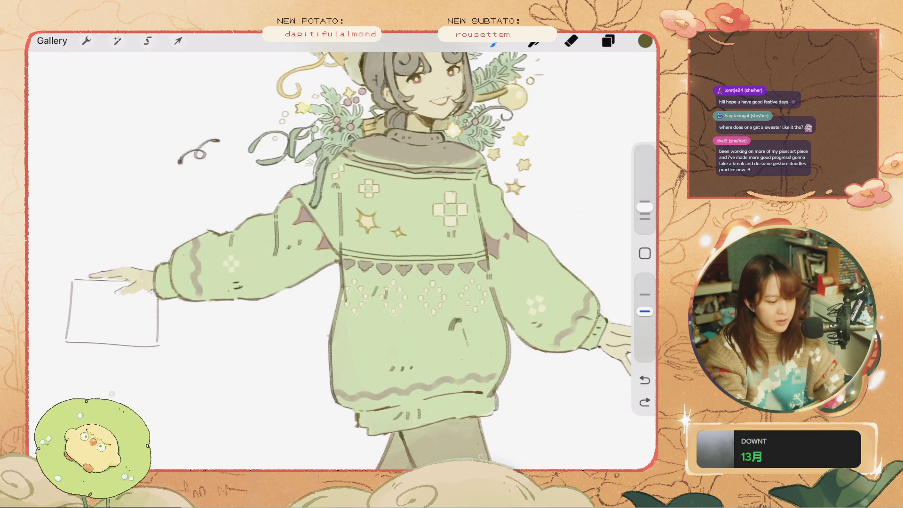
key(ctrl+z)
scroll(329, 258, up, 3)
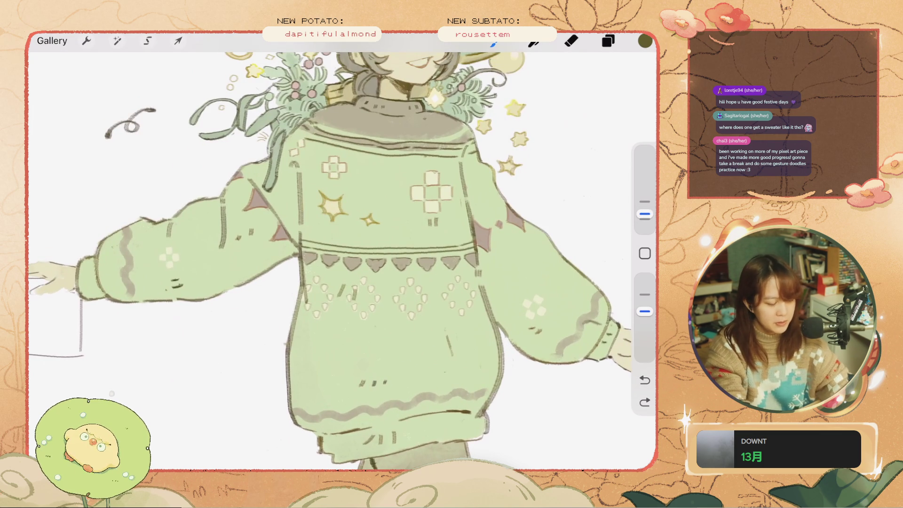
key(ctrl+z)
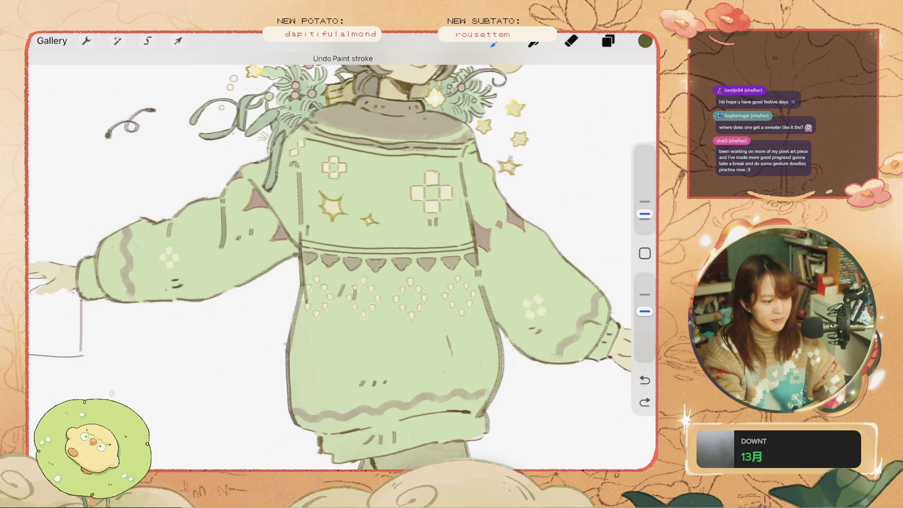
drag(433, 193, 461, 227)
key(ctrl+z)
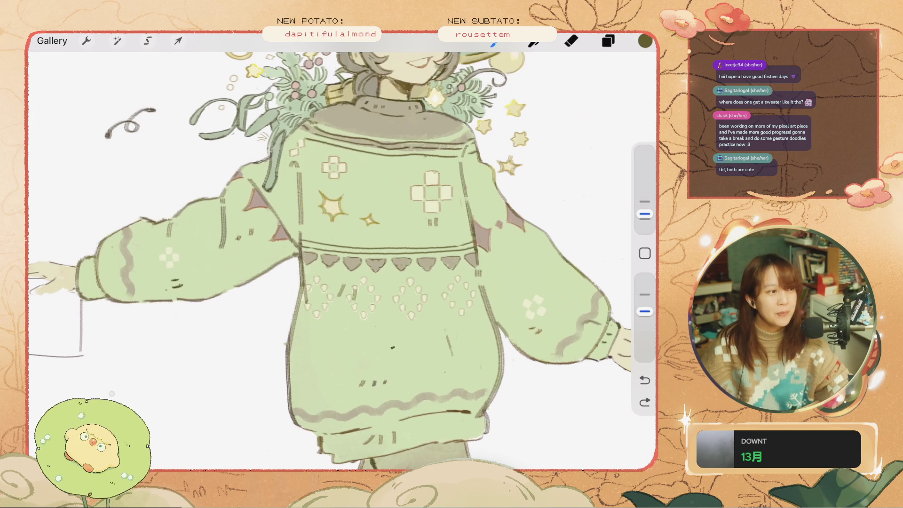
key(ctrl+z)
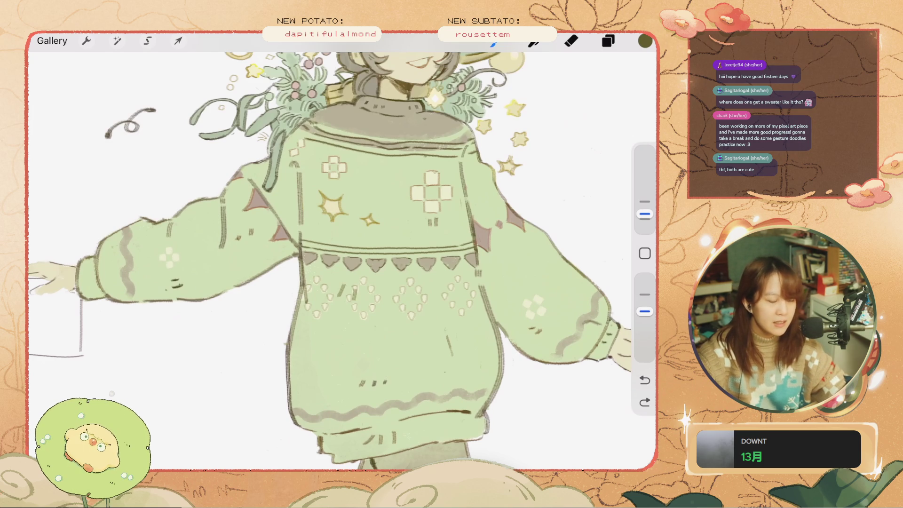
drag(493, 356, 345, 369)
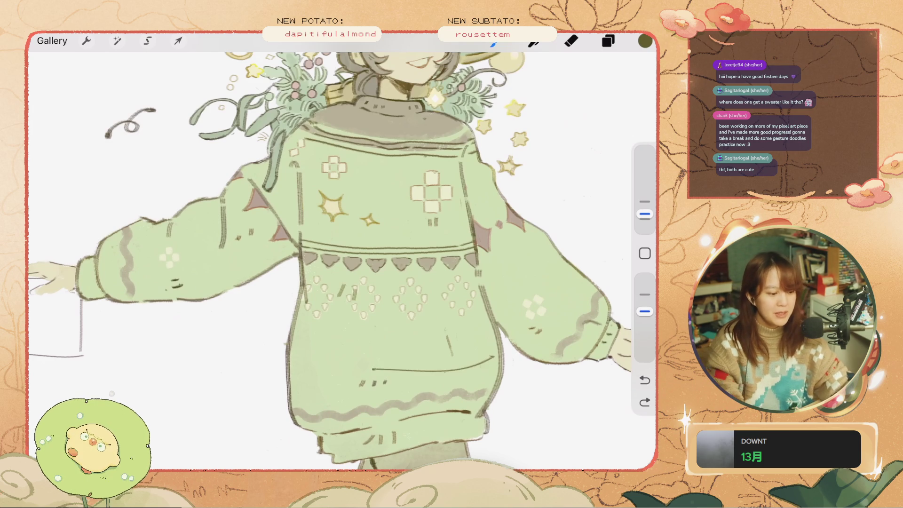
key(ctrl+z)
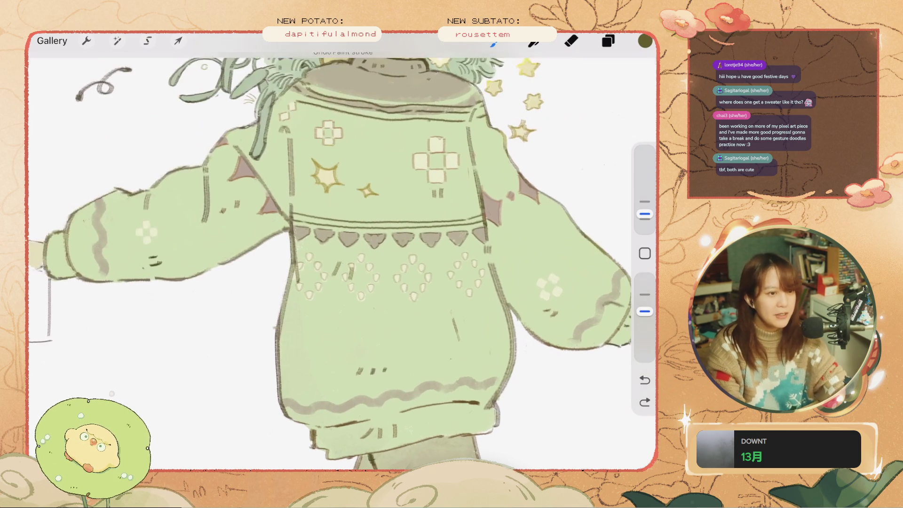
scroll(329, 254, down, 3)
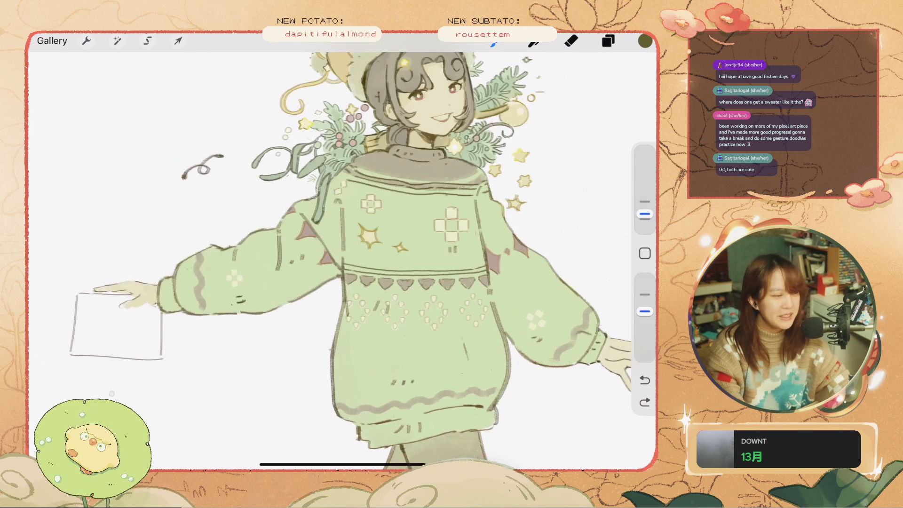
drag(445, 280, 470, 266)
key(ctrl+z)
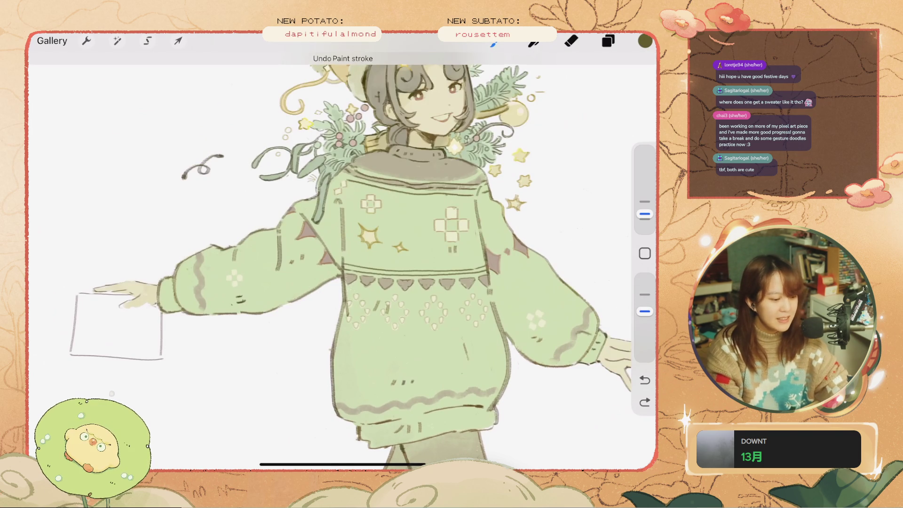
scroll(329, 254, up, 2)
key(ctrl+z)
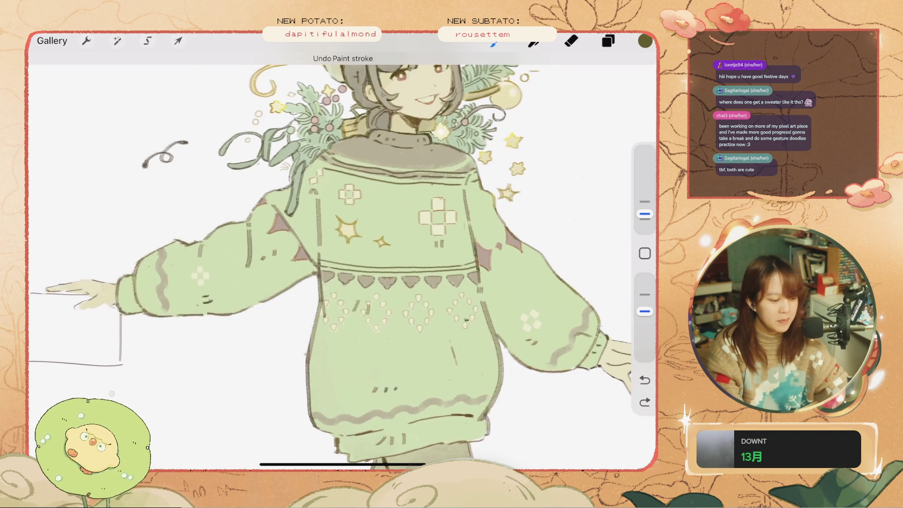
scroll(329, 254, up, 2)
key(ctrl+z)
scroll(330, 254, down, 2)
scroll(329, 254, up, 1)
key(ctrl+z)
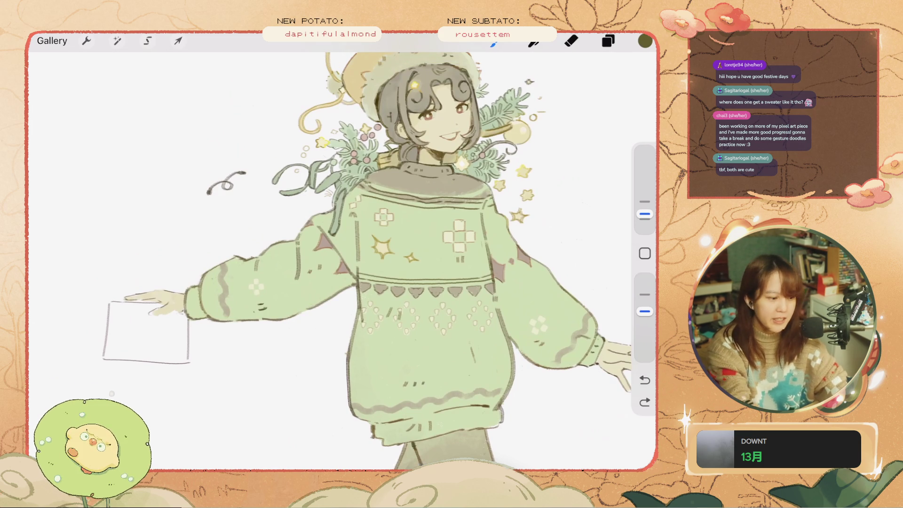
scroll(388, 104, up, 2)
scroll(388, 103, up, 1)
scroll(329, 254, down, 3)
drag(645, 214, 645, 208)
drag(322, 214, 383, 249)
key(ctrl+z)
key(ctrl+z)
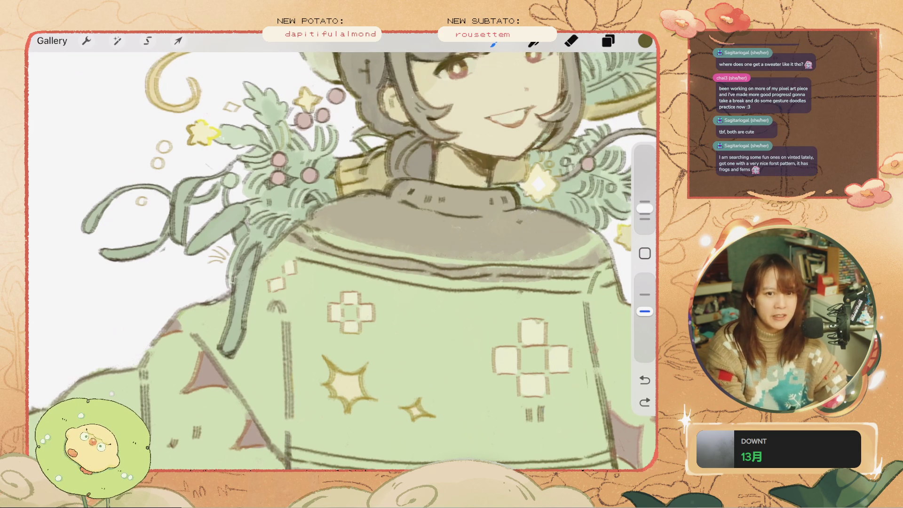
Try small marks on the grey collar below the chin at 6% brush size, undoing each
drag(380, 235, 372, 246)
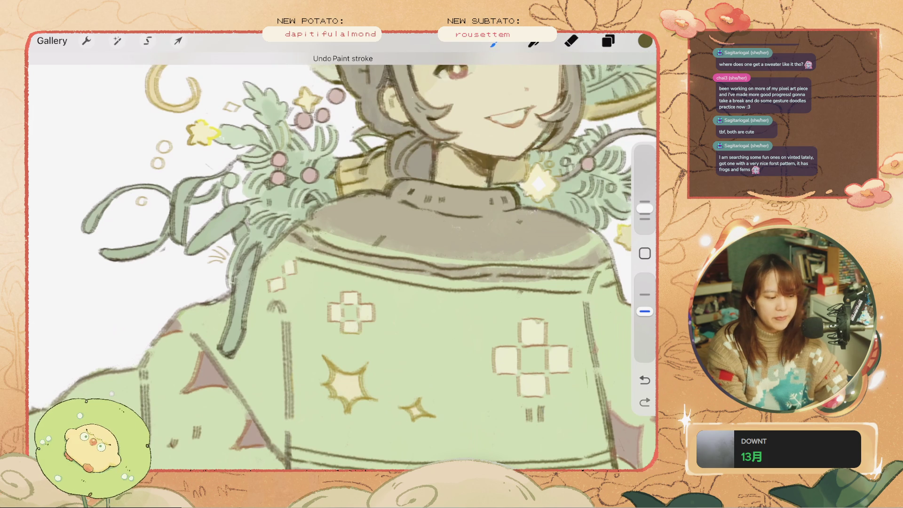
key(ctrl+z)
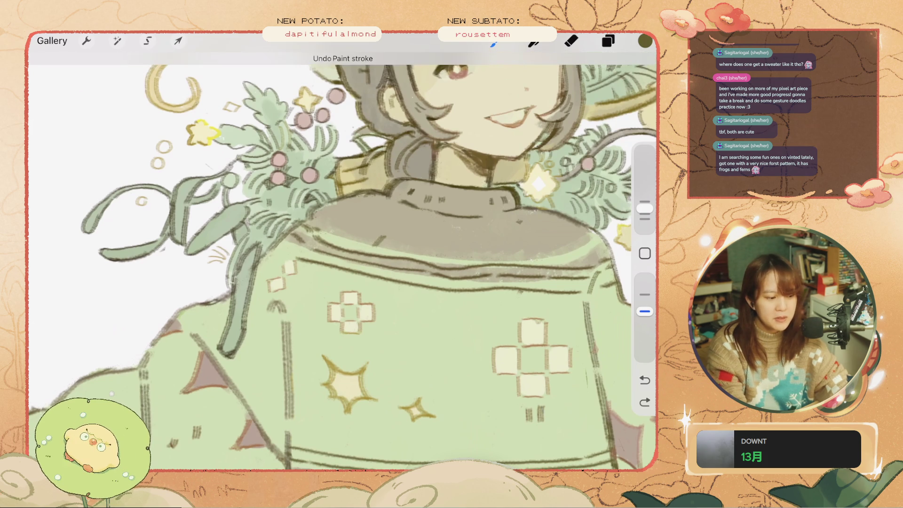
drag(378, 231, 369, 240)
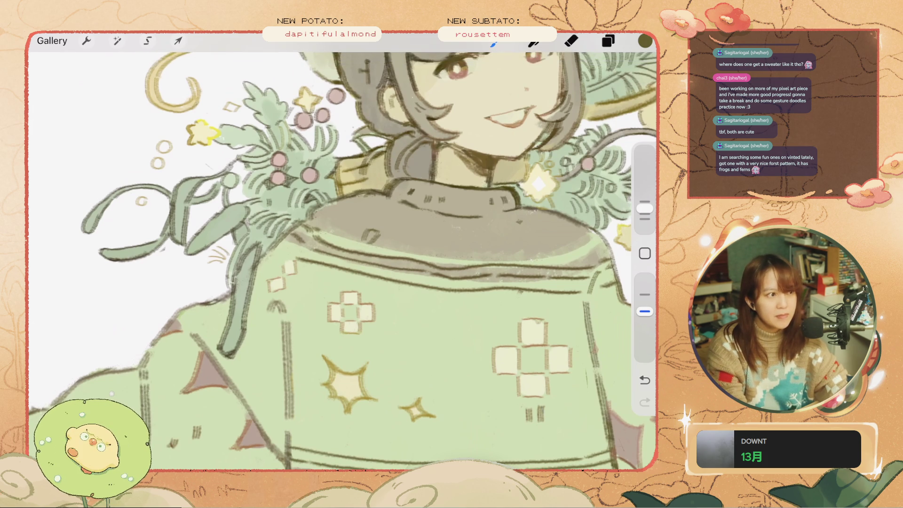
key(ctrl+z)
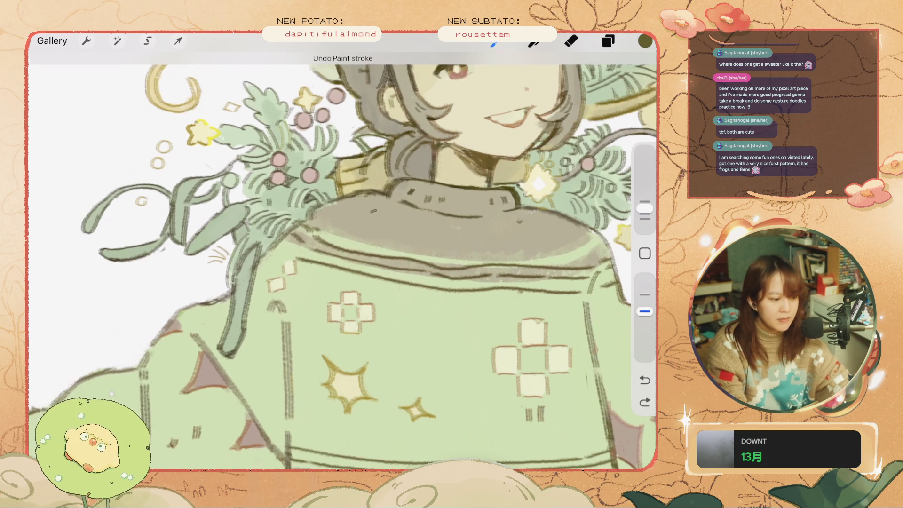
key(ctrl+z)
key(ctrl+z)
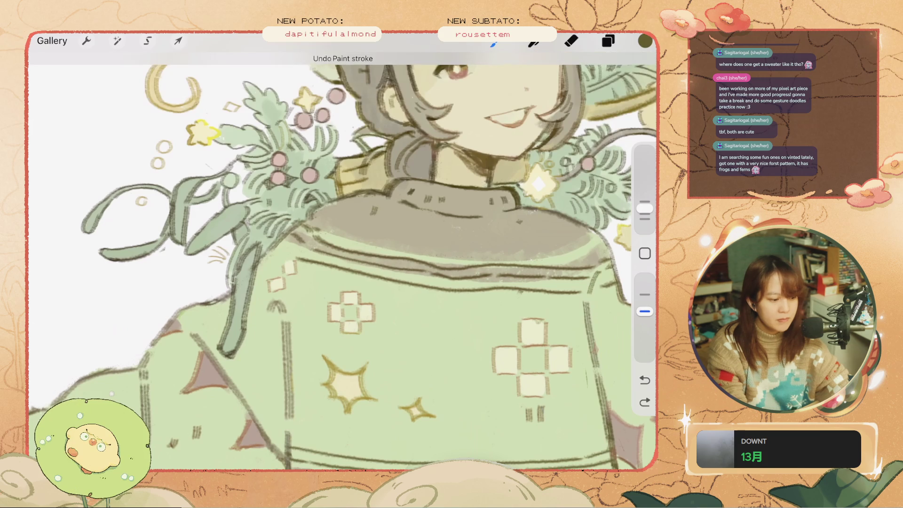
drag(362, 206, 369, 213)
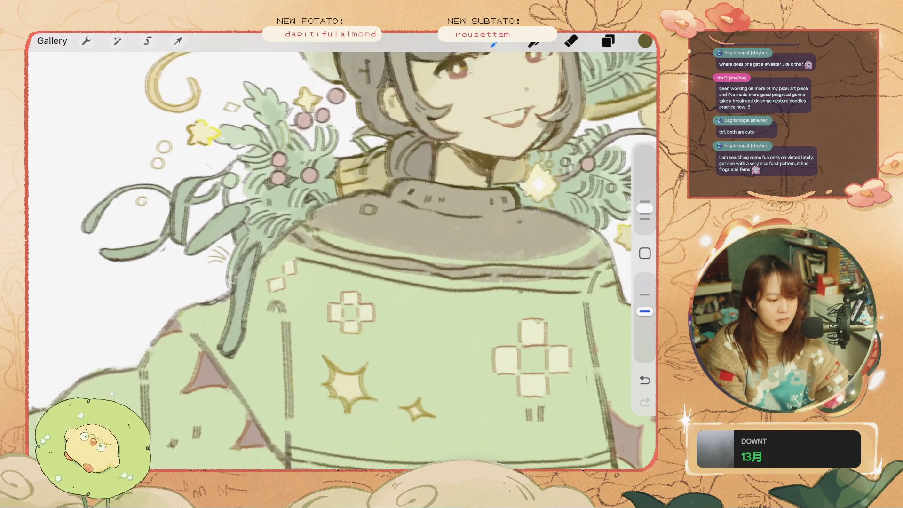
key(ctrl+z)
drag(380, 217, 387, 226)
key(ctrl+z)
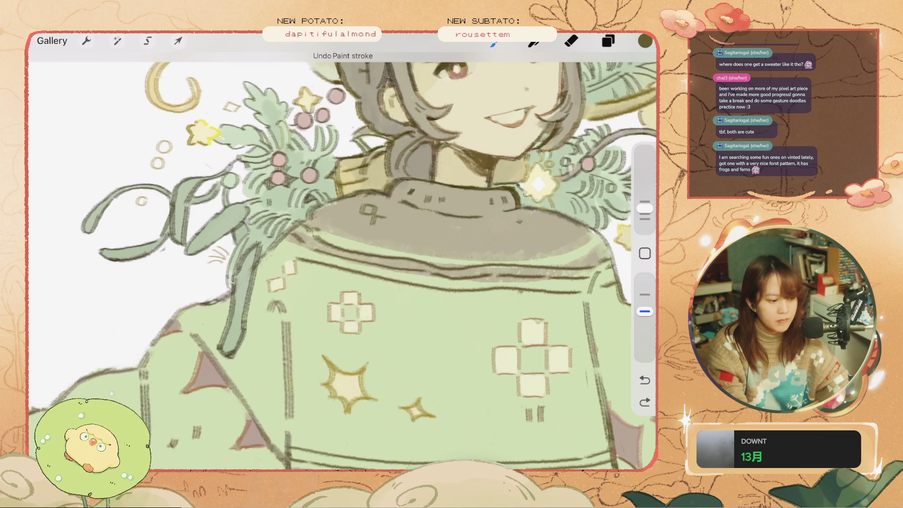
key(ctrl+z)
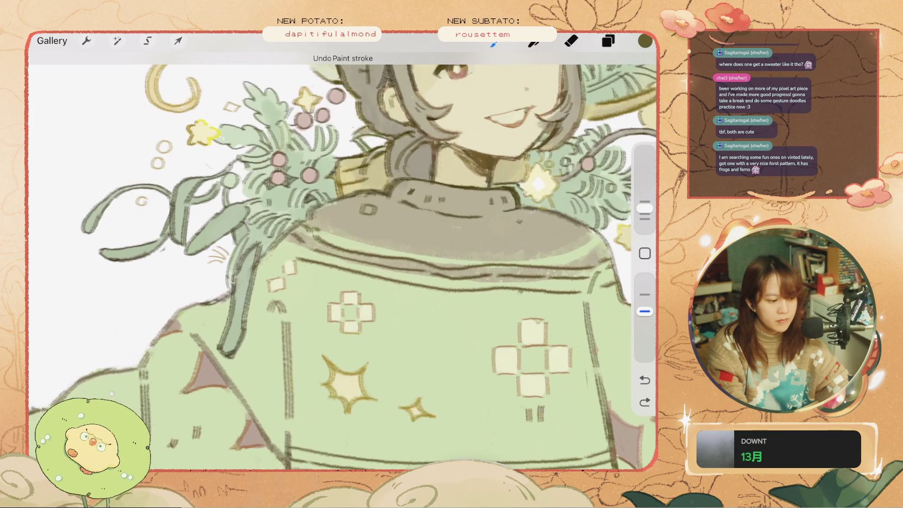
Refine the collar square motif, restore the undone strokes, and fit the figure in view
drag(371, 217, 376, 223)
key(ctrl+z)
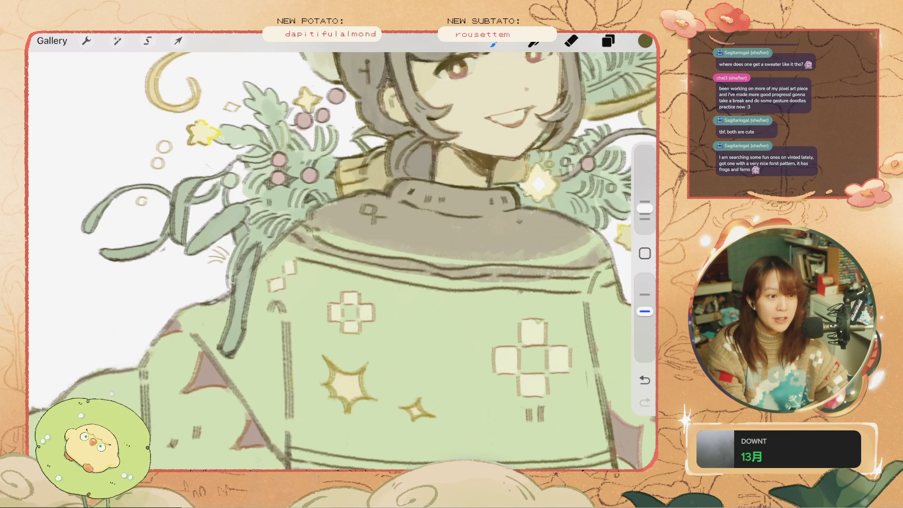
key(ctrl+z)
key(ctrl+z)
mouse_move(376, 225)
mouse_down()
mouse_move(346, 210)
mouse_move(348, 221)
mouse_move(371, 223)
mouse_up()
key(ctrl+z)
key(ctrl+z)
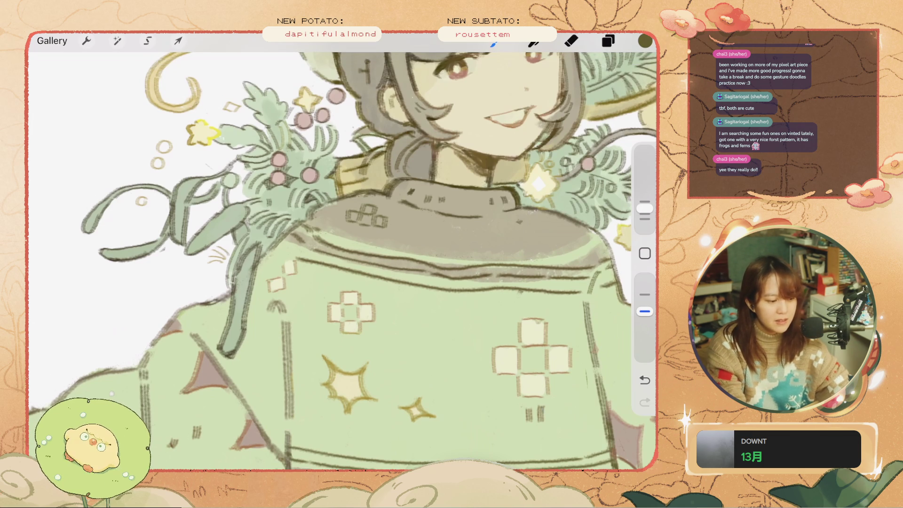
key(ctrl+z)
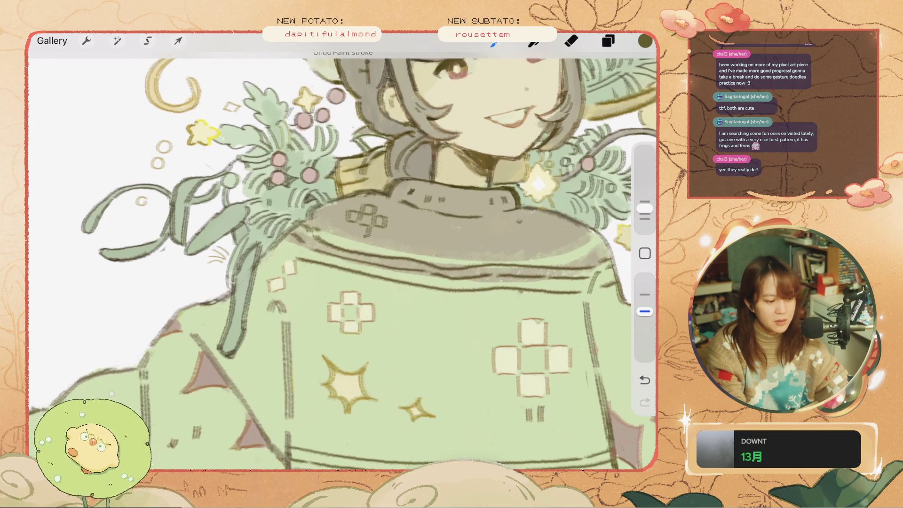
key(ctrl+z)
key(ctrl+shift+z)
key(ctrl+shift+z)
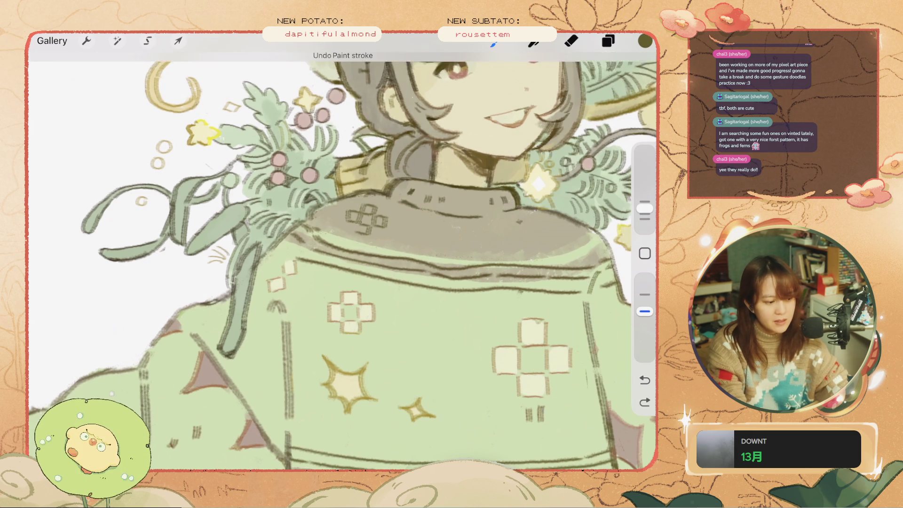
key(ctrl+0)
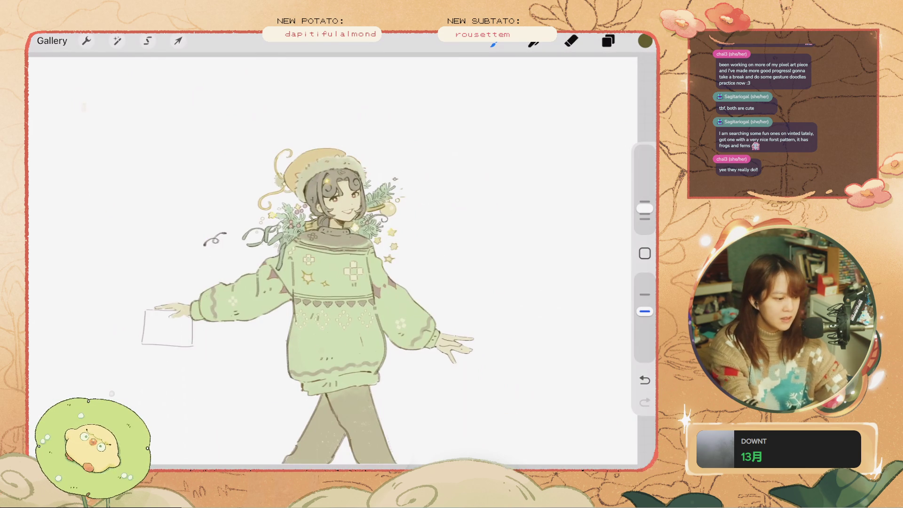
Undo collar strokes and redraw a small square mark on the collar
scroll(314, 246, up, 2)
scroll(313, 245, up, 2)
scroll(313, 246, up, 2)
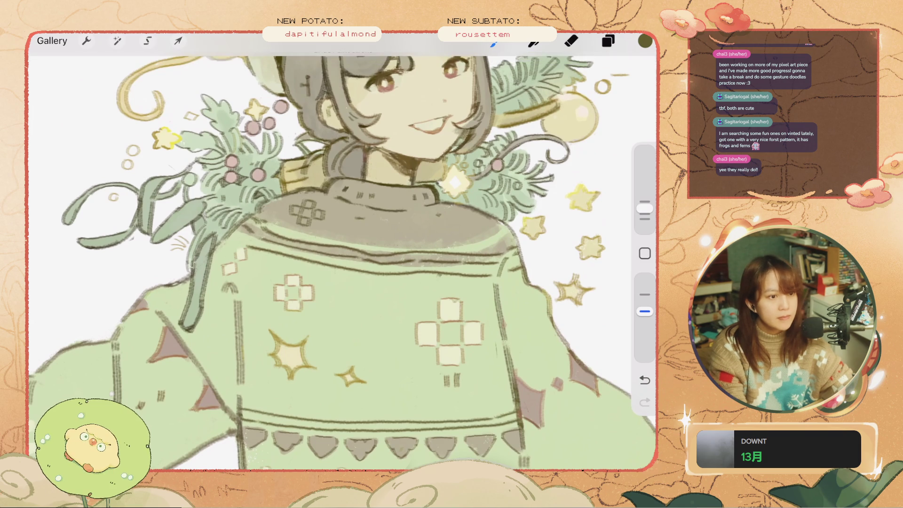
key(ctrl+z)
key(ctrl+z)
key(ctrl+z)
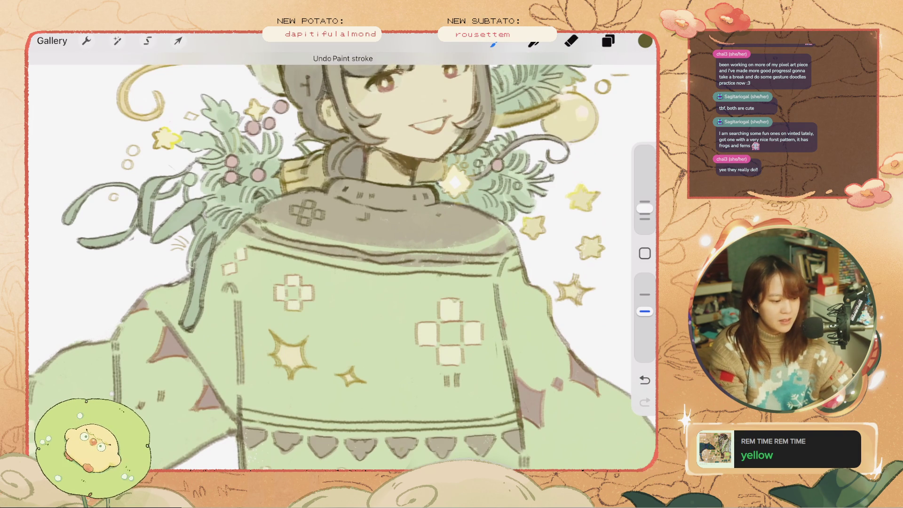
key(ctrl+z)
drag(358, 212, 379, 230)
key(ctrl+z)
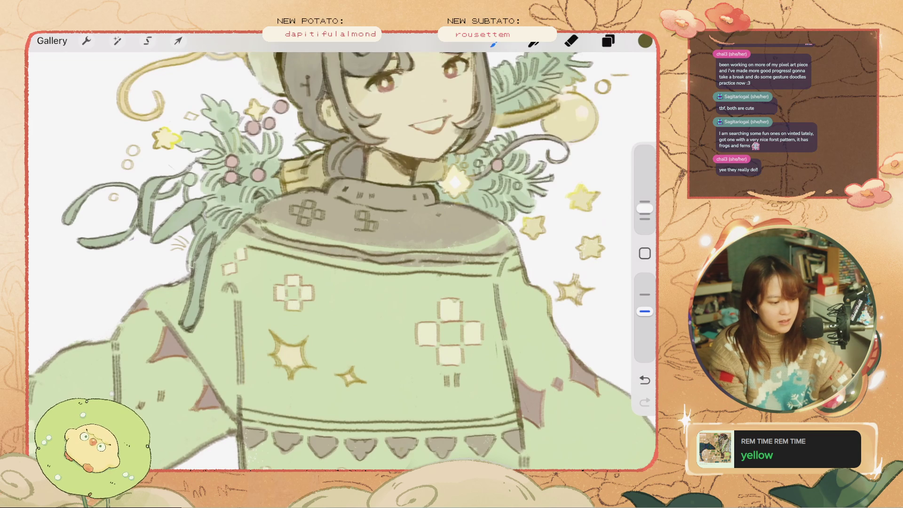
key(ctrl+z)
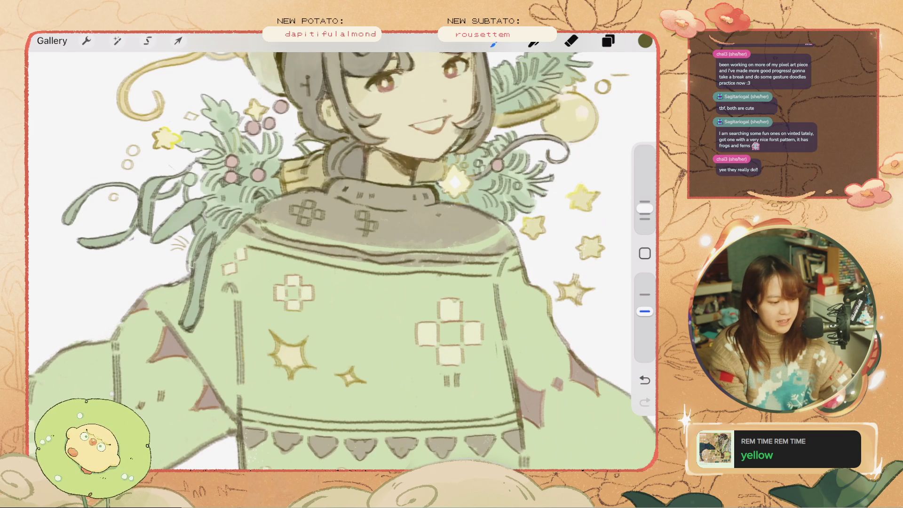
key(ctrl+z)
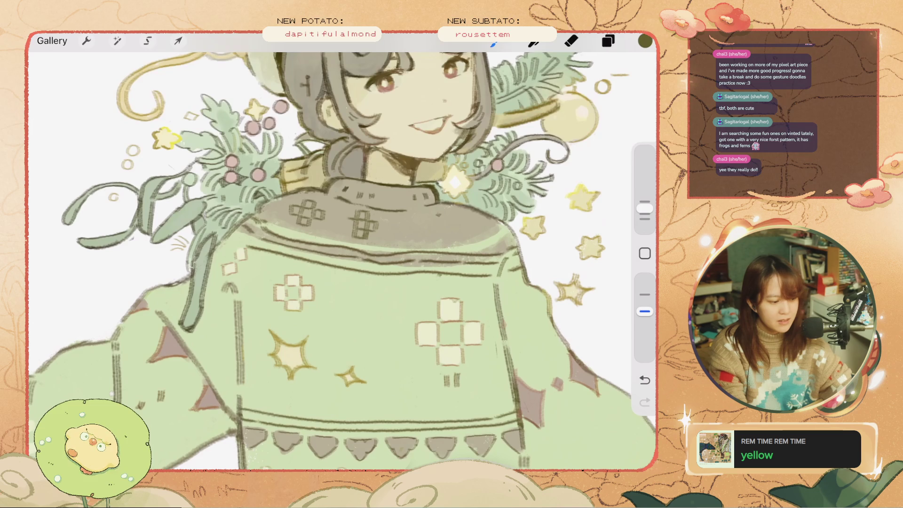
Add further small dark marks on the collar, undoing the unwanted ones
key(ctrl+z)
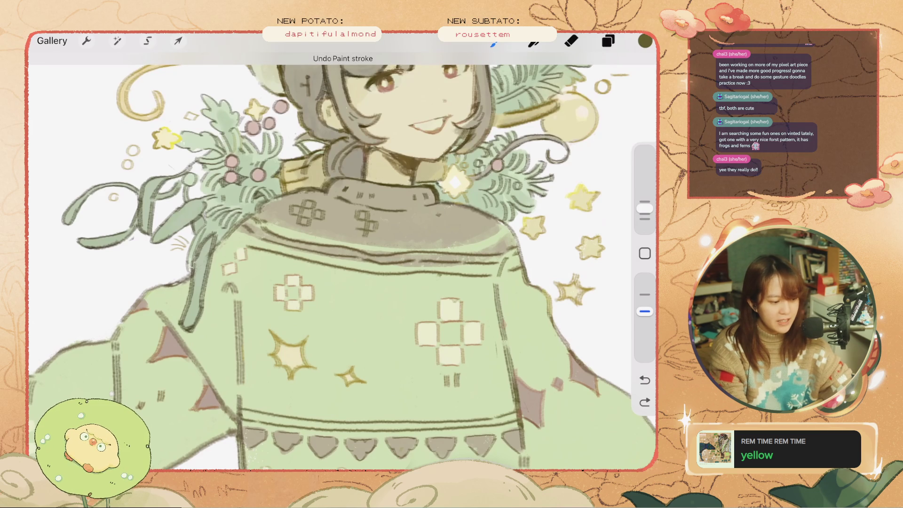
drag(352, 230, 357, 234)
key(ctrl+z)
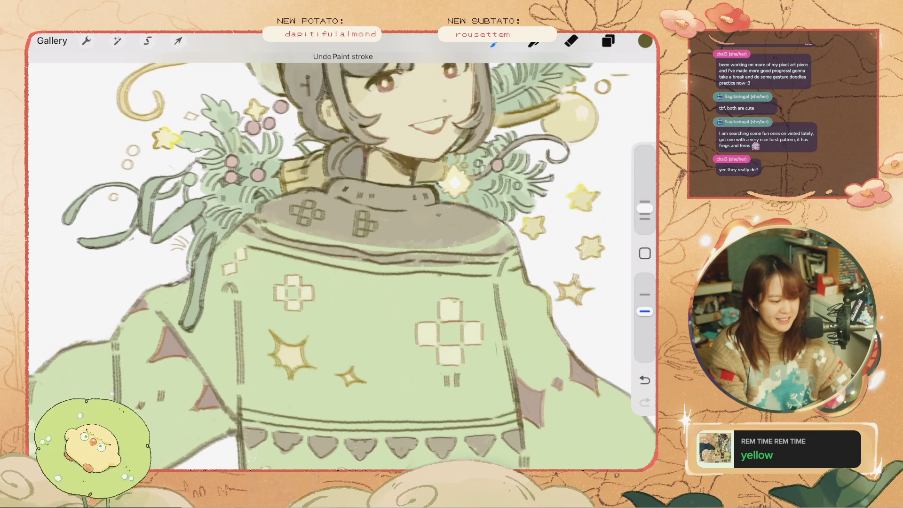
key(ctrl+z)
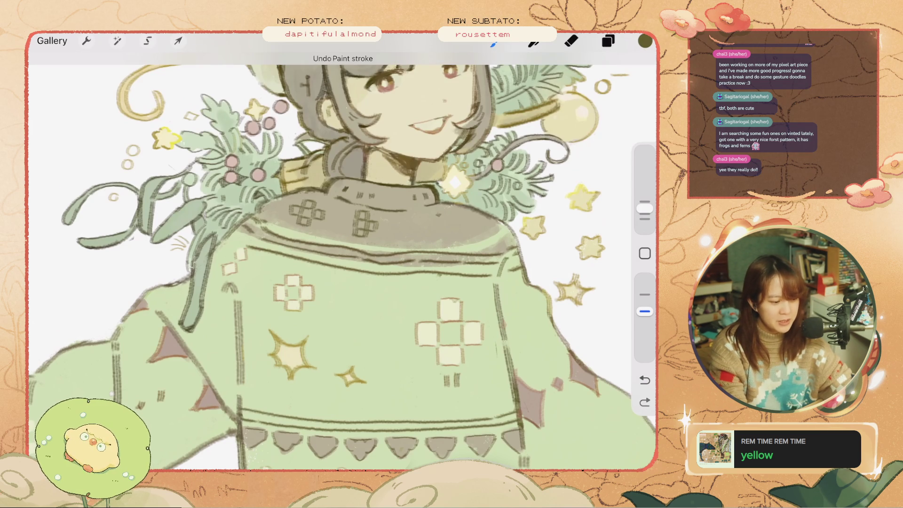
drag(343, 219, 351, 218)
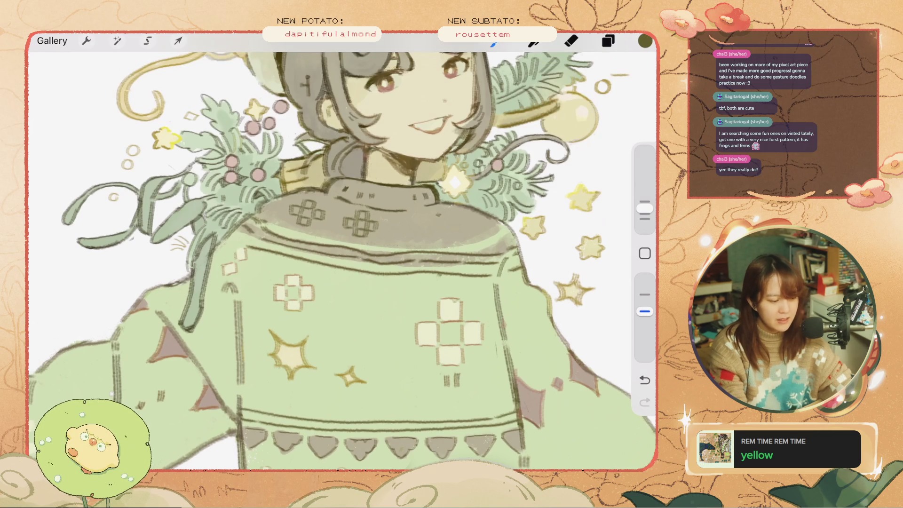
scroll(343, 251, down, 5)
scroll(342, 251, up, 4)
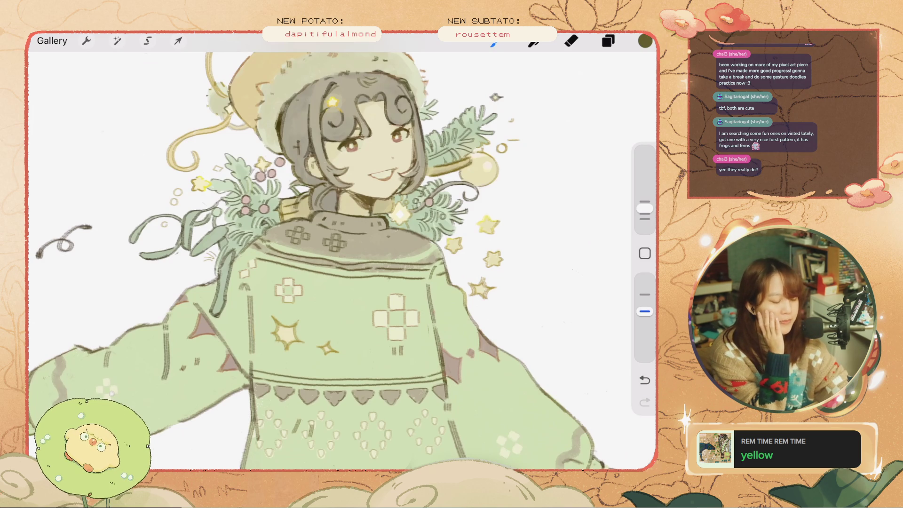
Lower the eraser opacity, then open the blank Untitled Artwork from the Gallery
key(e)
scroll(282, 238, up, 5)
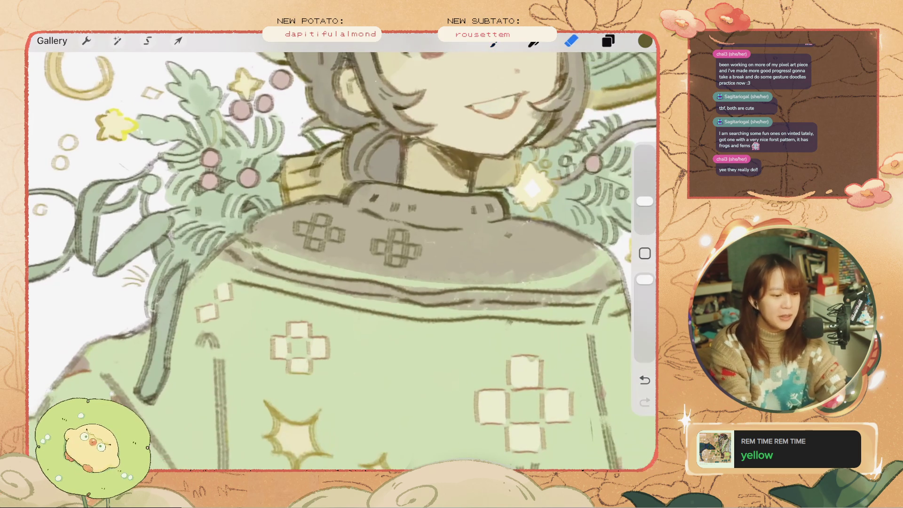
click(571, 41)
click(571, 41)
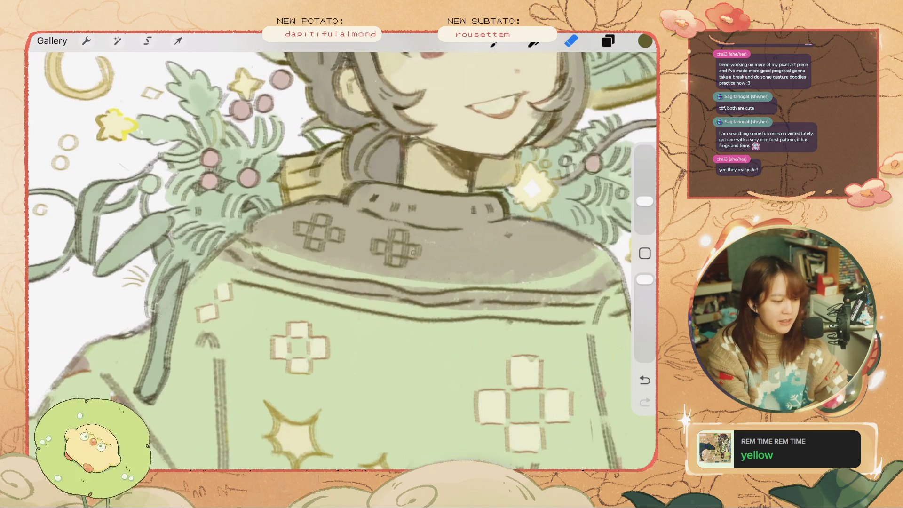
drag(644, 279, 645, 311)
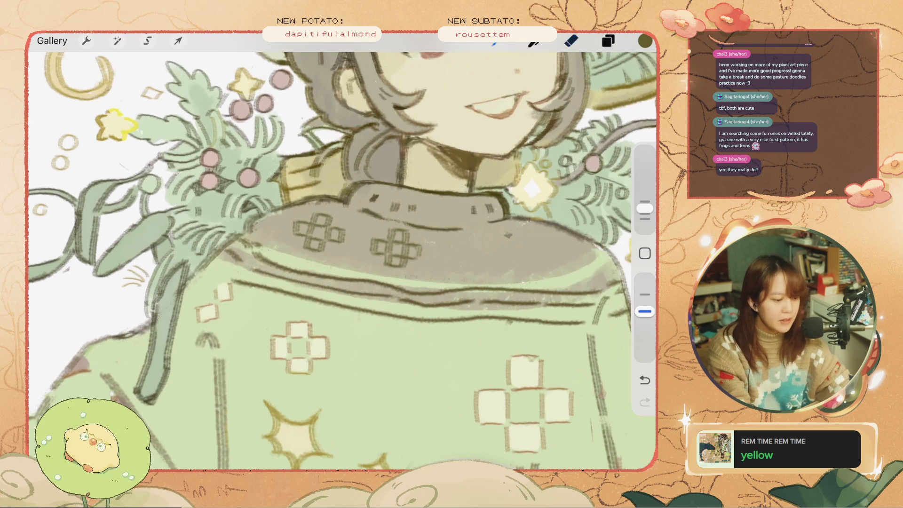
key(ctrl+z)
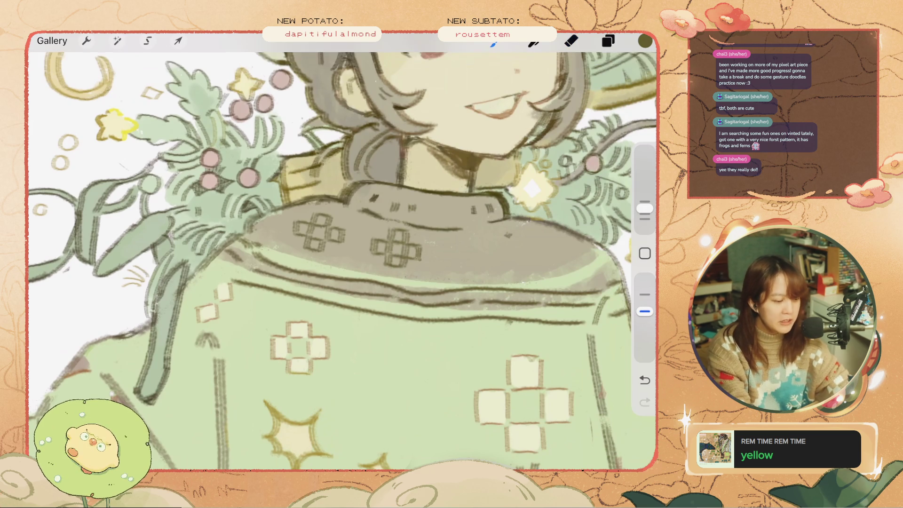
scroll(329, 259, down, 5)
click(52, 41)
click(90, 120)
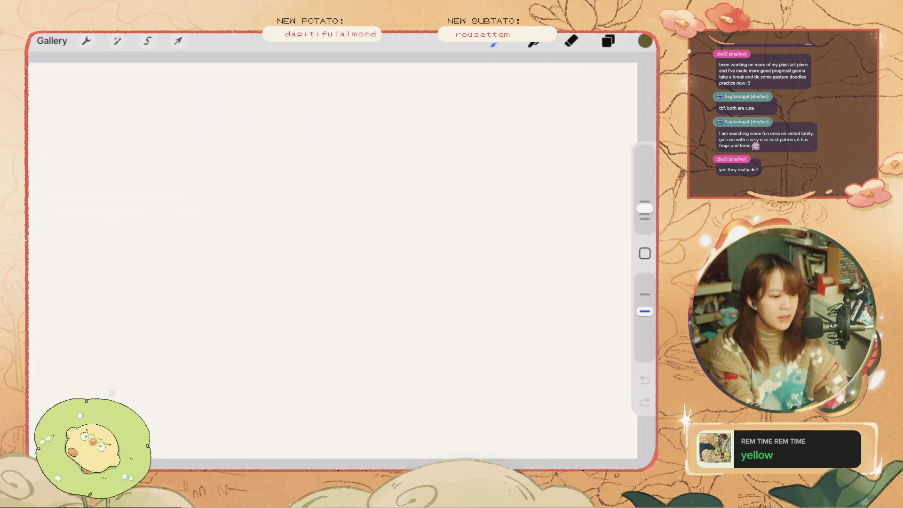
Enlarge the brush slightly and add a new empty Layer 2
drag(645, 208, 645, 201)
click(329, 236)
click(340, 282)
click(608, 41)
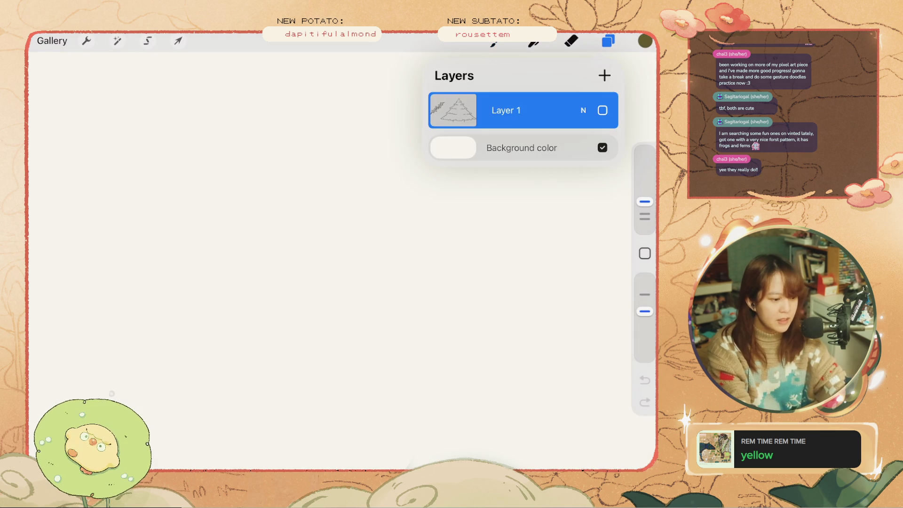
click(603, 74)
Paint small olive leaf strokes on Layer 2, redrawing the leftmost leaf
mouse_move(354, 221)
mouse_down()
mouse_move(368, 217)
mouse_move(362, 206)
mouse_move(340, 207)
mouse_move(360, 218)
mouse_up()
click(644, 379)
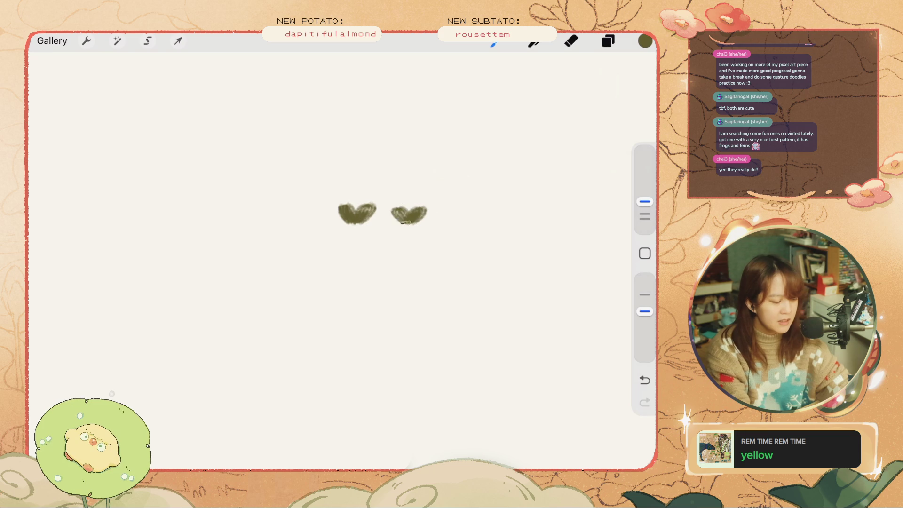
scroll(369, 215, right, 3)
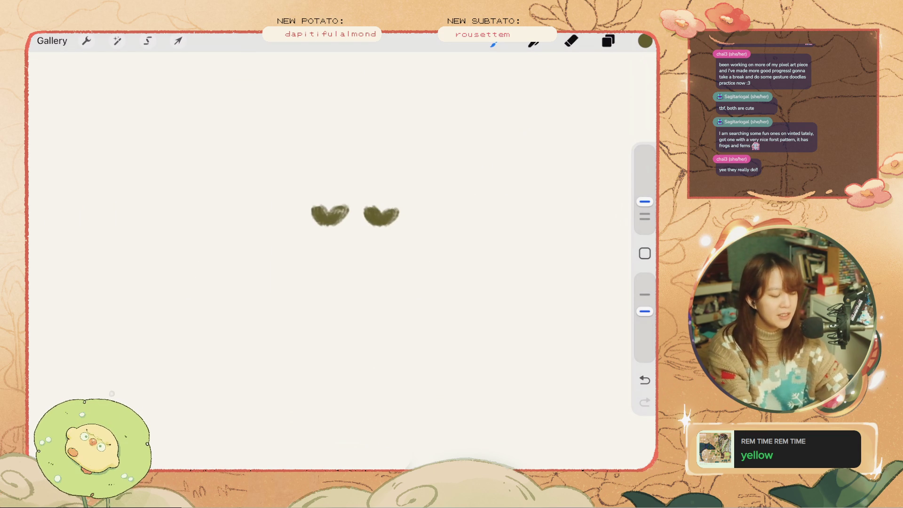
key(ctrl+z)
mouse_move(279, 224)
mouse_down()
mouse_move(301, 206)
mouse_move(277, 219)
mouse_up()
key(ctrl+z)
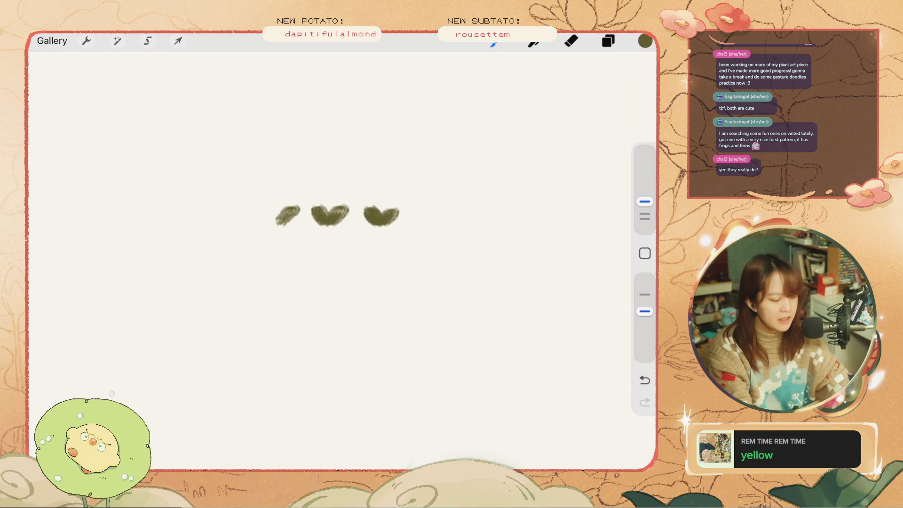
click(608, 41)
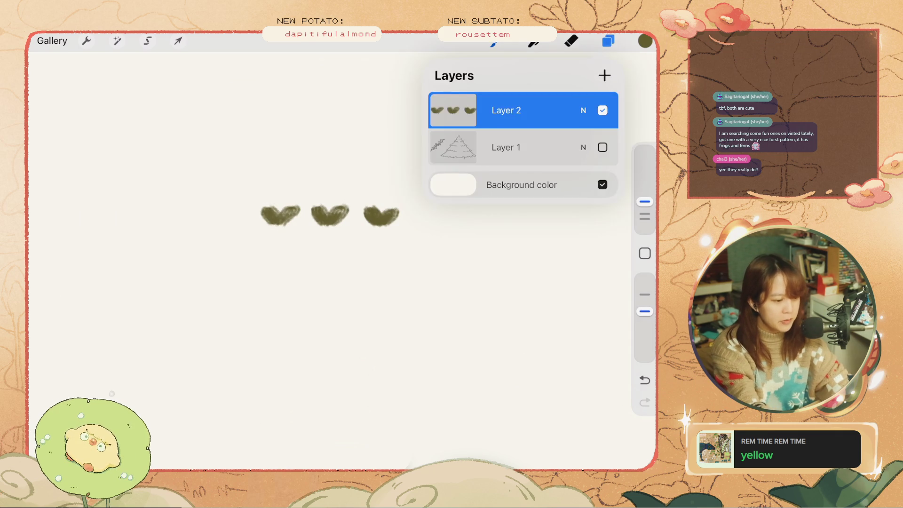
Move the copied leaves to the left of the original three
click(178, 41)
mouse_move(329, 214)
mouse_down()
mouse_move(165, 214)
mouse_move(178, 215)
mouse_up()
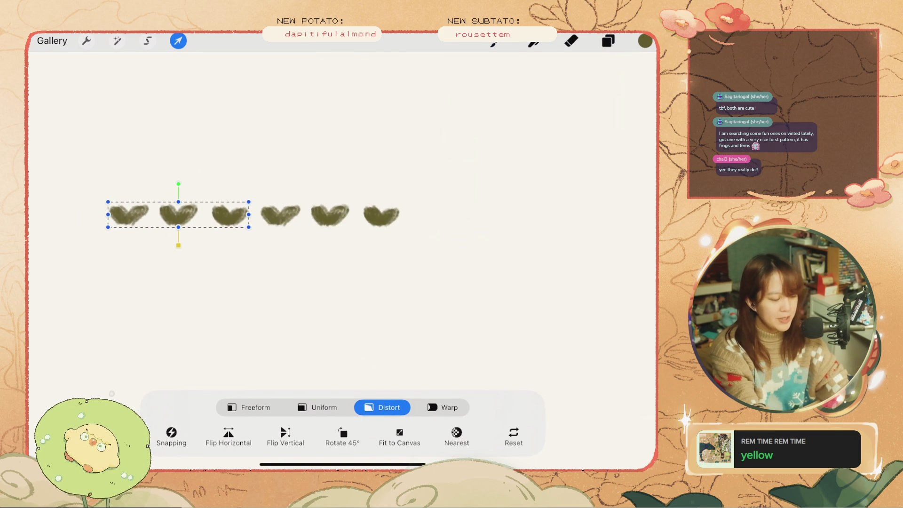
click(178, 41)
scroll(282, 212, down, 2)
Merge the two leaf layers and delete the old sketch Layer 1
click(608, 41)
mouse_move(518, 147)
mouse_down()
mouse_move(517, 113)
mouse_move(470, 147)
mouse_up()
click(595, 147)
Duplicate the six-leaf layer and place the copy right of the originals
click(608, 41)
click(608, 41)
drag(565, 110, 493, 110)
click(550, 110)
click(178, 41)
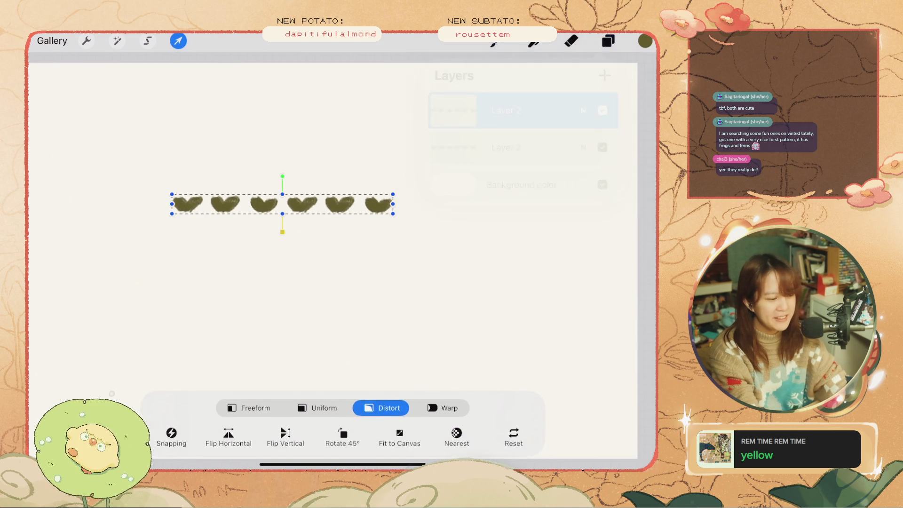
drag(282, 205, 513, 205)
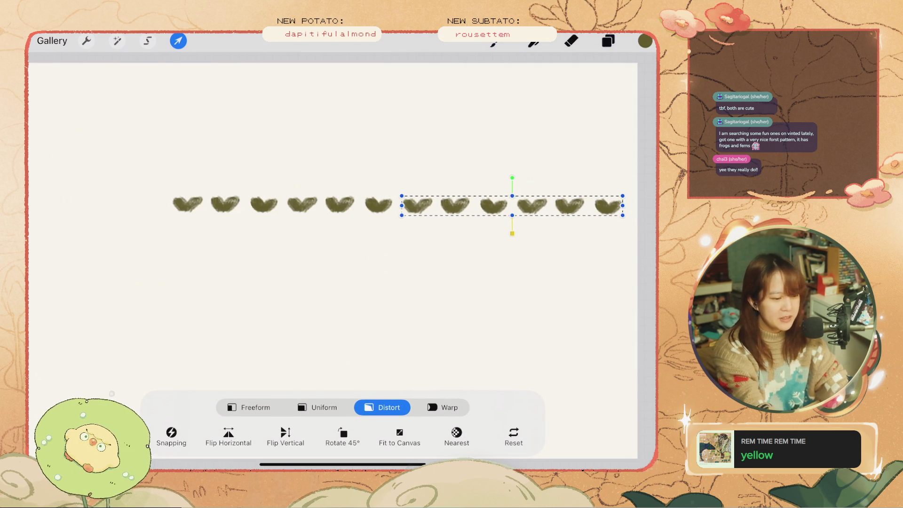
click(608, 41)
Merge the leaf copies and extend the row further left with another copy
drag(564, 110, 470, 110)
click(570, 109)
mouse_move(517, 148)
mouse_down()
mouse_move(517, 117)
mouse_move(471, 110)
mouse_up()
click(548, 110)
click(178, 41)
mouse_move(423, 204)
mouse_down()
mouse_move(197, 186)
mouse_move(227, 187)
mouse_up()
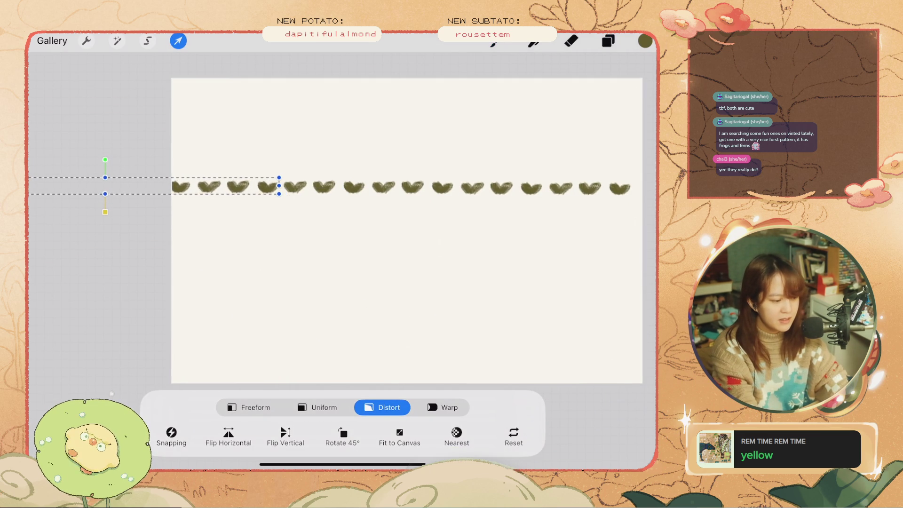
click(608, 41)
drag(518, 146, 517, 118)
Resize the leaf row proportionally so it fits the canvas width
click(608, 41)
drag(172, 187, 181, 187)
key(ctrl+z)
click(318, 407)
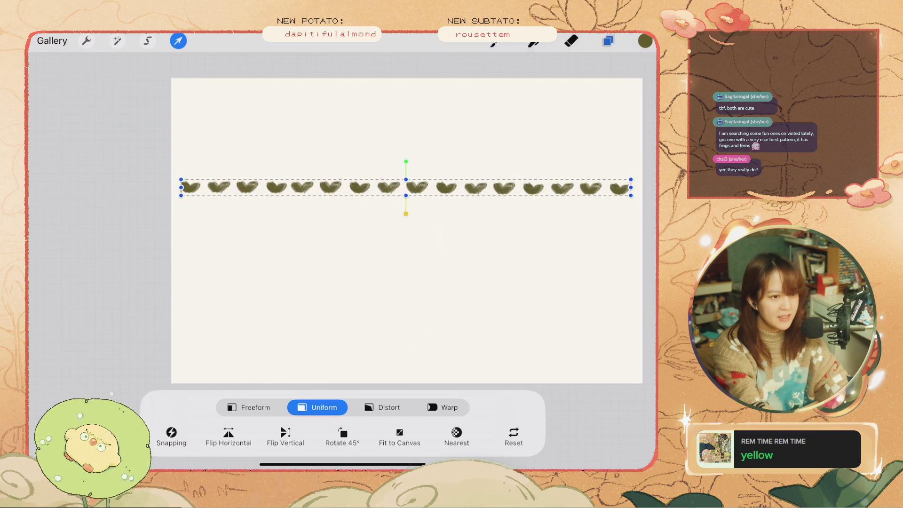
click(608, 41)
Duplicate the leaf row and offset it below to form a two-row band
drag(574, 110, 479, 110)
click(550, 110)
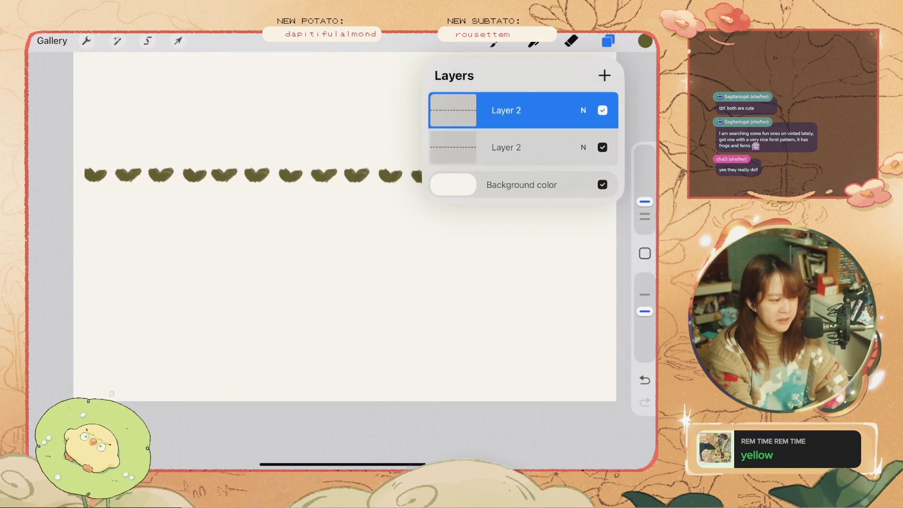
click(178, 41)
drag(329, 175, 329, 190)
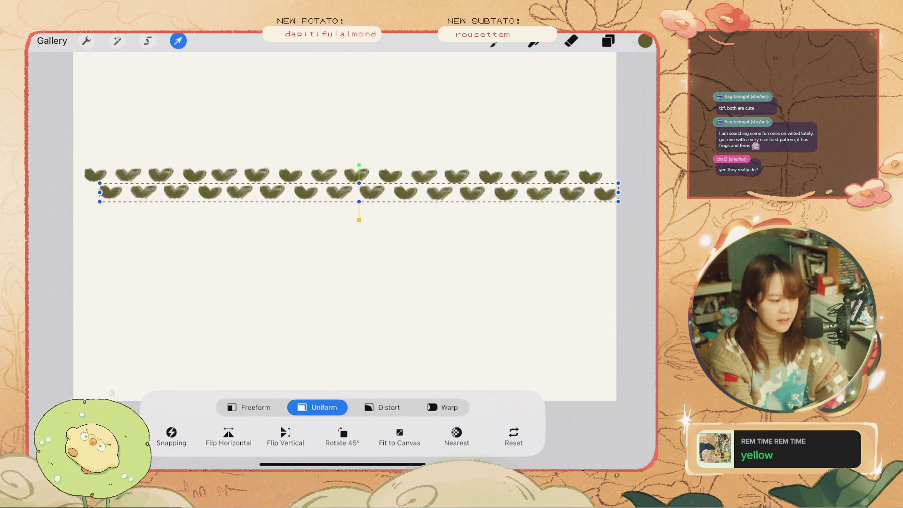
click(178, 41)
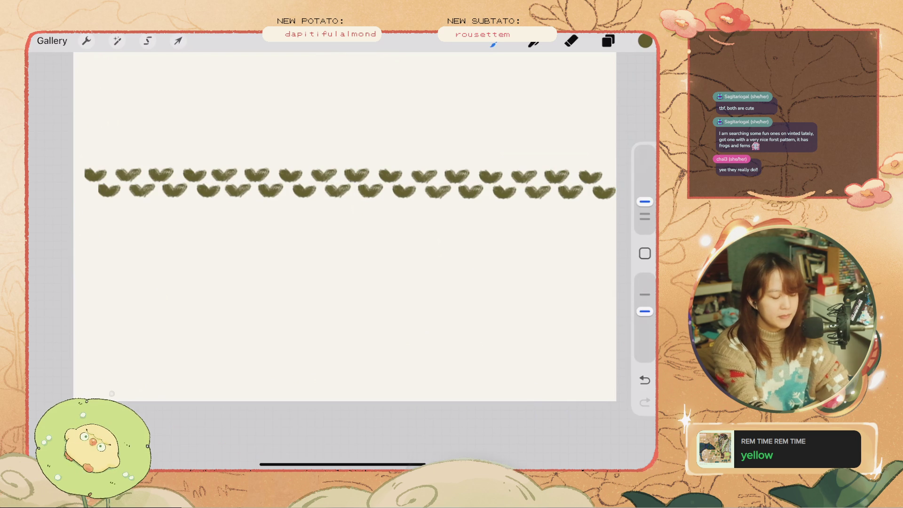
click(608, 41)
click(179, 41)
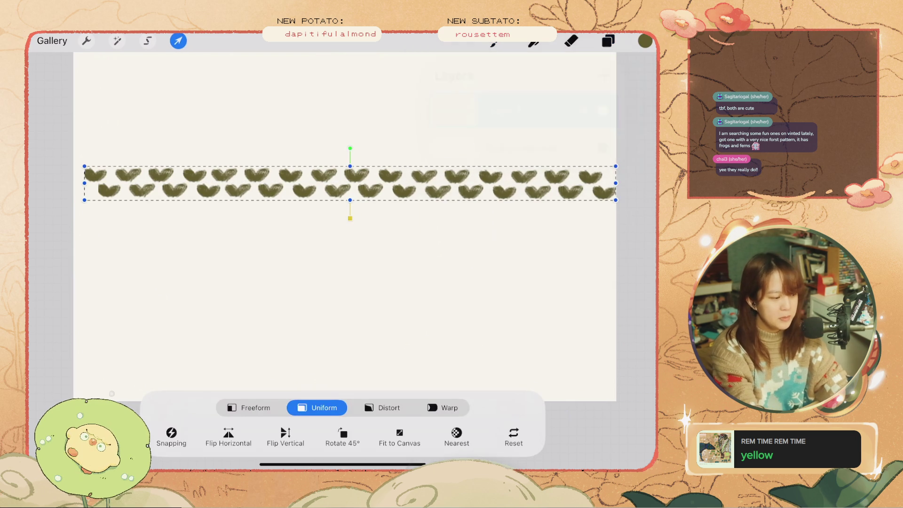
drag(82, 182, 341, 191)
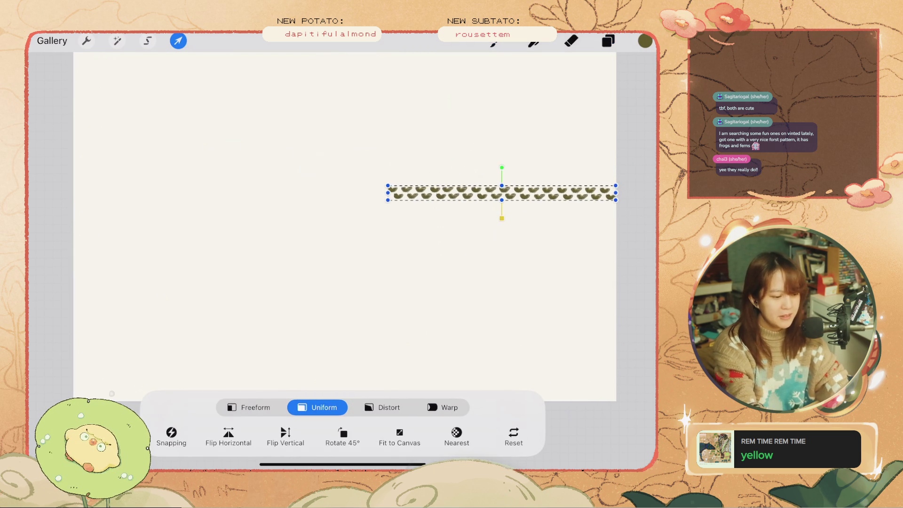
key(ctrl+z)
Duplicate the two-row band, move the copy upward, and merge them
click(608, 41)
drag(565, 110, 489, 110)
click(551, 107)
click(179, 41)
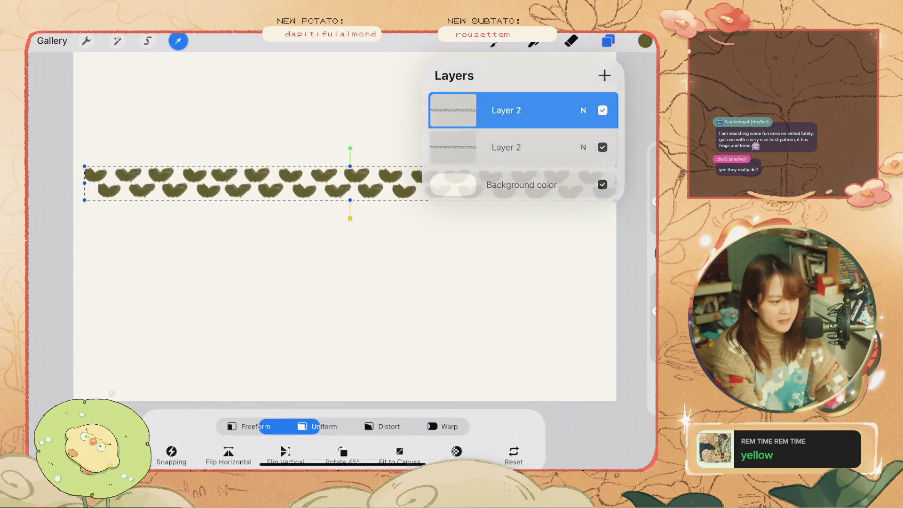
mouse_move(329, 183)
mouse_down()
mouse_move(329, 135)
mouse_move(351, 151)
mouse_up()
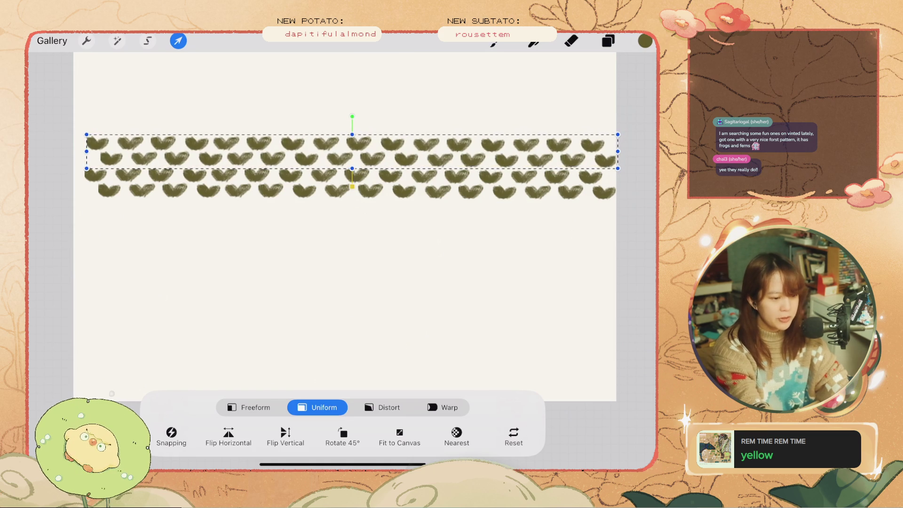
click(608, 41)
mouse_move(517, 147)
mouse_down()
mouse_move(517, 113)
mouse_move(489, 110)
mouse_up()
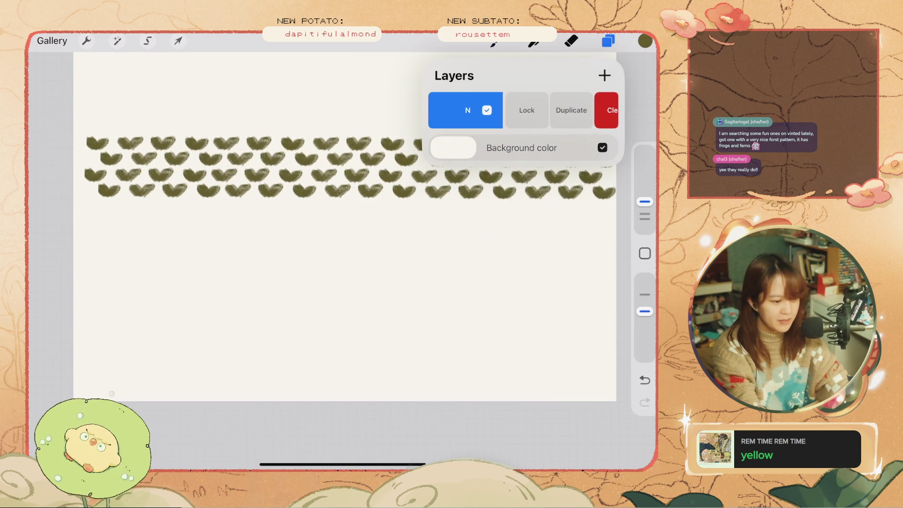
Duplicate the merged pattern, place it below the existing rows, and merge
click(550, 110)
click(178, 41)
drag(350, 167, 347, 231)
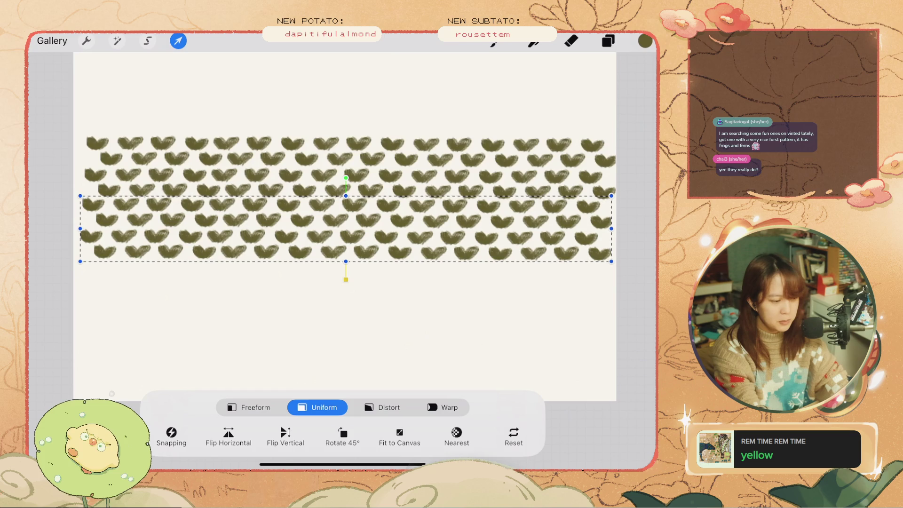
click(178, 41)
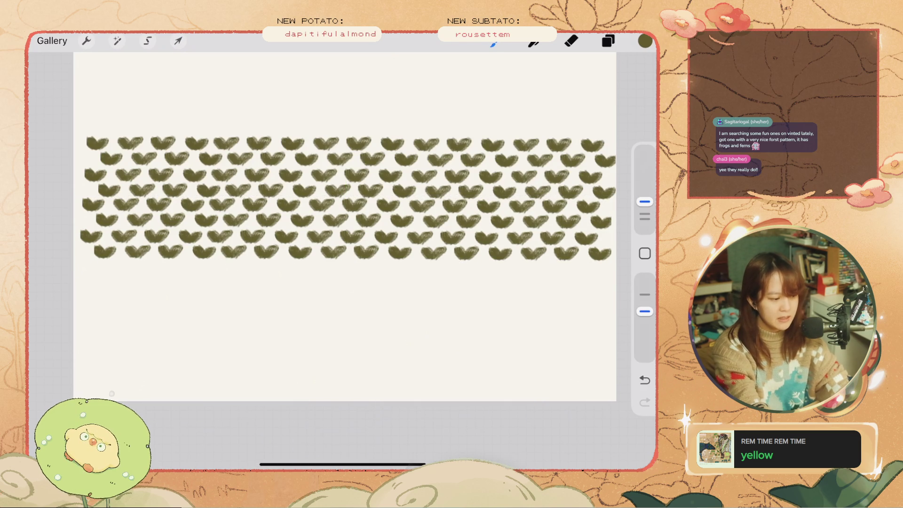
click(178, 41)
click(607, 41)
drag(523, 110, 523, 148)
Fill the lower canvas with another pattern copy, merge into Layer 2, and pick cream #FEF1CF
click(178, 41)
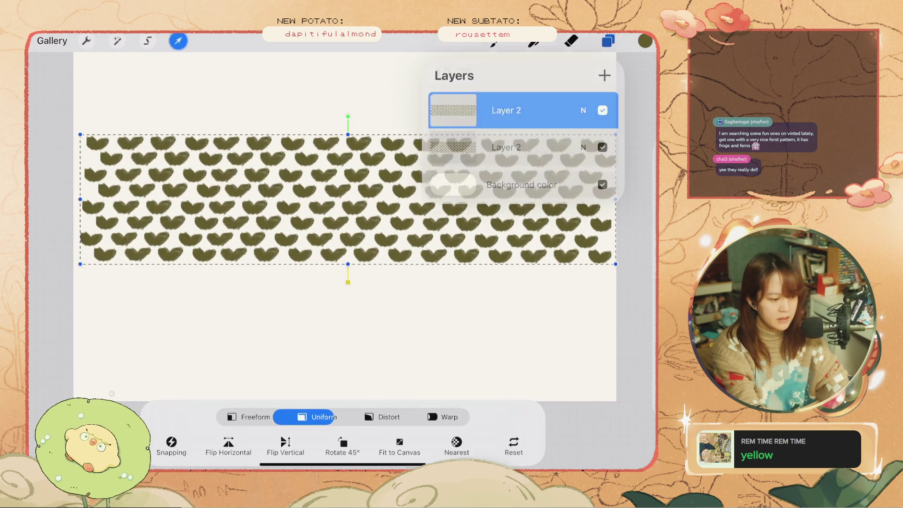
drag(348, 199, 338, 327)
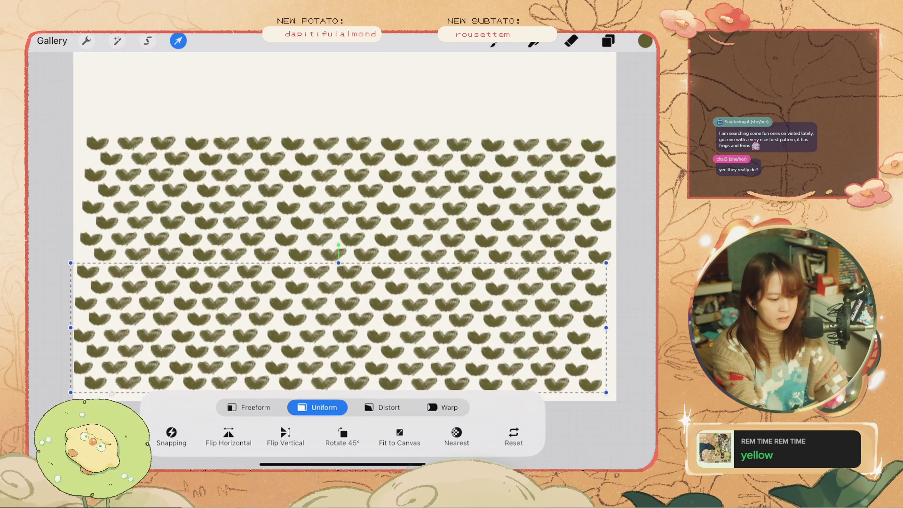
click(179, 41)
click(608, 41)
click(453, 110)
click(453, 110)
drag(523, 147, 523, 110)
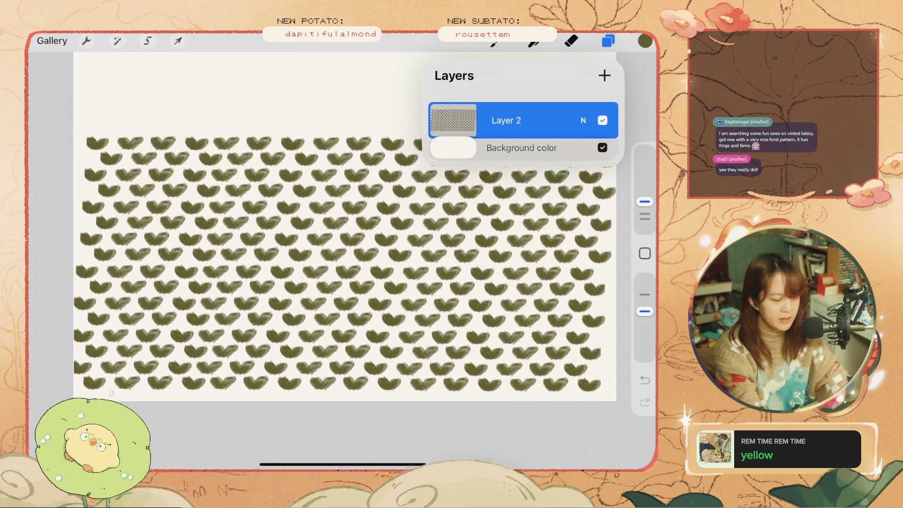
click(453, 119)
click(452, 110)
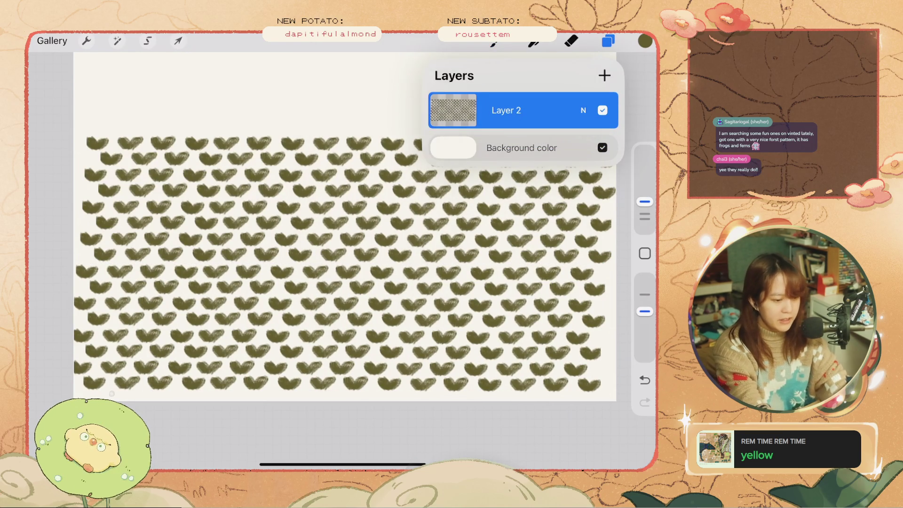
click(644, 40)
drag(539, 161, 582, 161)
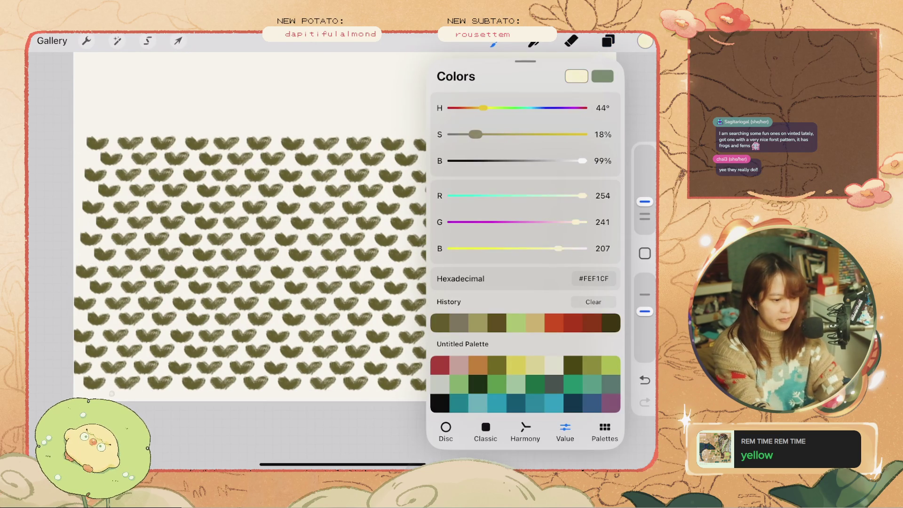
Fill Layer 2's leaf pattern with pale cream #FEF1CF
click(608, 41)
click(453, 110)
click(353, 132)
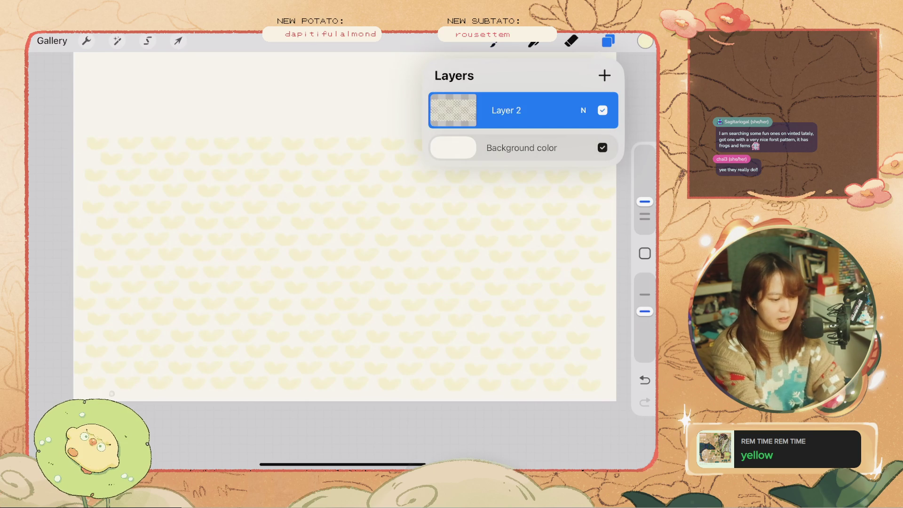
Switch the paint colour to magenta, undoing a test stroke
click(644, 41)
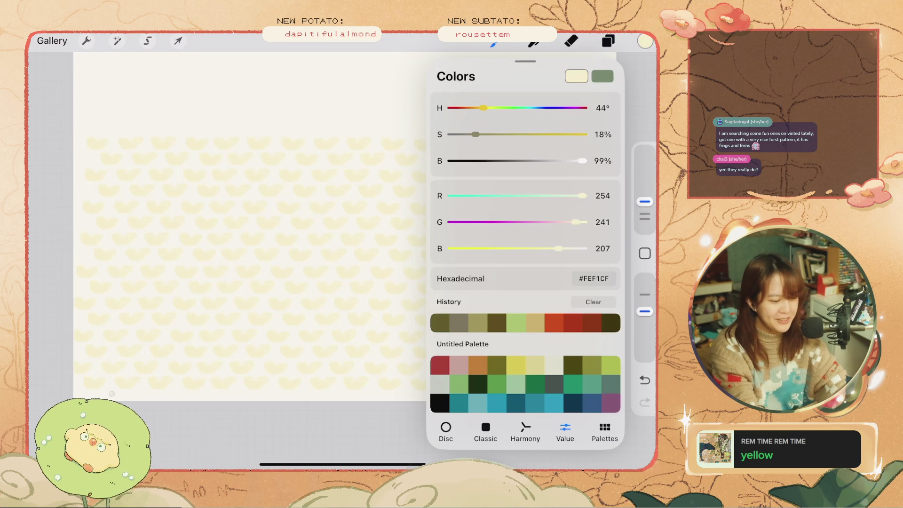
drag(575, 222, 482, 221)
mouse_move(313, 217)
mouse_down()
mouse_move(315, 240)
mouse_move(330, 239)
mouse_move(316, 240)
mouse_up()
key(ctrl+z)
key(ctrl+z)
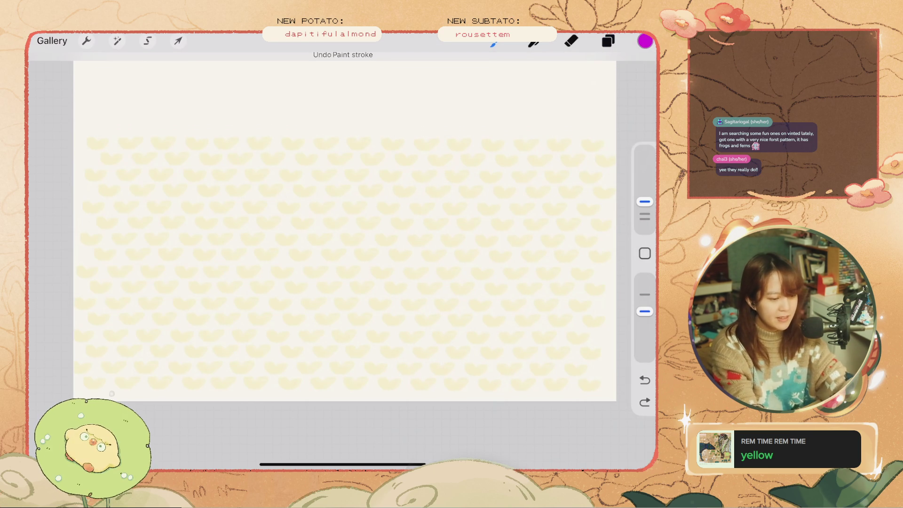
click(644, 41)
Set purple #7B40CF and paint test hearts across the pattern rows
drag(583, 196, 515, 195)
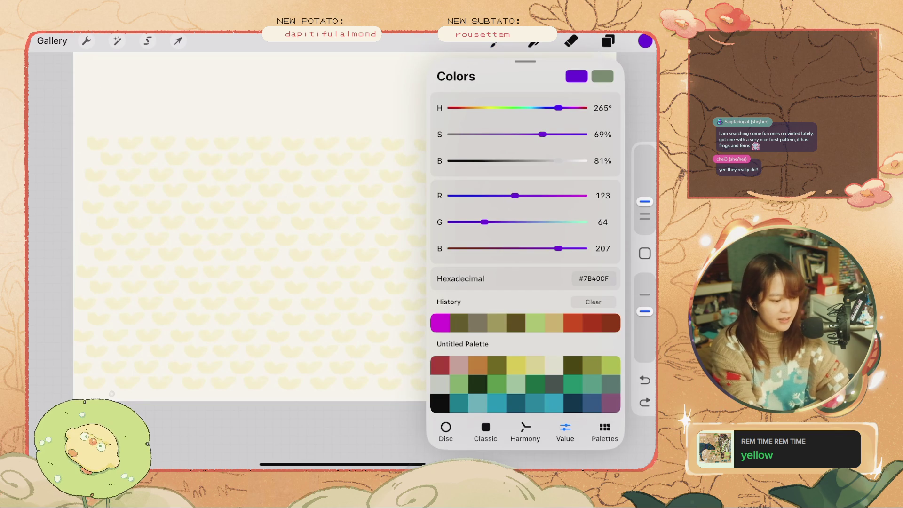
drag(361, 192, 379, 188)
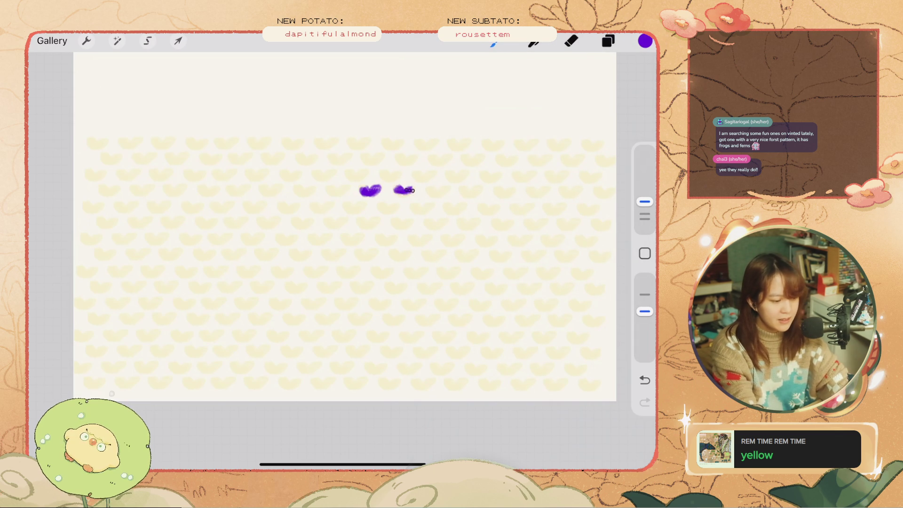
mouse_move(350, 178)
mouse_down()
mouse_move(361, 172)
mouse_move(335, 173)
mouse_up()
key(ctrl+z)
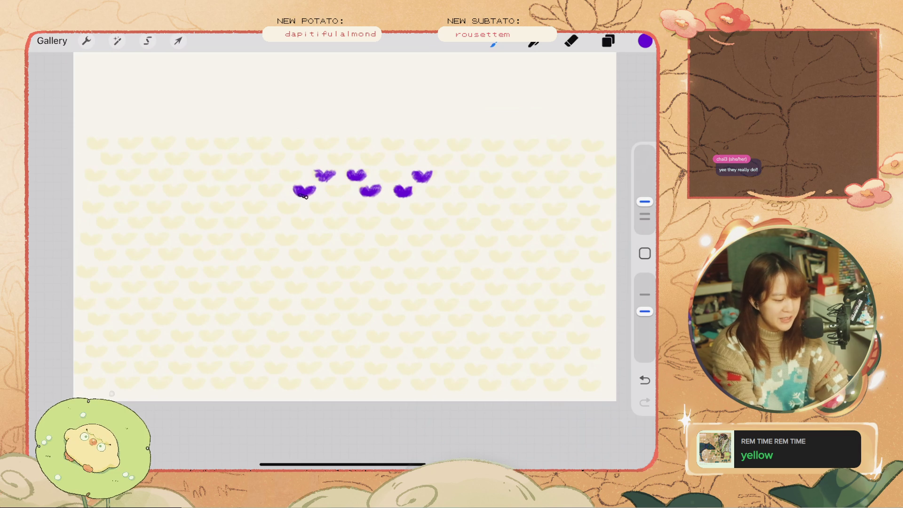
key(ctrl+z)
mouse_move(285, 179)
mouse_down()
mouse_move(301, 175)
mouse_move(261, 191)
mouse_move(250, 177)
mouse_up()
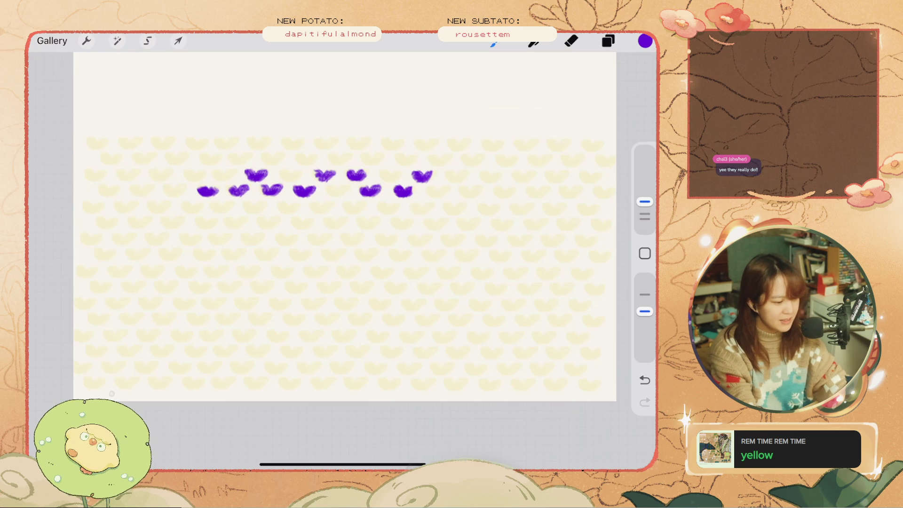
drag(185, 172, 200, 172)
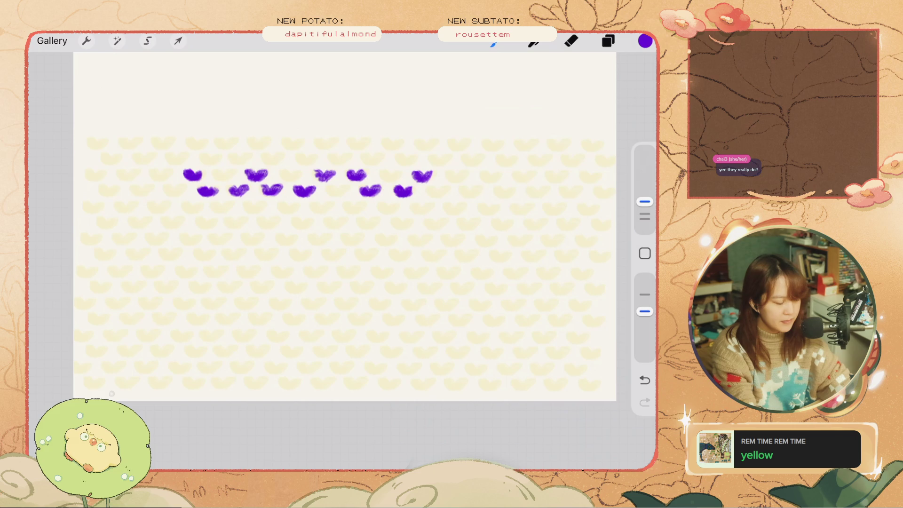
drag(309, 236, 329, 237)
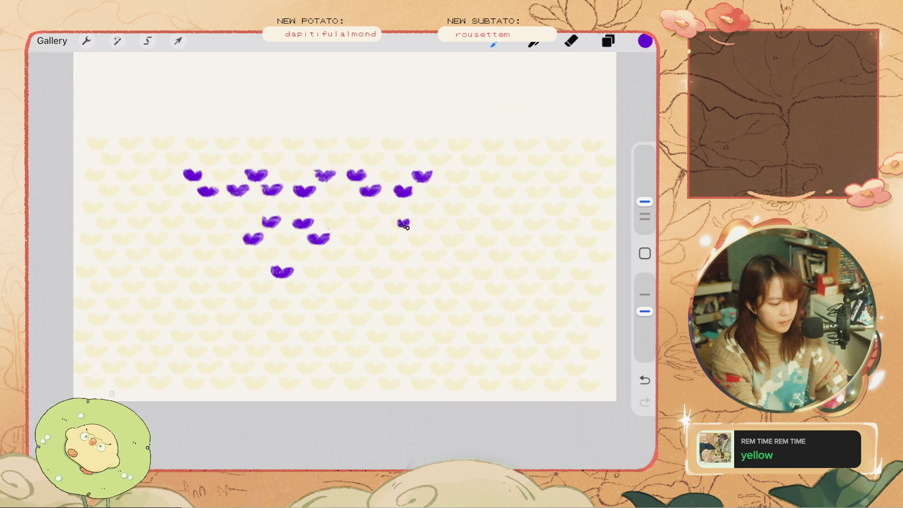
key(ctrl+z)
drag(376, 237, 375, 240)
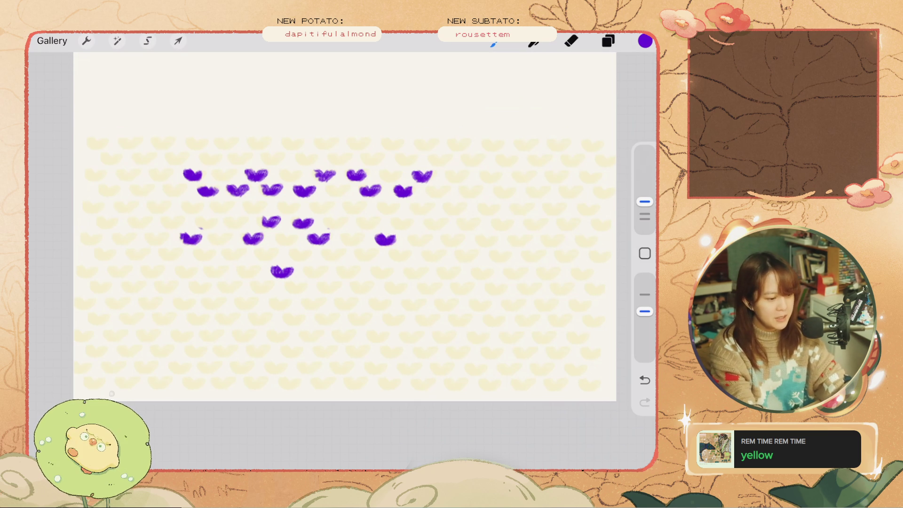
drag(510, 209, 543, 301)
key(ctrl+z)
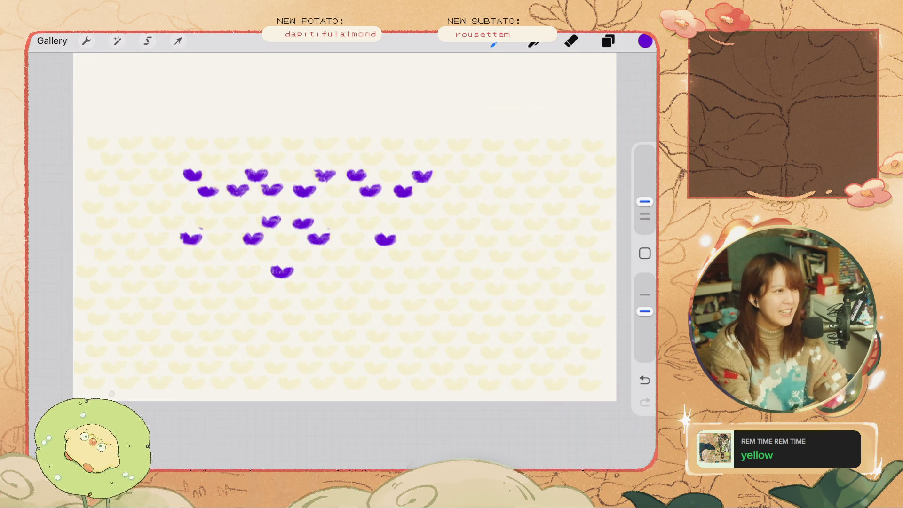
Clear Layer 2 and return to the artwork gallery
click(608, 41)
drag(564, 108, 475, 109)
click(605, 109)
click(608, 41)
click(52, 41)
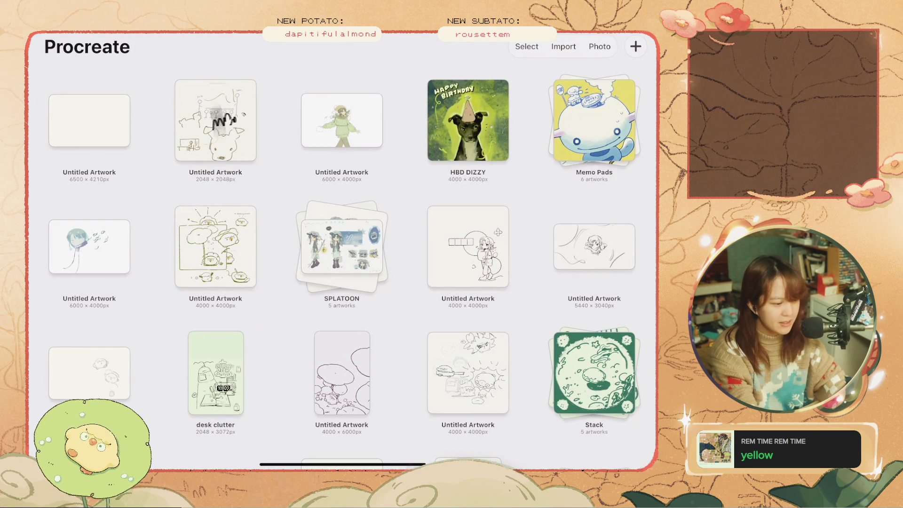
Open the holiday sweater artwork, pick the dark olive recent colour, and shrink the brush slightly
click(342, 119)
scroll(342, 254, up, 5)
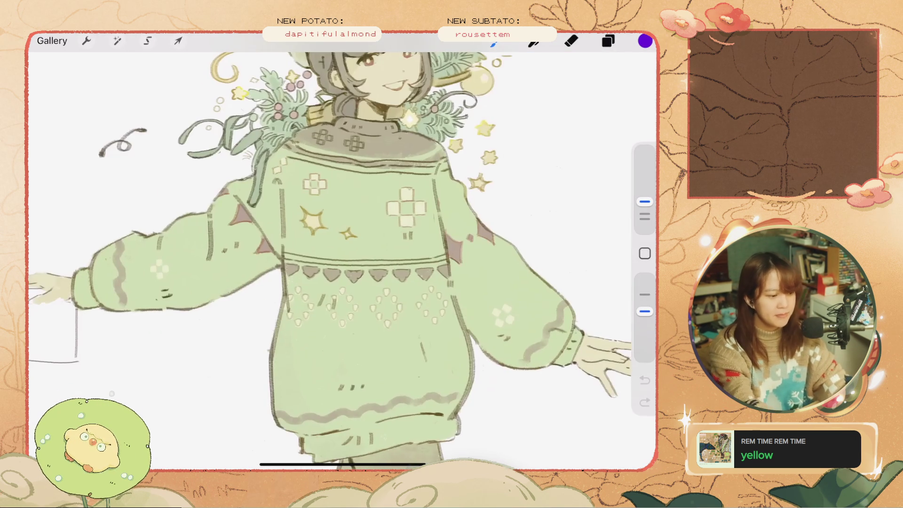
click(608, 41)
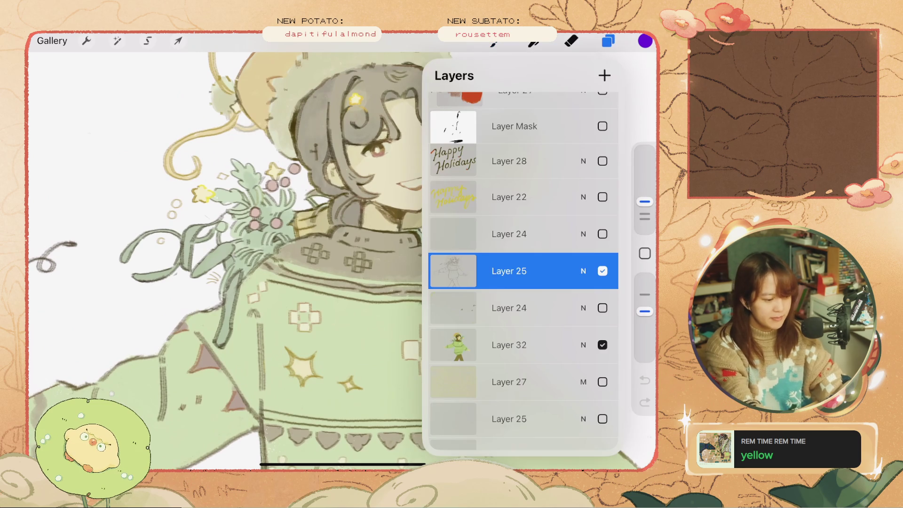
click(646, 41)
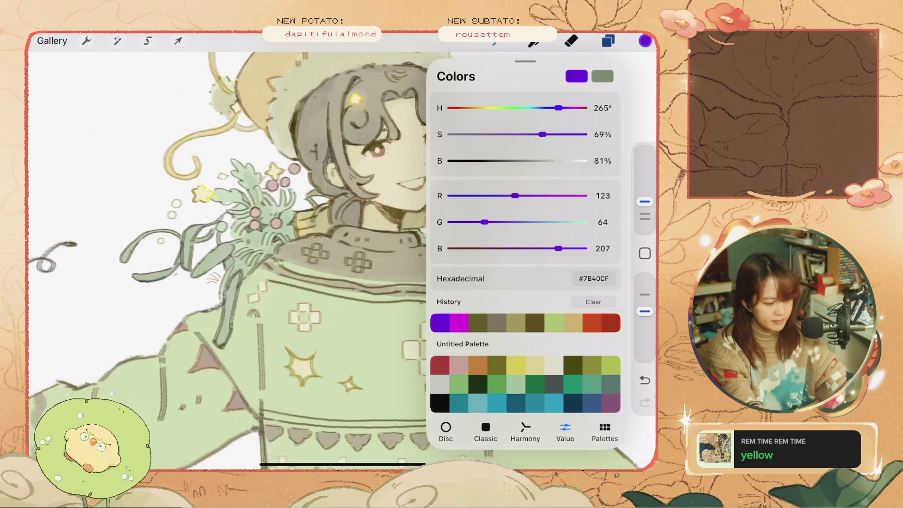
click(478, 323)
key(ctrl+z)
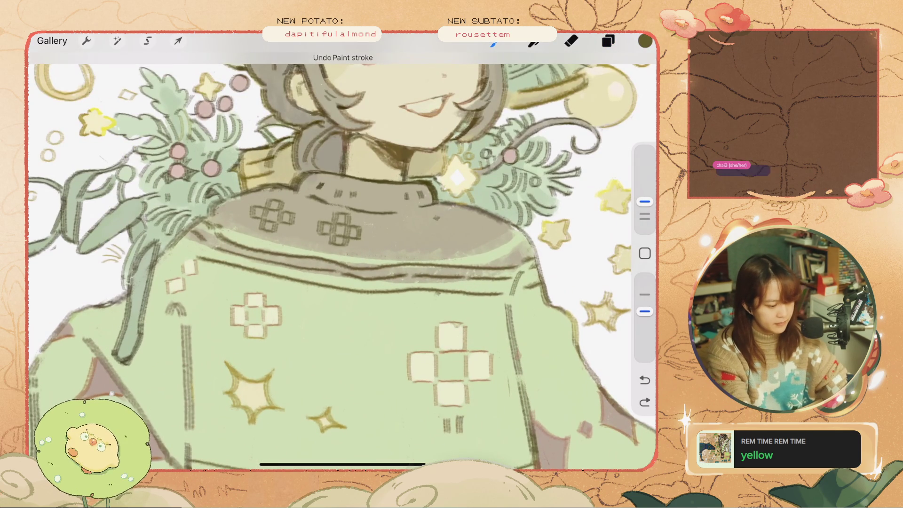
drag(644, 201, 645, 208)
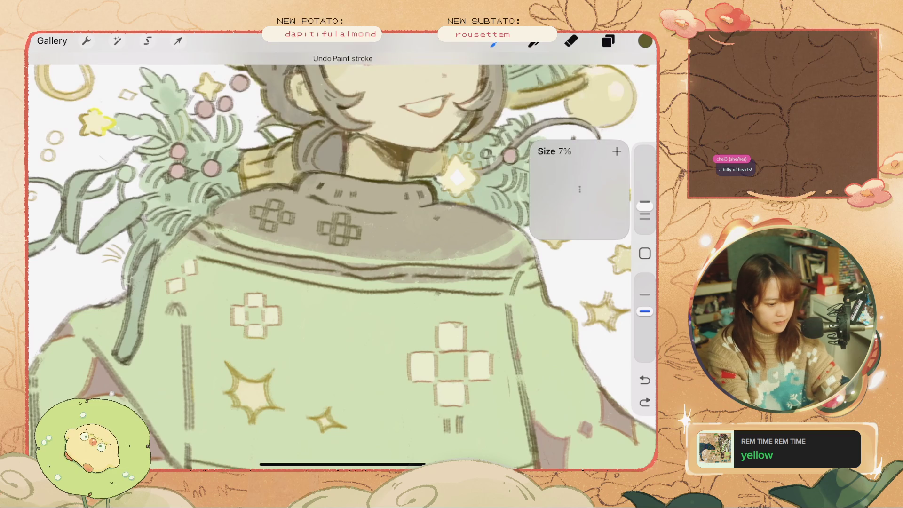
Try drawing small square motifs on the collar, undoing the attempts
drag(407, 213, 409, 261)
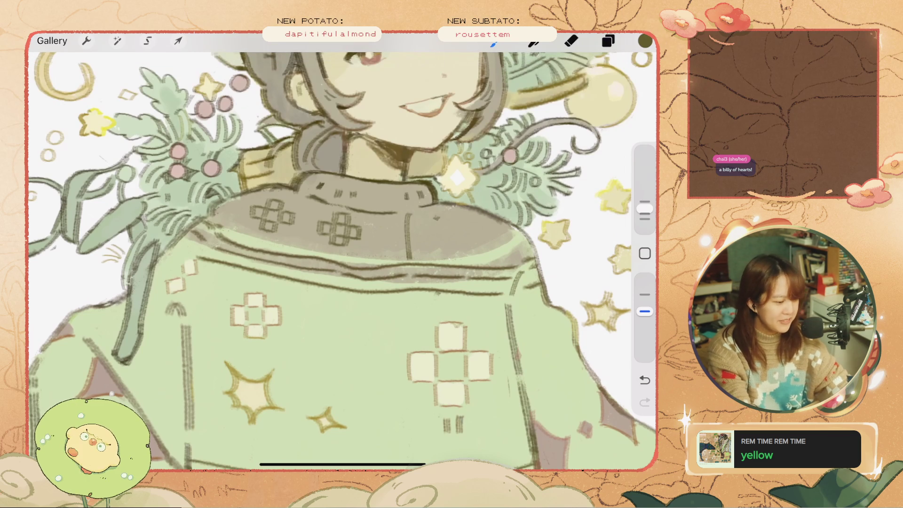
key(ctrl+z)
click(393, 230)
drag(393, 230, 405, 240)
key(ctrl+z)
key(ctrl+z)
key(ctrl+z)
key(ctrl+z)
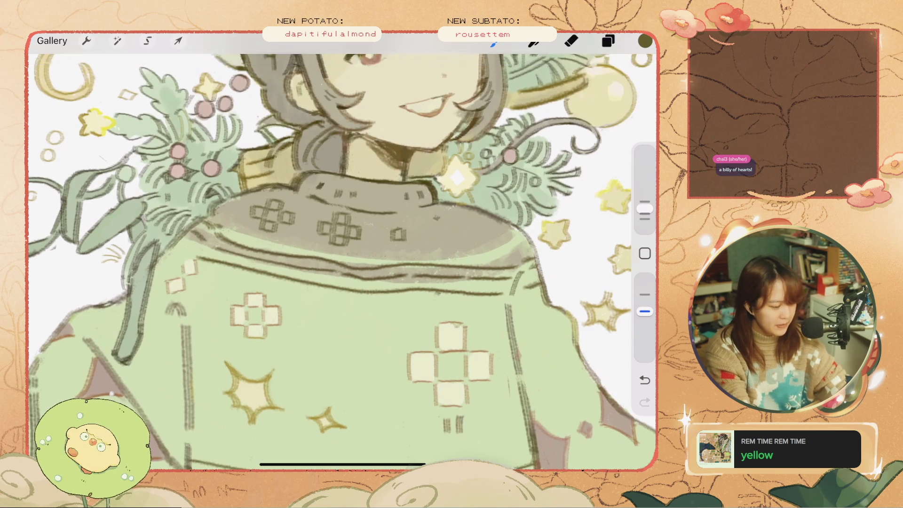
drag(393, 240, 405, 240)
key(ctrl+z)
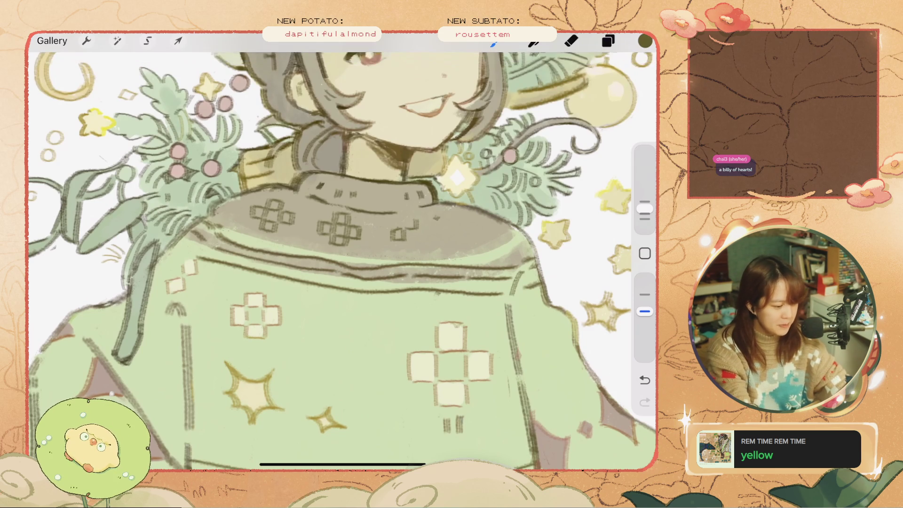
key(ctrl+shift+z)
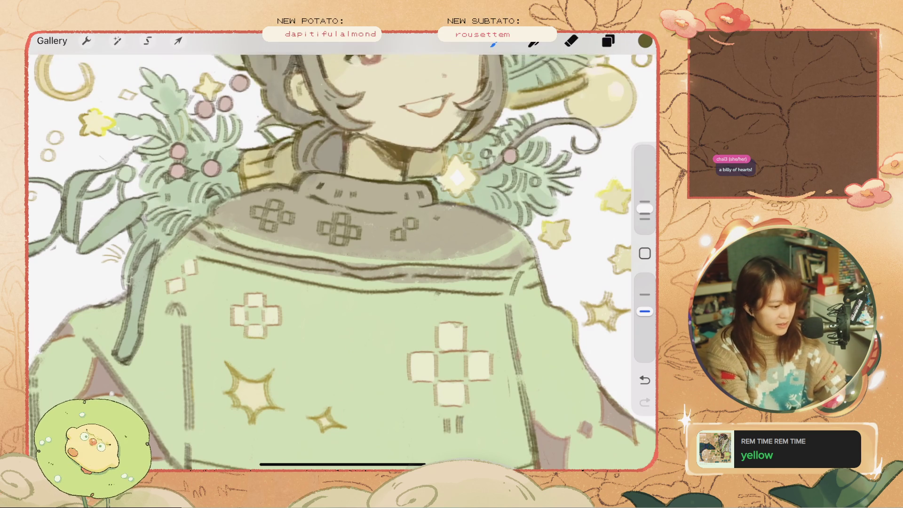
key(ctrl+z)
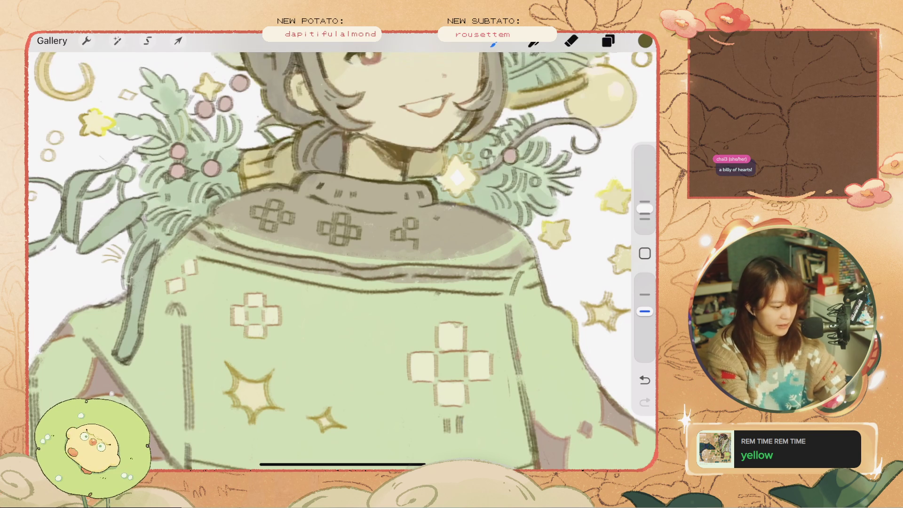
key(ctrl+z)
key(ctrl+z)
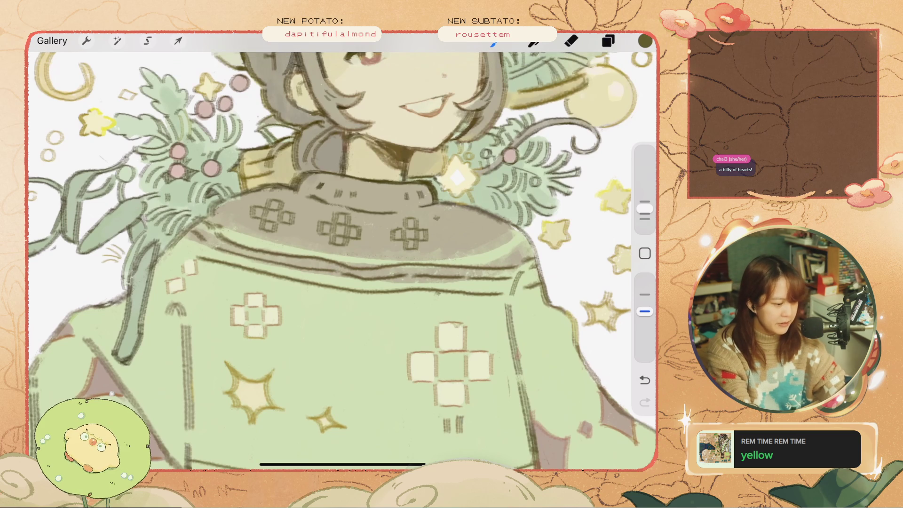
Redraw a square-cluster motif on the collar and undo the stray strokes
scroll(342, 261, down, 5)
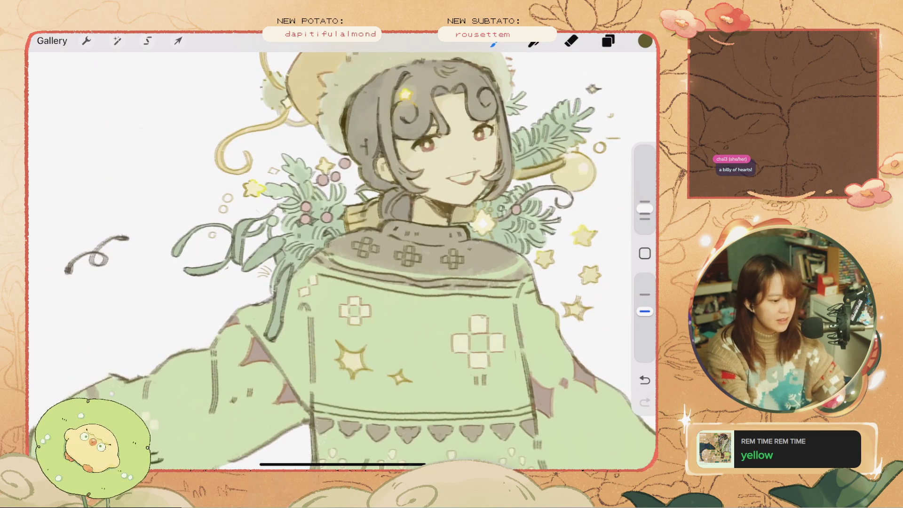
scroll(342, 261, up, 3)
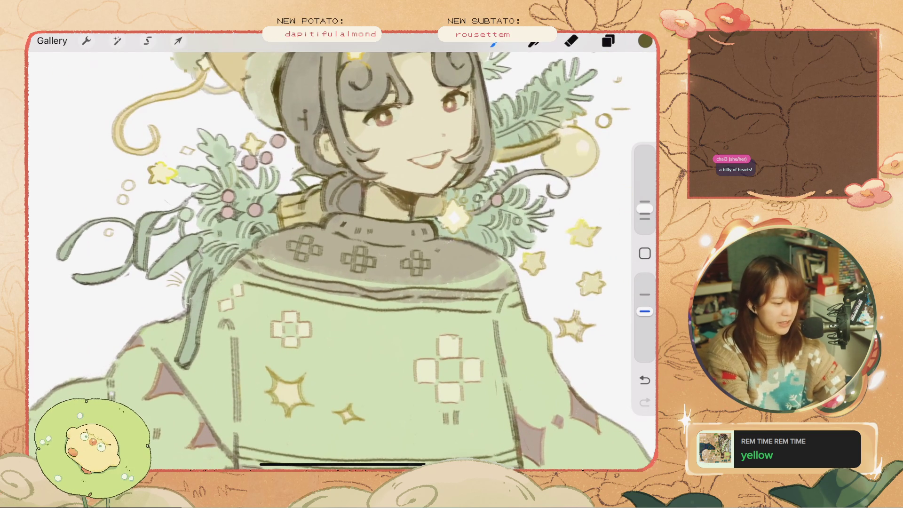
scroll(342, 261, up, 1)
key(ctrl+z)
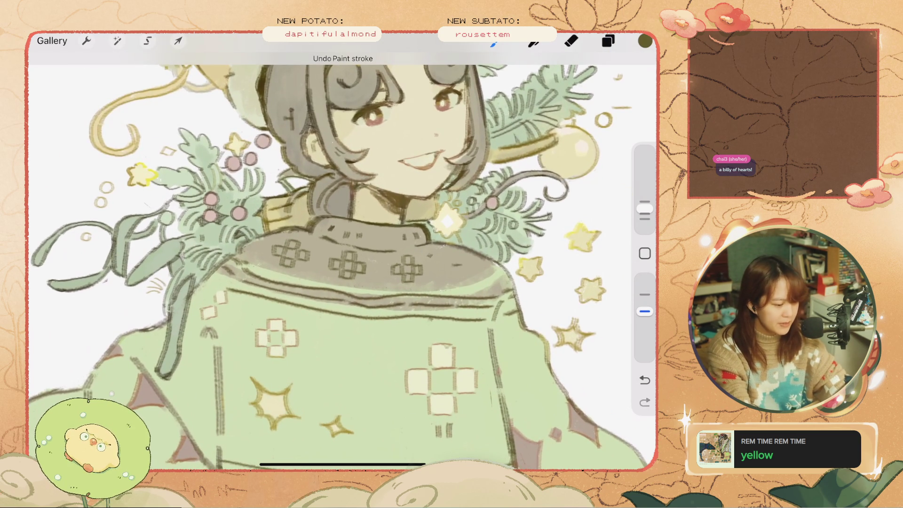
drag(452, 265, 464, 259)
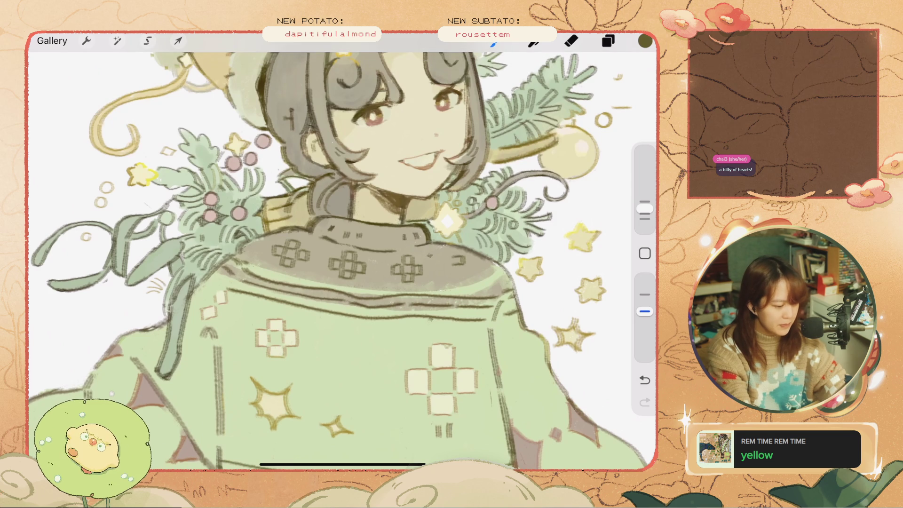
key(ctrl+z)
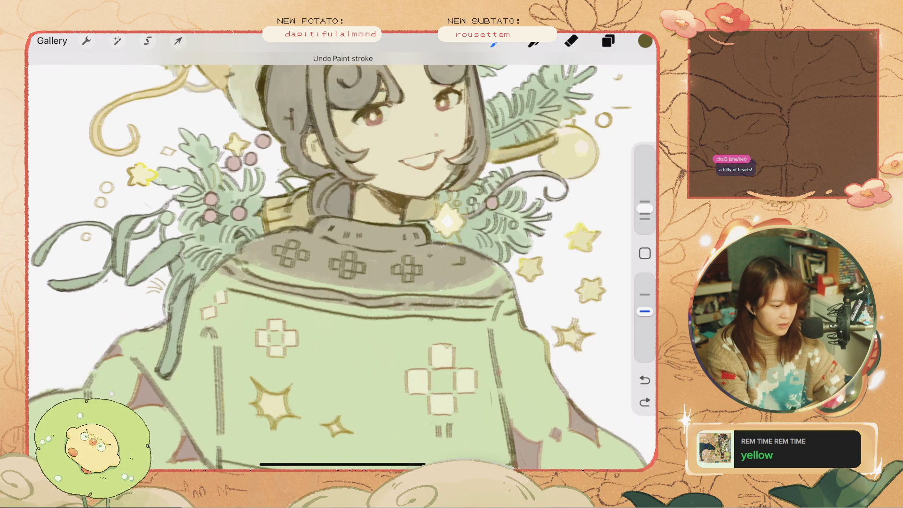
key(ctrl+z)
key(ctrl+z)
drag(453, 260, 473, 272)
key(ctrl+z)
key(ctrl+z)
key(ctrl+z)
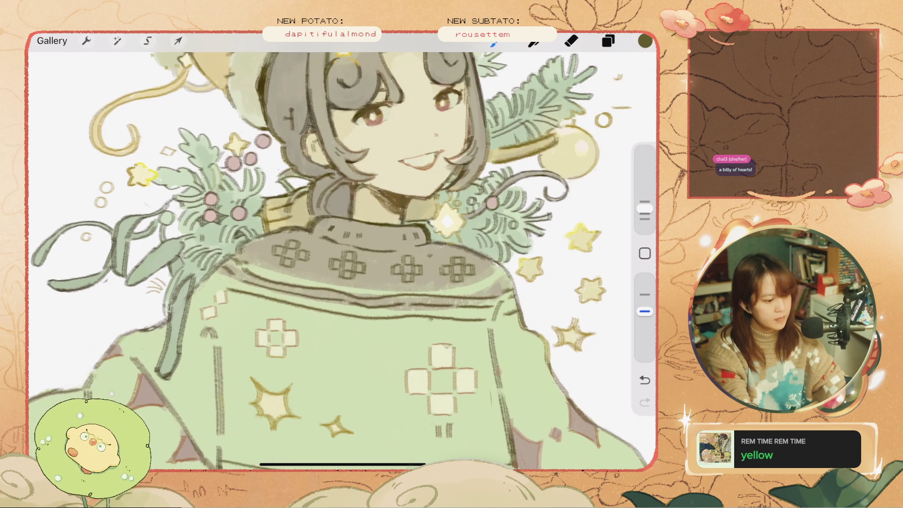
scroll(342, 261, up, 2)
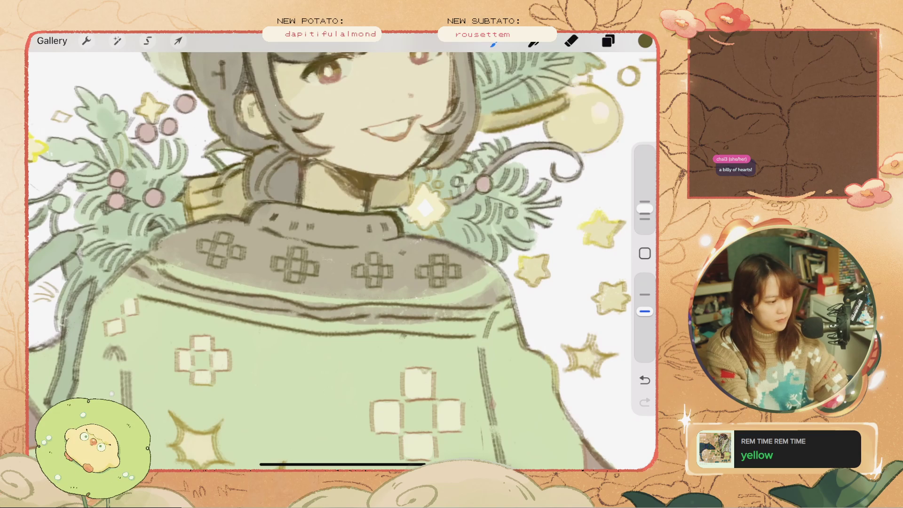
Select the rightmost collar motif and rotate it to follow the collar's curve
click(147, 40)
drag(416, 253, 467, 269)
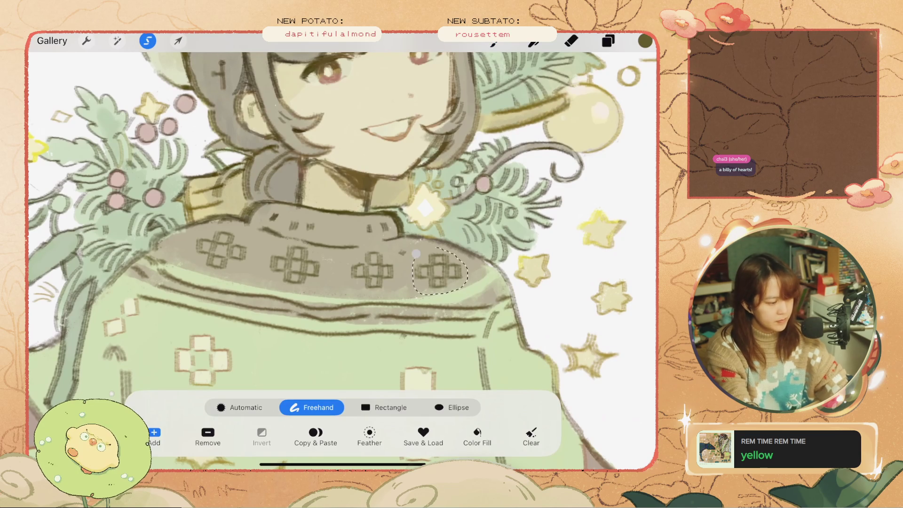
click(177, 41)
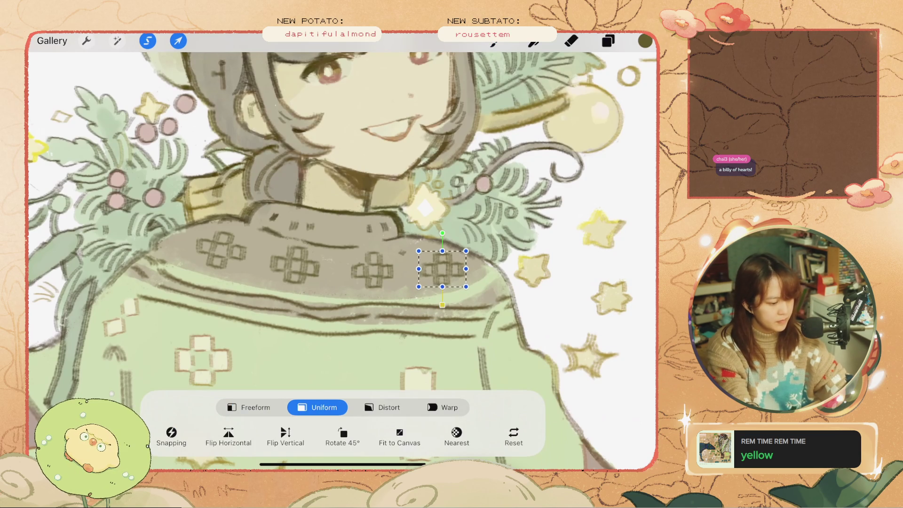
drag(442, 233, 478, 269)
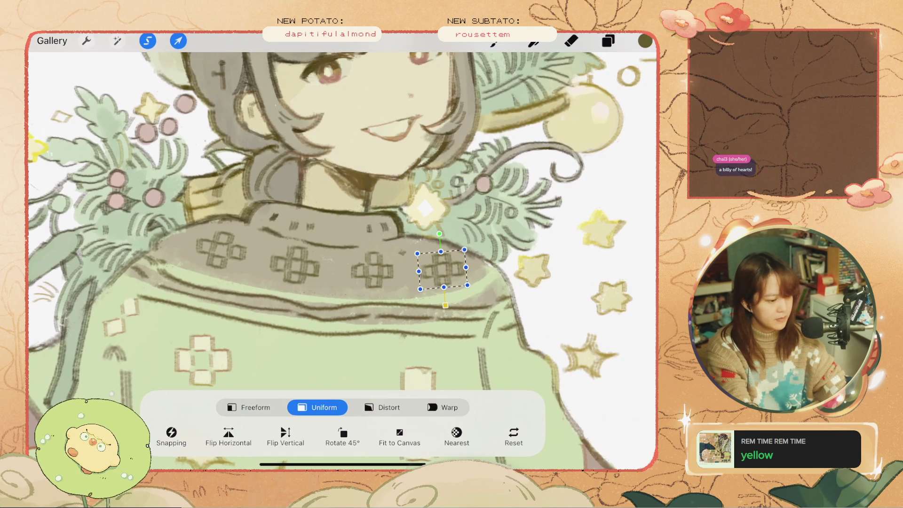
click(177, 40)
scroll(342, 258, down, 5)
click(645, 41)
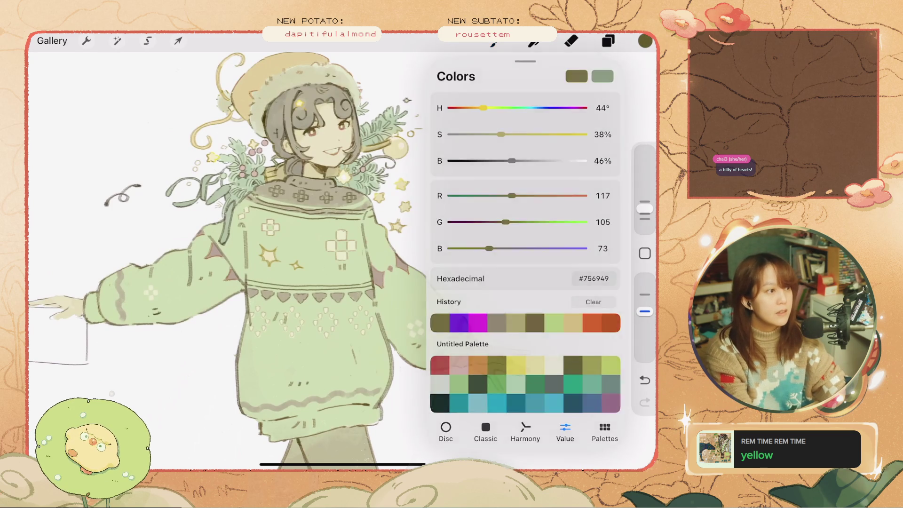
Keep the dark olive colour and raise Layer 25 to full opacity
click(644, 40)
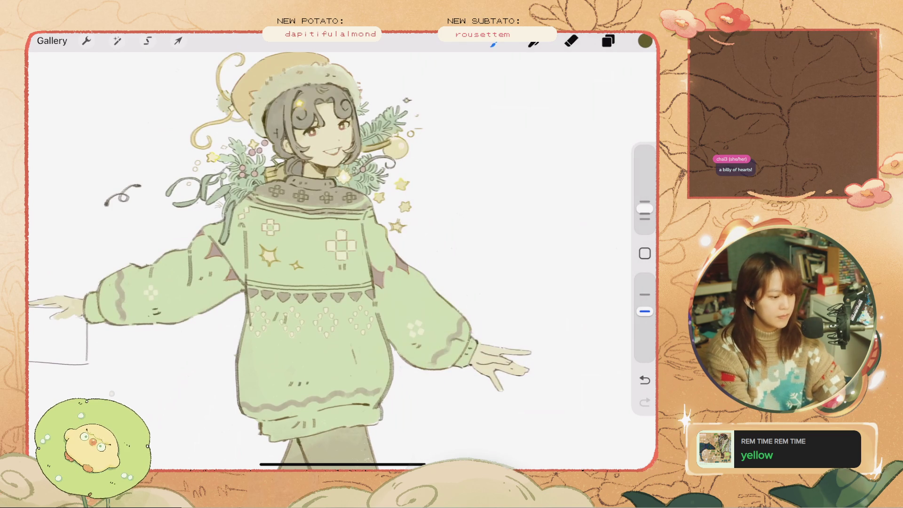
scroll(301, 188, up, 3)
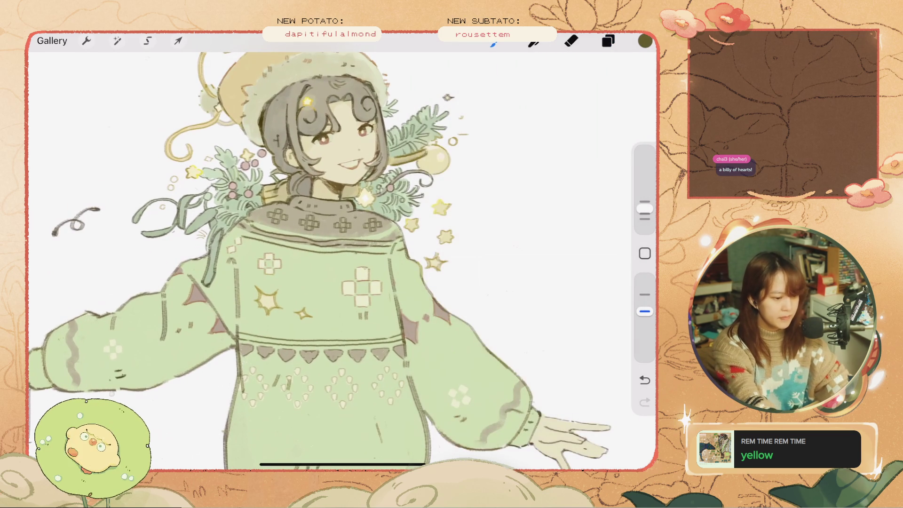
click(608, 41)
click(583, 268)
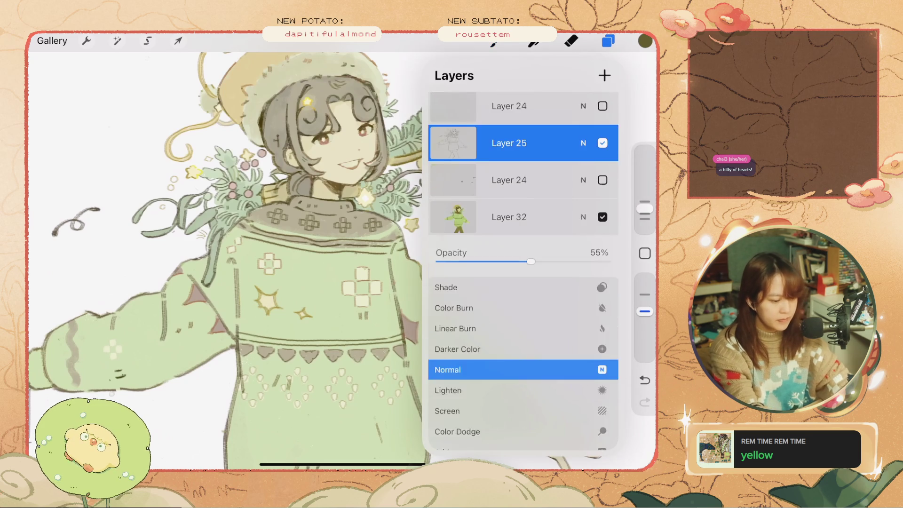
drag(530, 261, 610, 262)
click(608, 41)
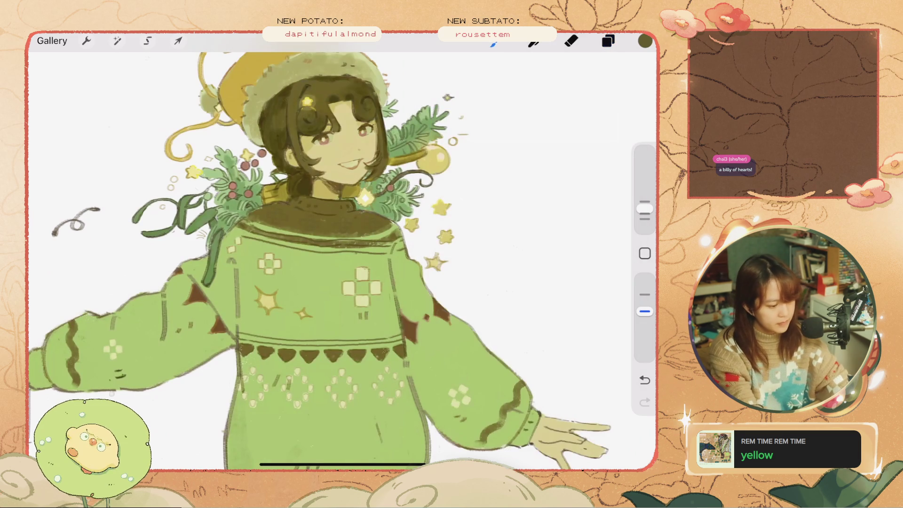
Undo stray paint strokes and enlarge the brush size
key(ctrl+z)
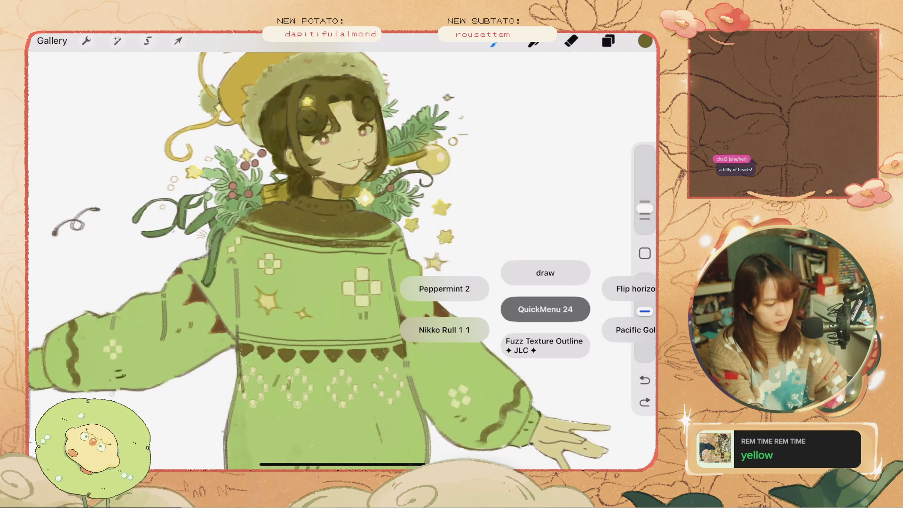
drag(541, 309, 452, 329)
key(ctrl+z)
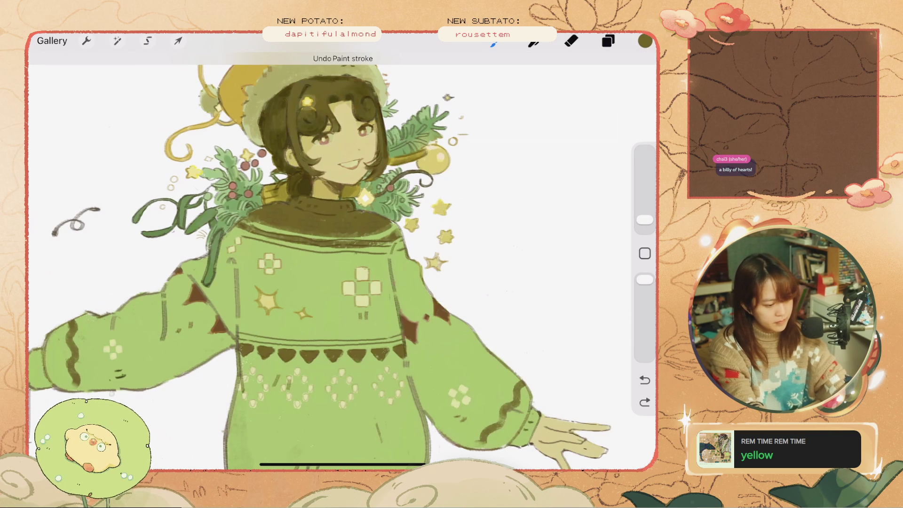
drag(644, 220, 645, 207)
key(ctrl+z)
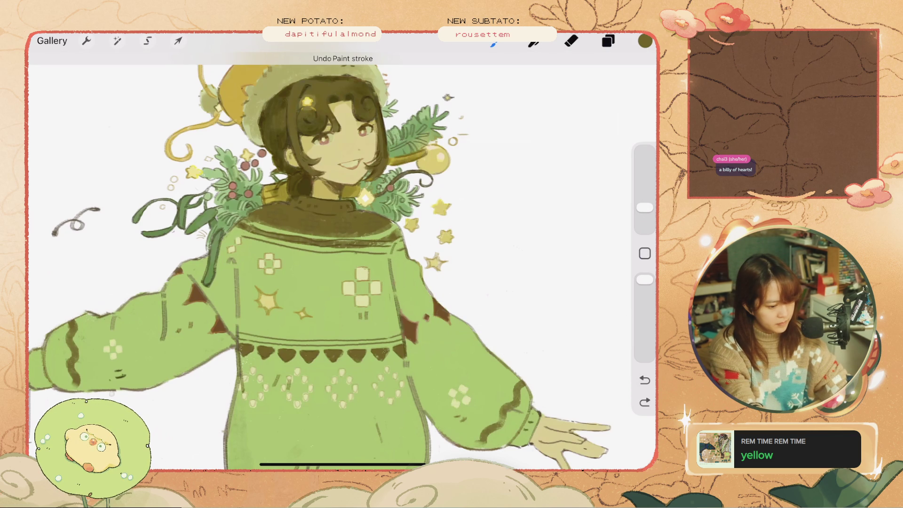
Select the character's Layer 32 and turn on Alpha Lock
click(608, 41)
click(509, 344)
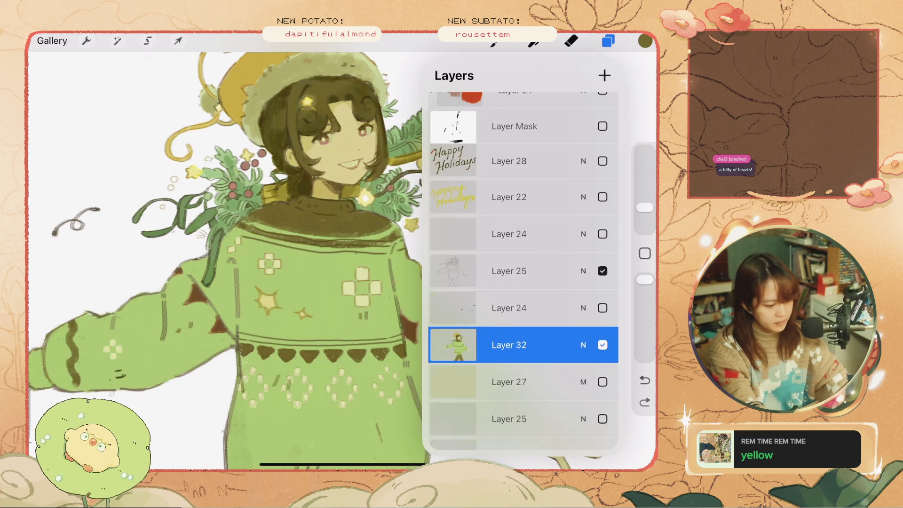
click(509, 345)
click(357, 302)
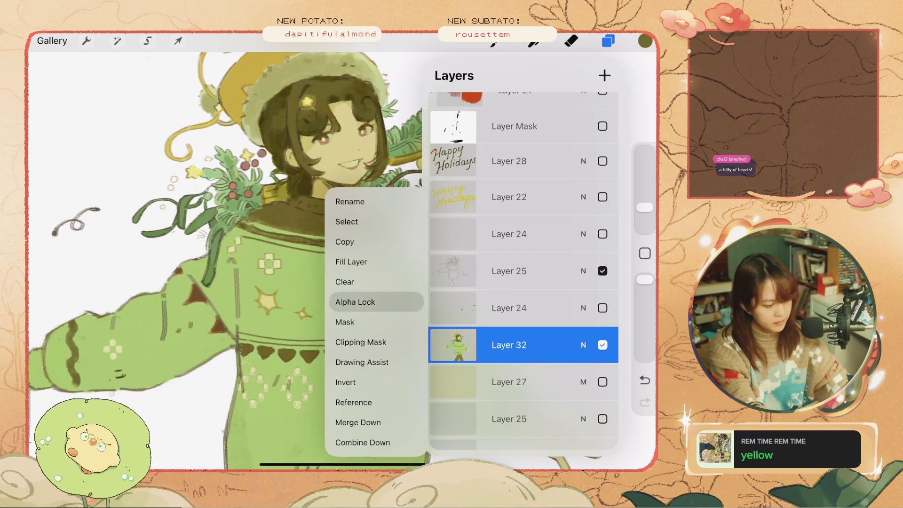
click(608, 41)
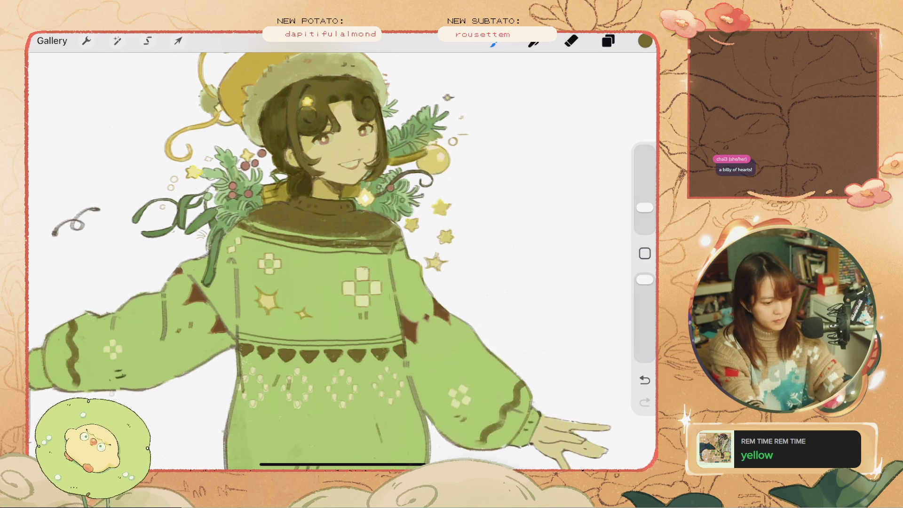
Shrink the brush and stroke dark olive across the sweater's collar band
key(ctrl+z)
drag(645, 207, 645, 214)
drag(391, 238, 400, 249)
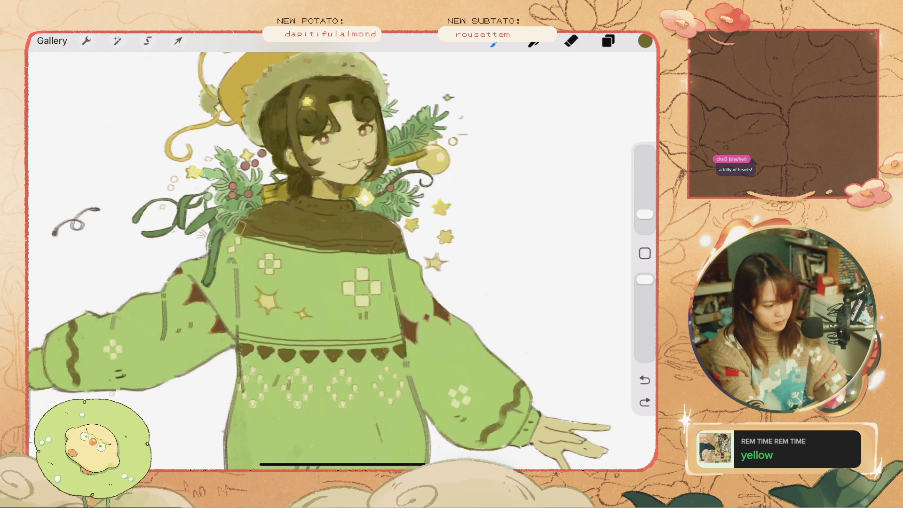
drag(238, 228, 339, 249)
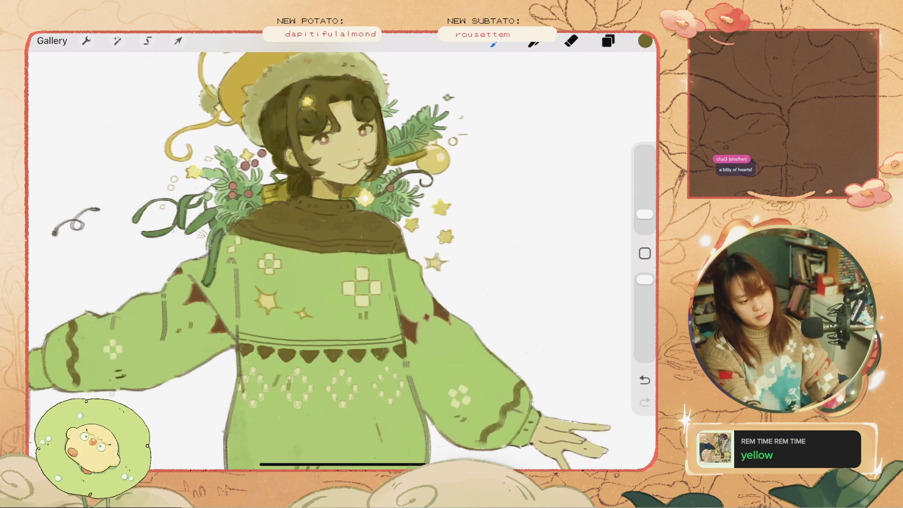
Undo the unwanted strokes and paint the right sleeve cuff dark brown
click(311, 301)
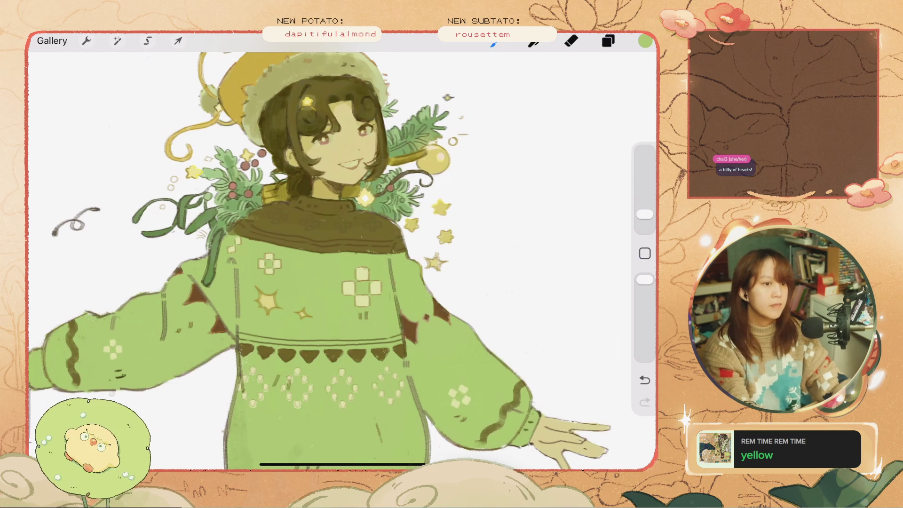
scroll(284, 208, up, 5)
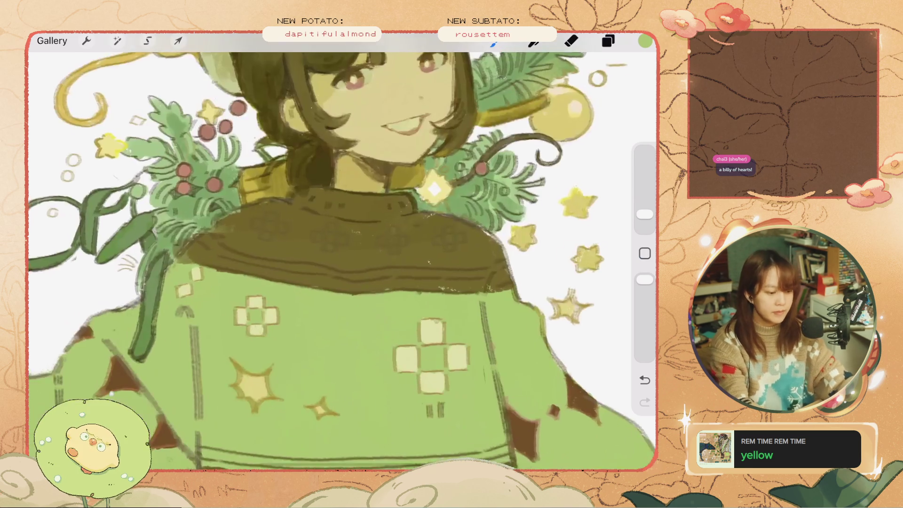
key(ctrl+z)
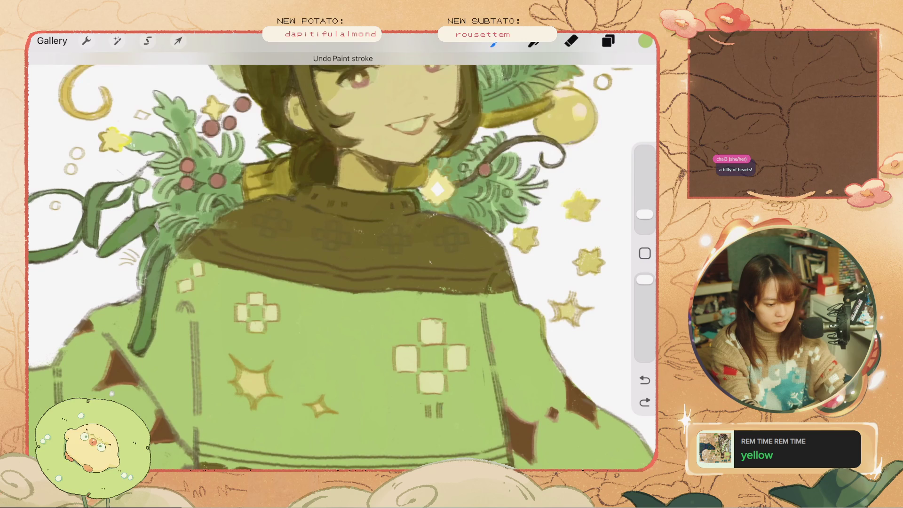
key(ctrl+z)
scroll(343, 263, down, 5)
mouse_move(440, 322)
mouse_down()
mouse_move(444, 353)
mouse_move(423, 365)
mouse_move(433, 345)
mouse_up()
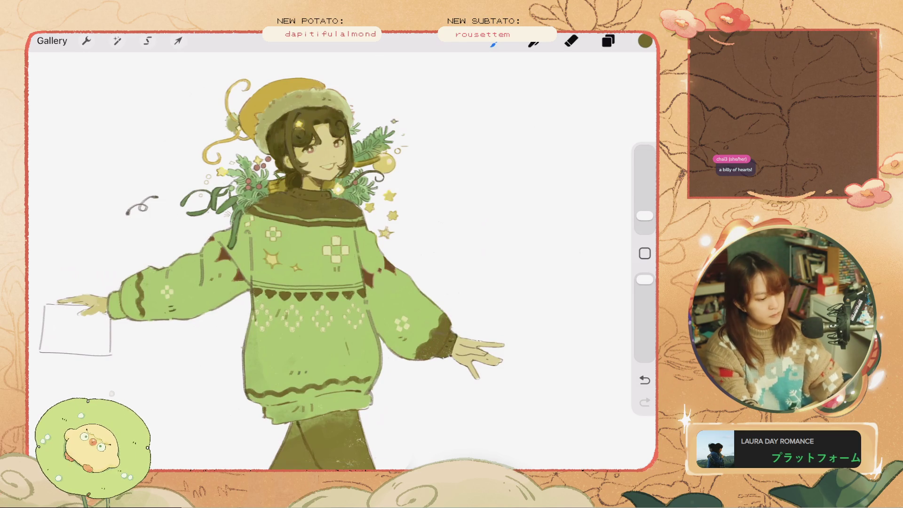
Paint a dark brown band along the sweater hem and the left sleeve cuff
mouse_move(346, 400)
mouse_down()
mouse_move(375, 381)
mouse_move(335, 395)
mouse_move(369, 406)
mouse_move(371, 399)
mouse_move(301, 416)
mouse_up()
mouse_move(341, 383)
mouse_down()
mouse_move(284, 416)
mouse_move(266, 416)
mouse_up()
mouse_move(306, 394)
mouse_down()
mouse_move(265, 414)
mouse_move(292, 403)
mouse_move(294, 418)
mouse_move(268, 426)
mouse_move(238, 416)
mouse_move(263, 406)
mouse_up()
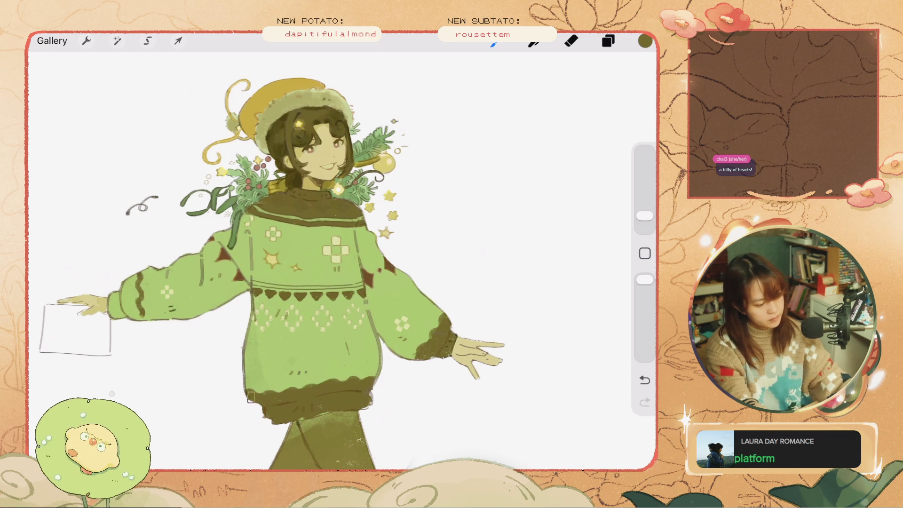
mouse_move(128, 276)
mouse_down()
mouse_move(131, 312)
mouse_move(135, 300)
mouse_move(115, 323)
mouse_up()
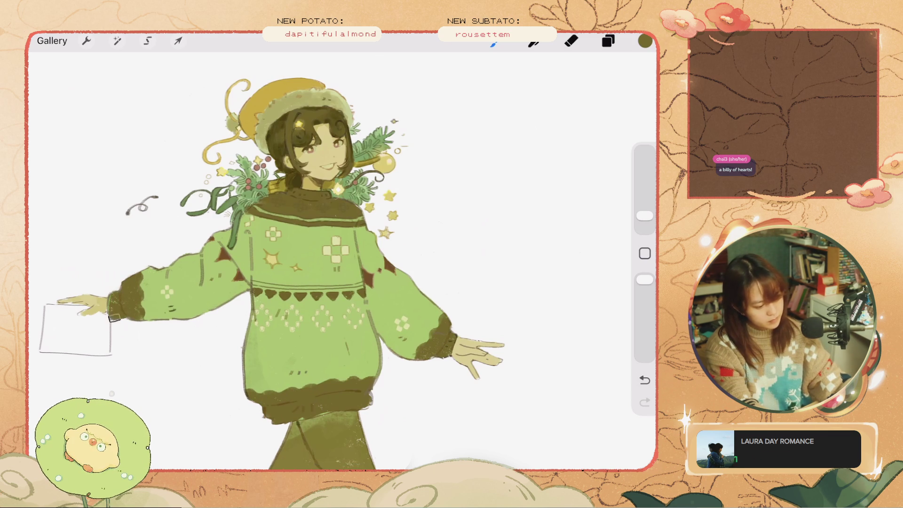
Zoom in and extend the brown waist band further left
scroll(264, 240, up, 5)
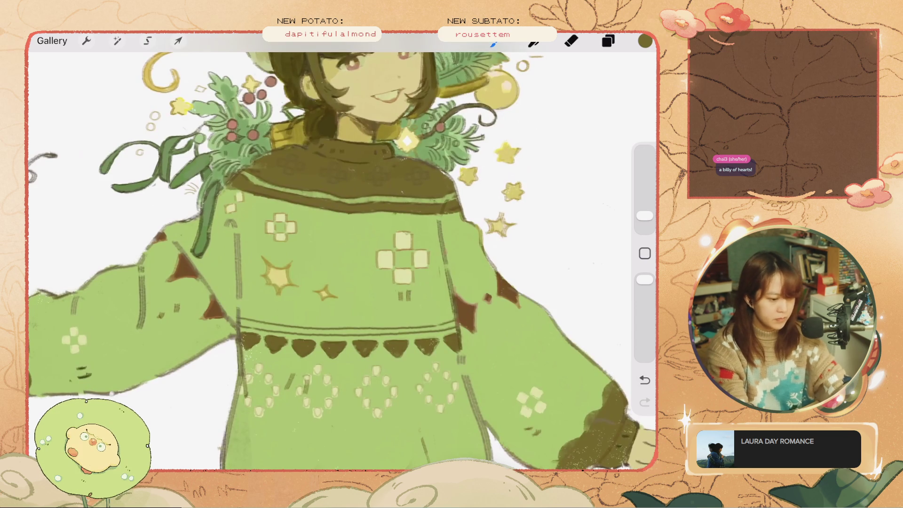
scroll(384, 330, up, 3)
scroll(384, 330, up, 2)
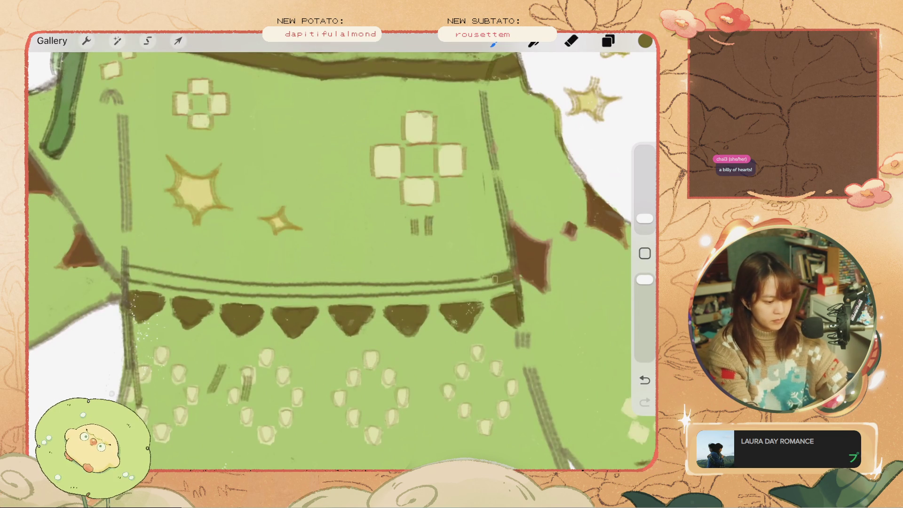
mouse_move(448, 285)
mouse_down()
mouse_move(155, 276)
mouse_move(407, 288)
mouse_up()
scroll(357, 301, down, 3)
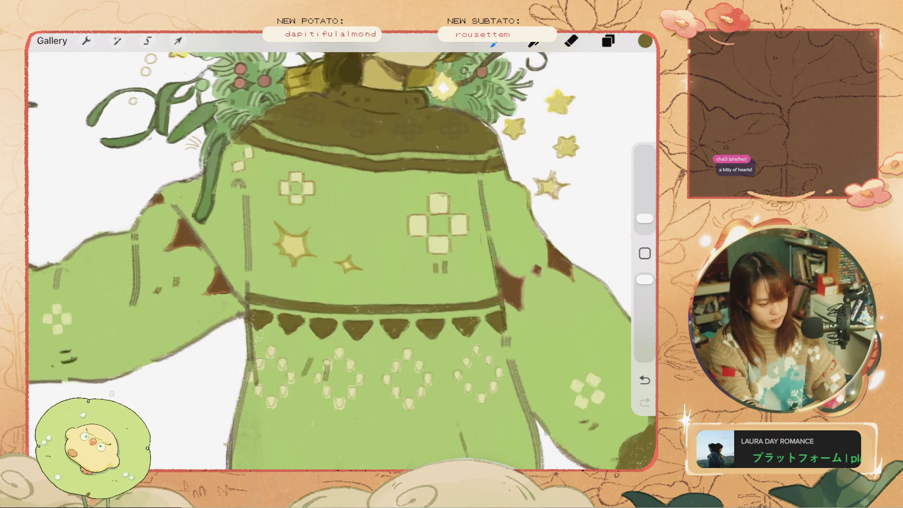
scroll(329, 259, down, 5)
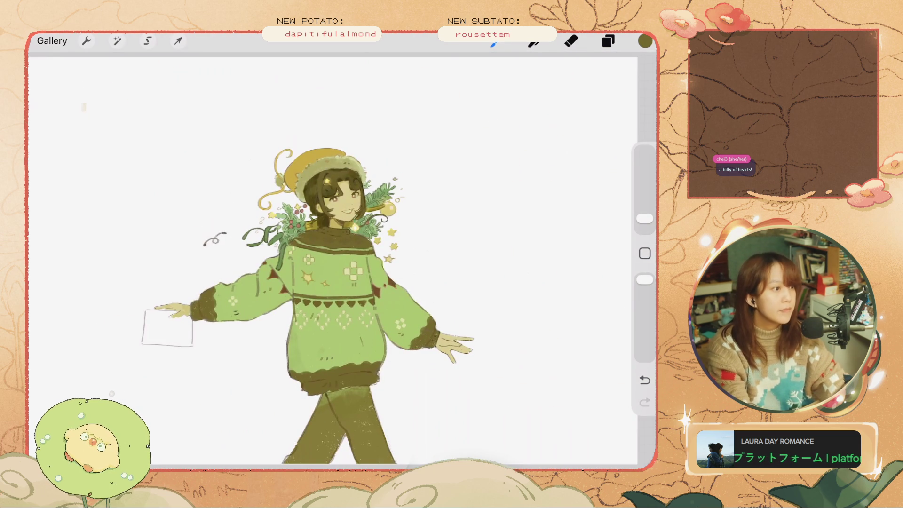
Turn off layer solo visibility so the green frame and Happy Holidays lettering reappear
scroll(292, 301, up, 2)
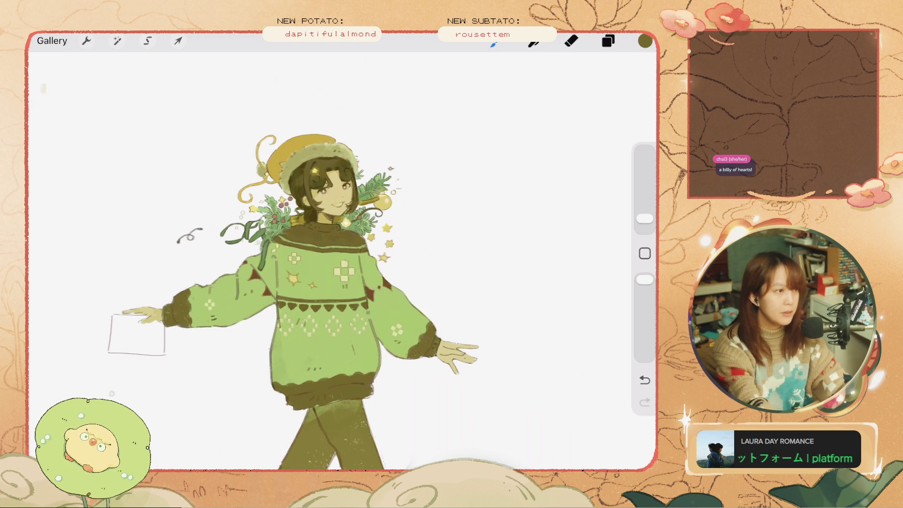
click(608, 41)
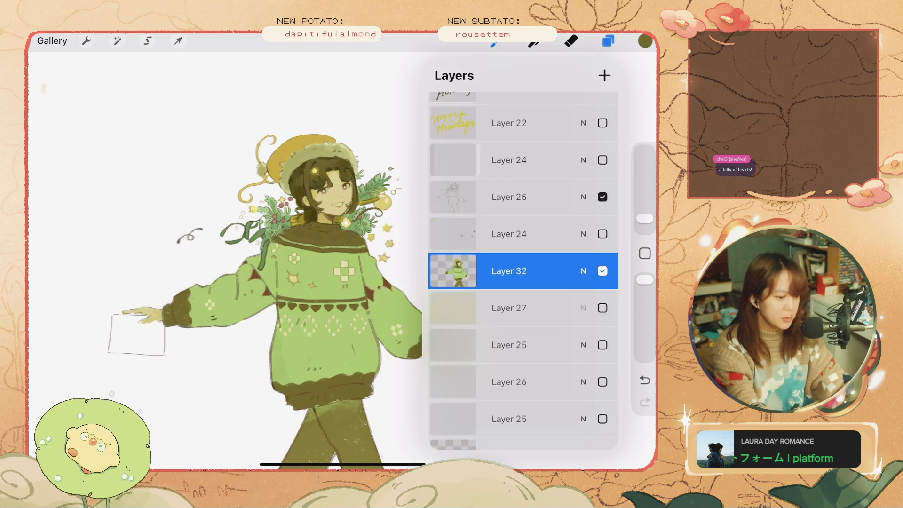
click(602, 271)
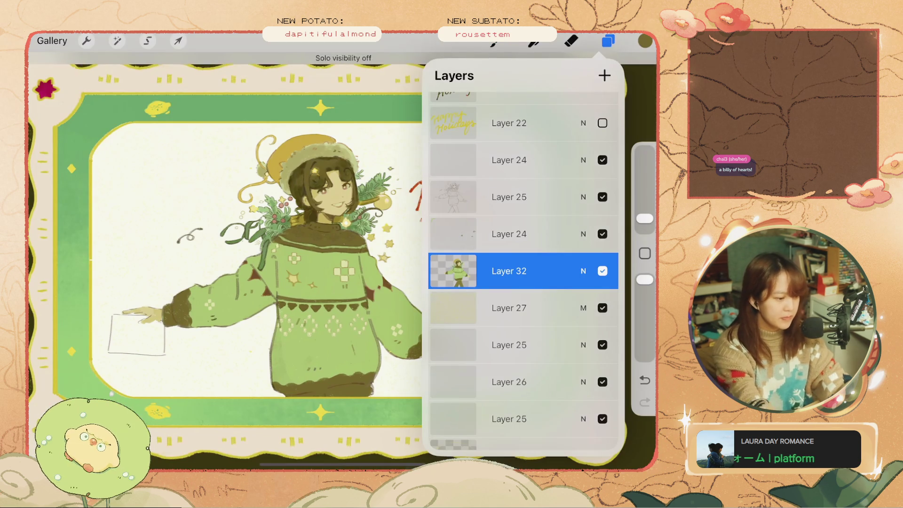
click(608, 41)
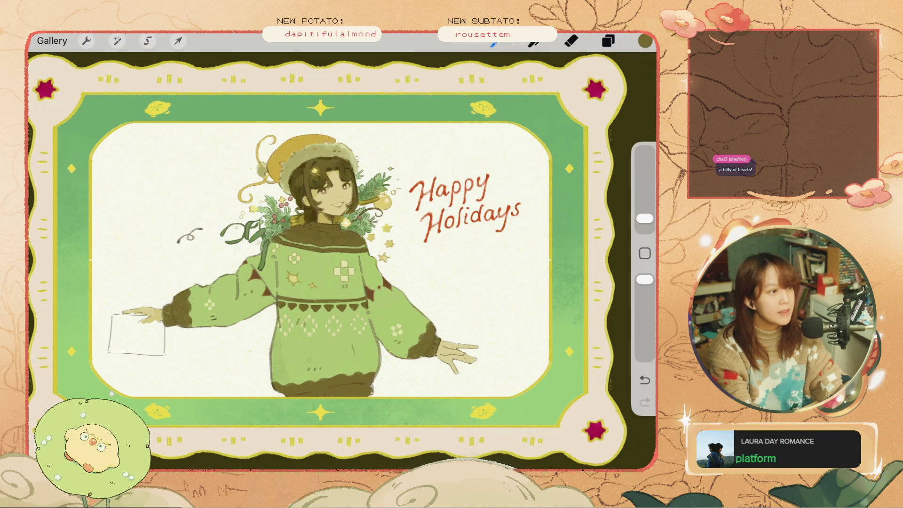
scroll(348, 279, up, 2)
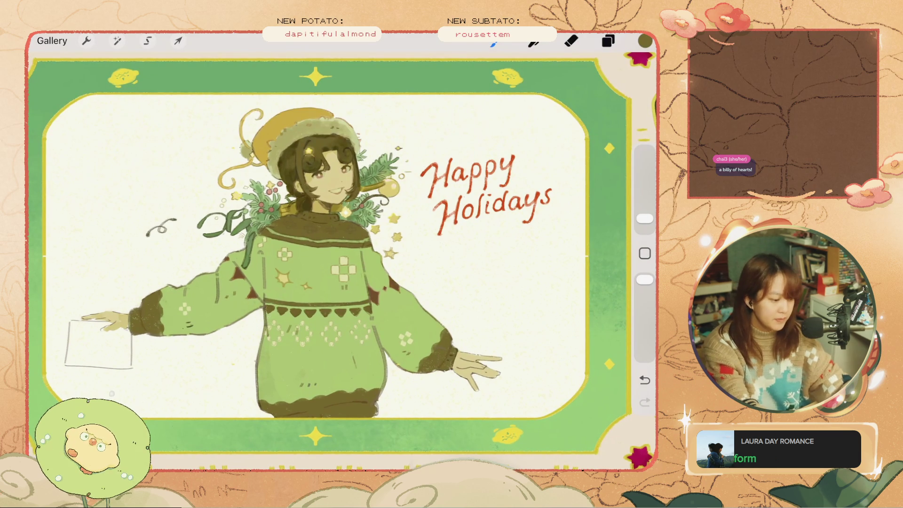
scroll(329, 282, up, 5)
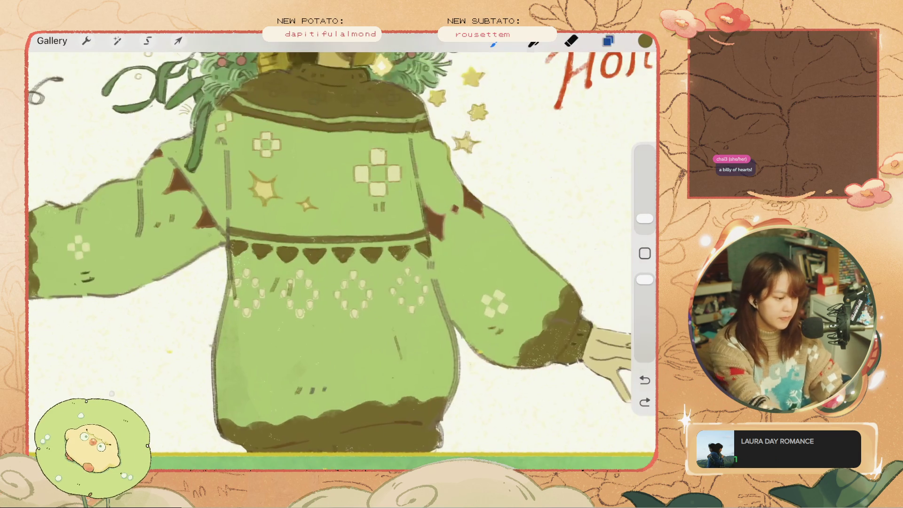
Sample the light sweater green from the canvas
click(608, 41)
click(607, 41)
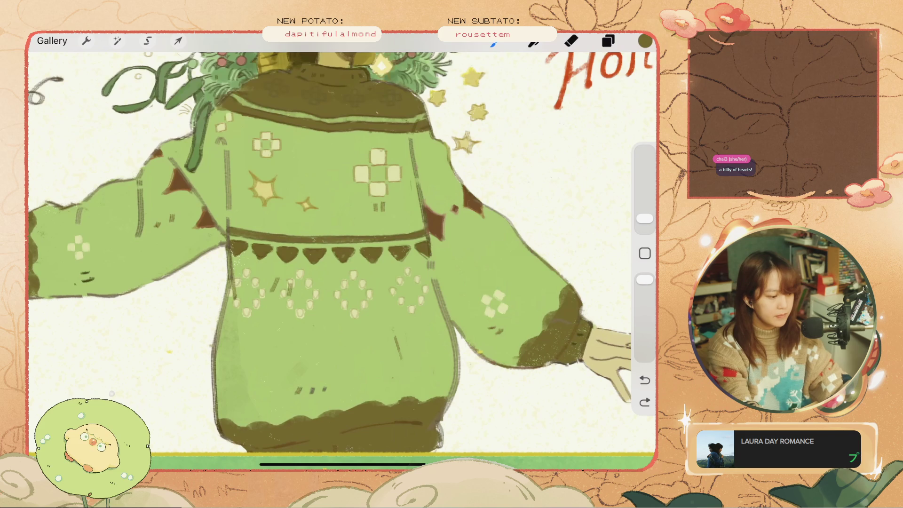
scroll(330, 258, up, 3)
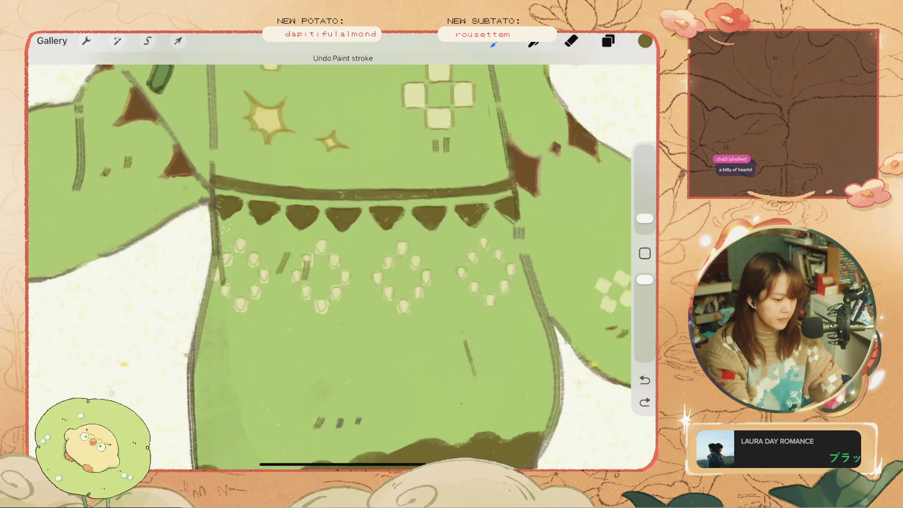
click(247, 336)
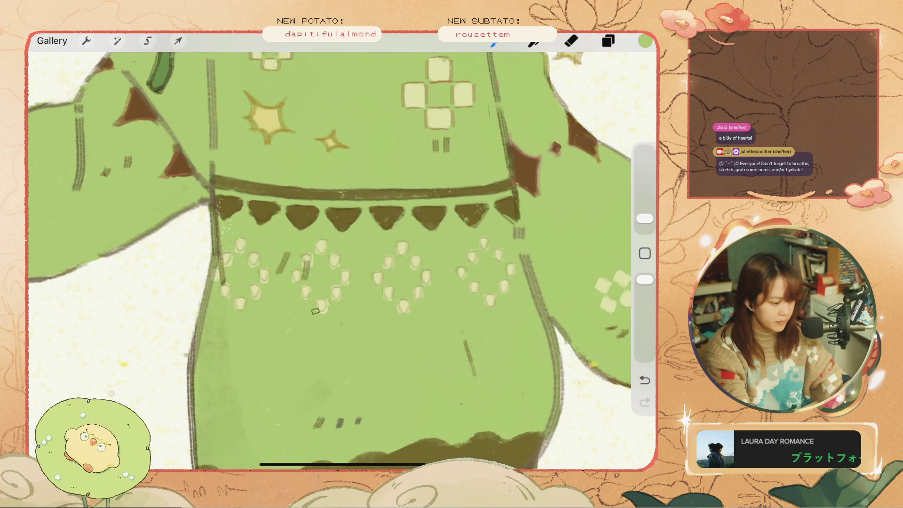
Enable Reference in the Actions Canvas options to float a preview of the card
click(87, 41)
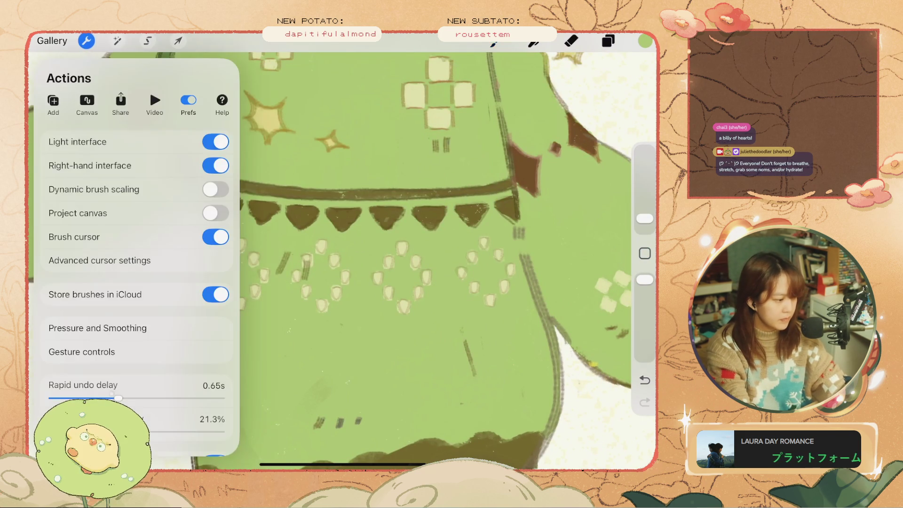
click(87, 103)
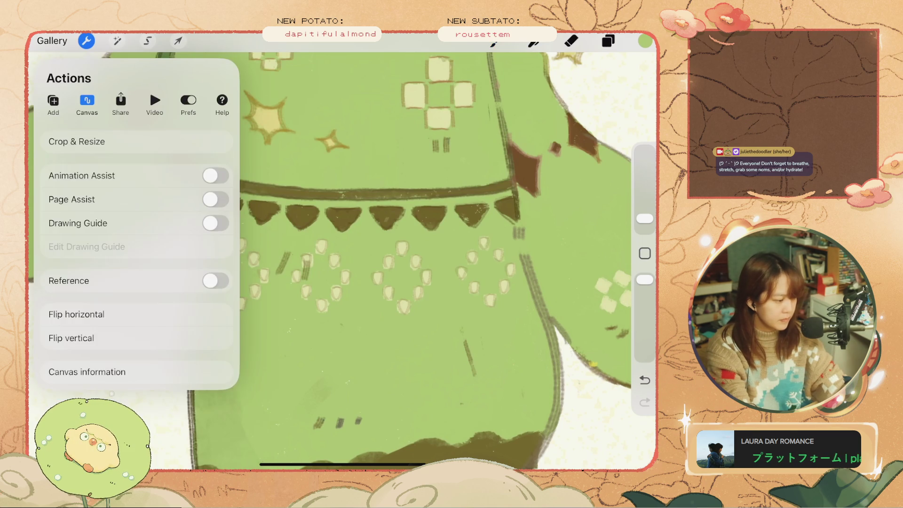
click(215, 281)
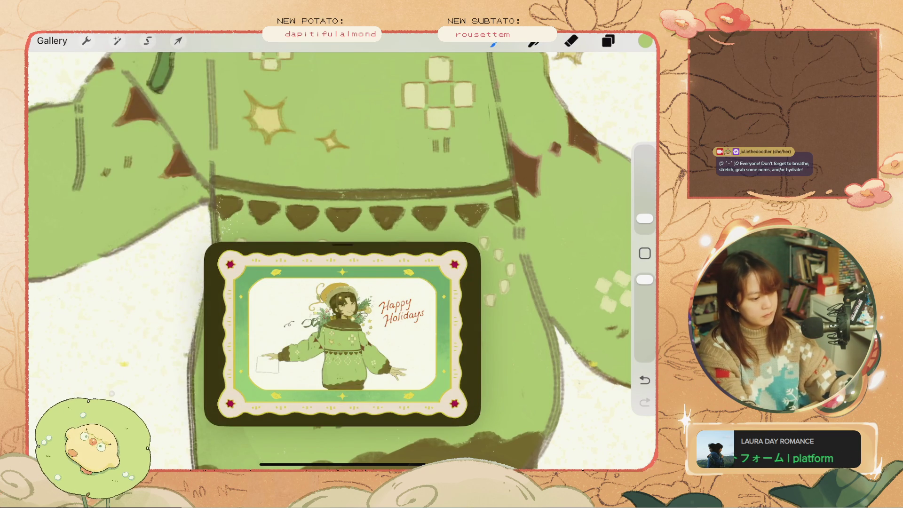
Drag the Reference preview to the top-left, away from the sweater
drag(343, 333, 173, 150)
scroll(423, 235, up, 3)
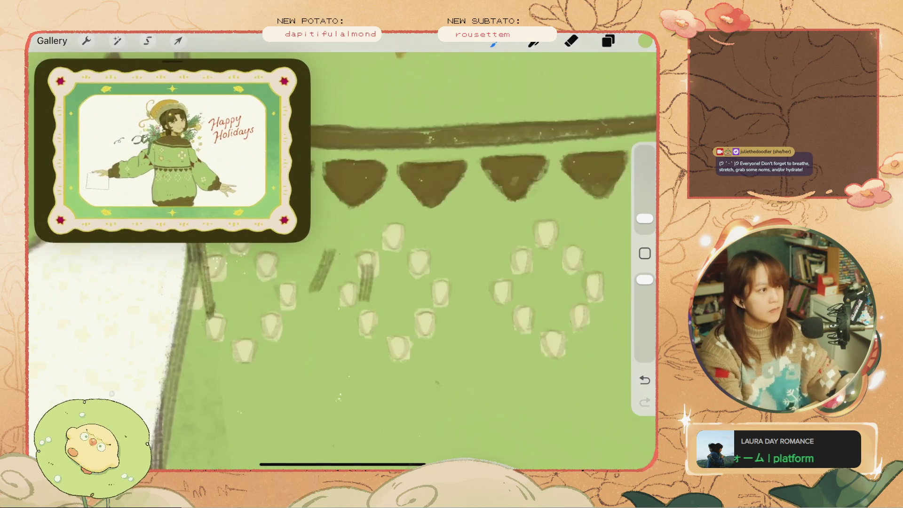
scroll(423, 235, up, 2)
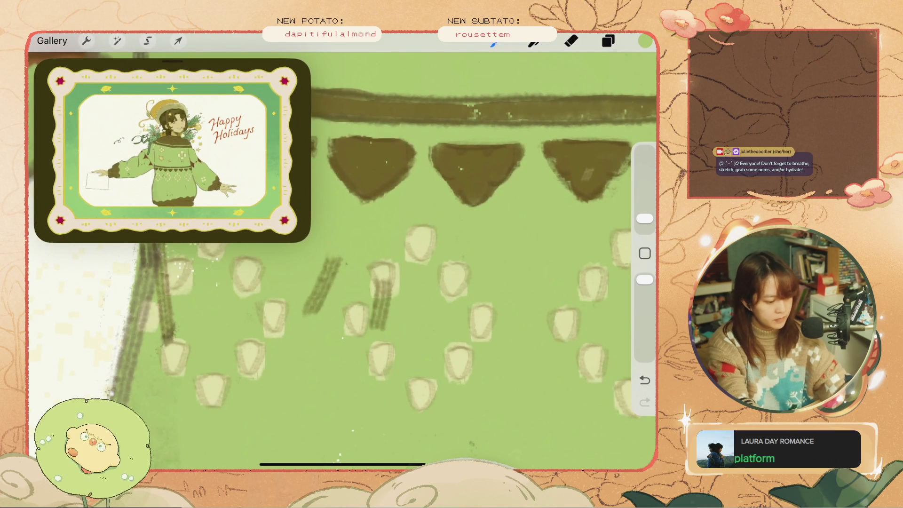
Test a stroke below the bunting, undo it, and frame the dot-diamond band
drag(451, 365, 468, 381)
key(ctrl+z)
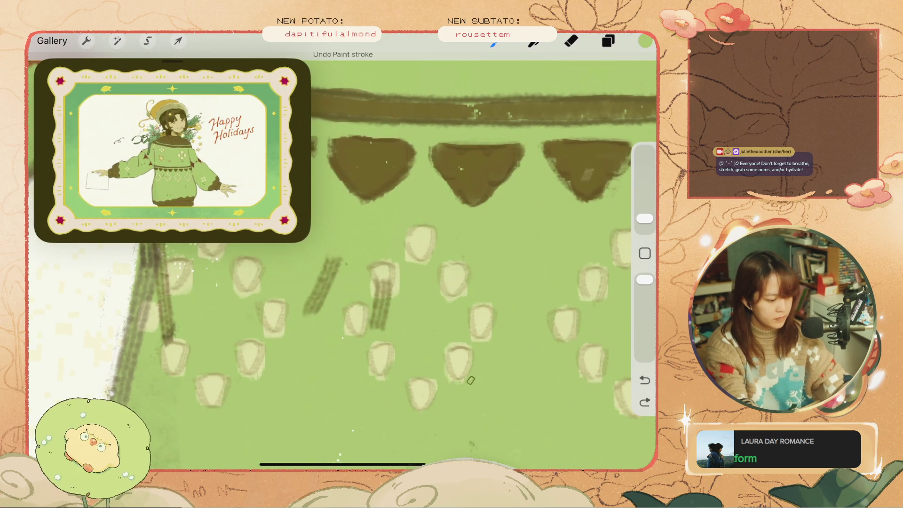
click(450, 345)
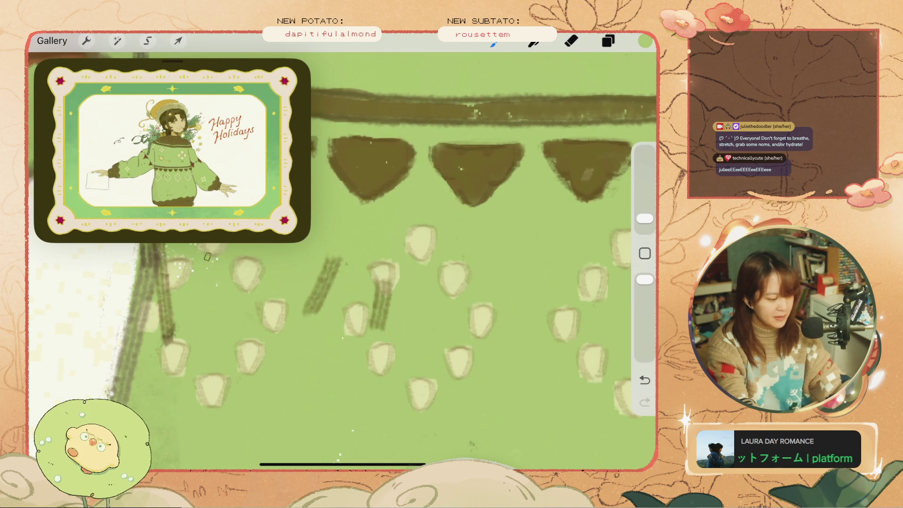
drag(343, 251, 323, 263)
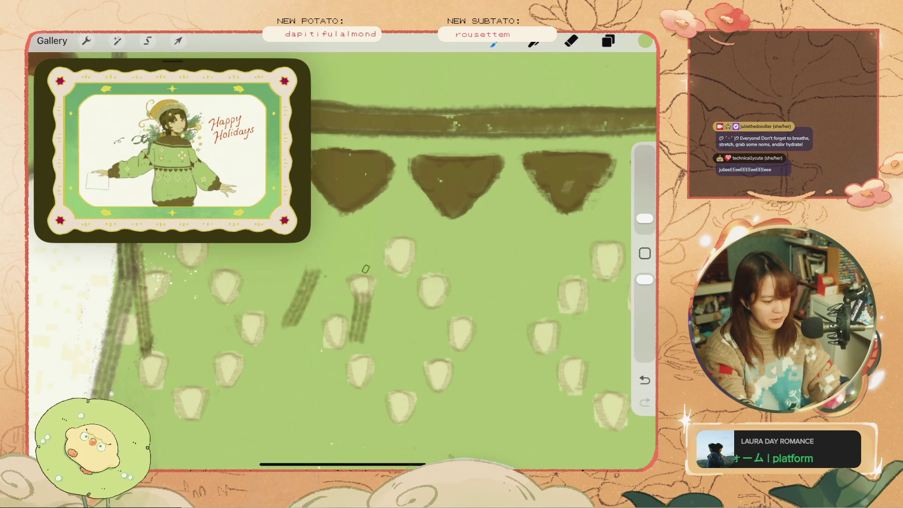
scroll(364, 267, down, 5)
scroll(364, 267, up, 5)
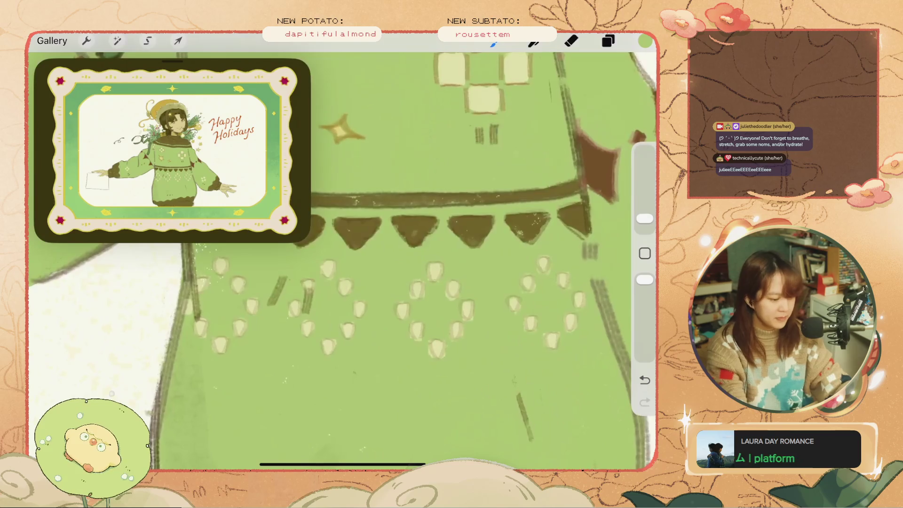
scroll(364, 267, down, 3)
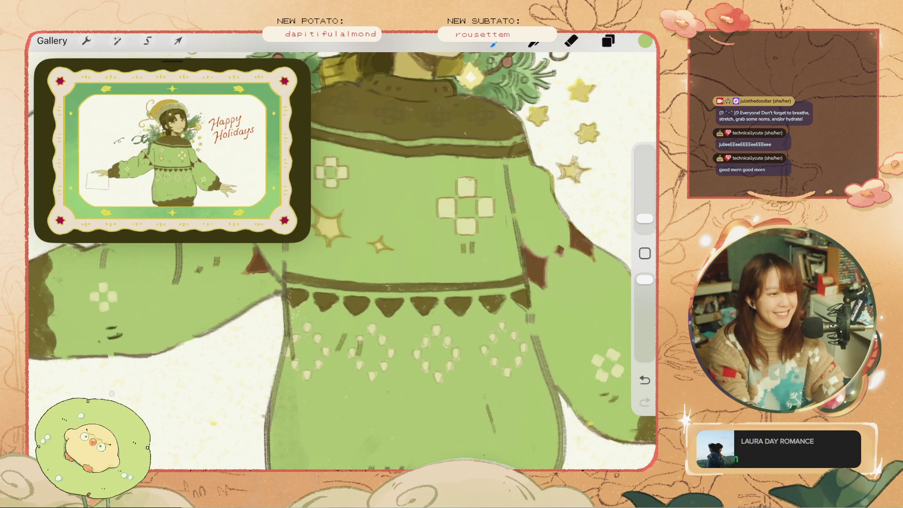
scroll(364, 267, down, 2)
Undo the last stroke and add a new layer above Layer 32
scroll(364, 267, down, 2)
scroll(364, 267, down, 2)
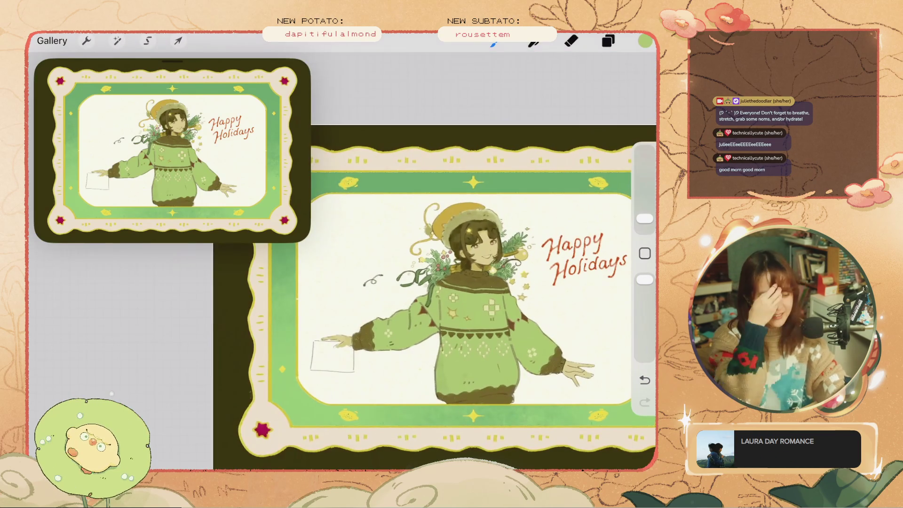
scroll(391, 282, up, 1)
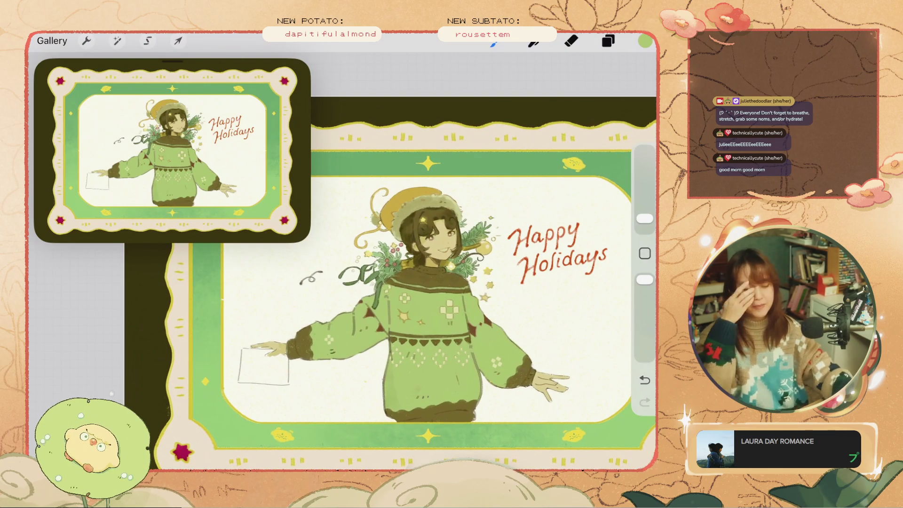
scroll(441, 346, up, 1)
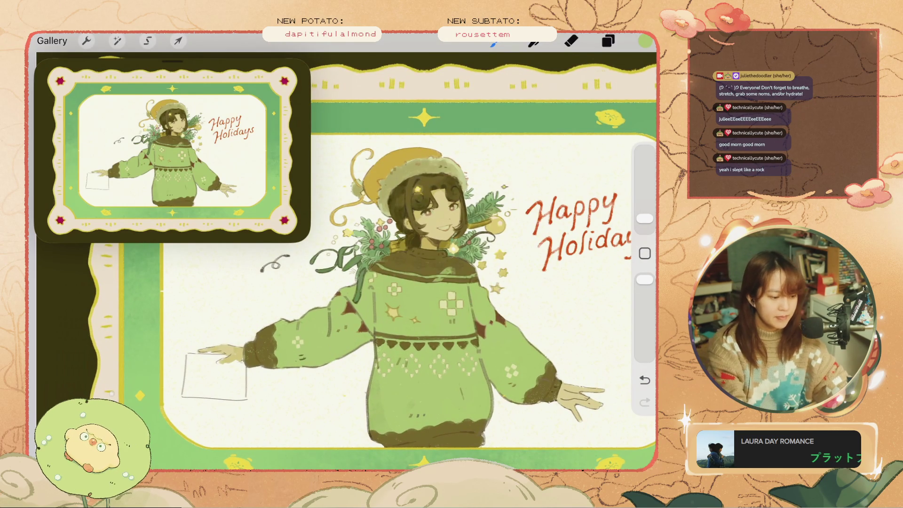
scroll(429, 286, up, 3)
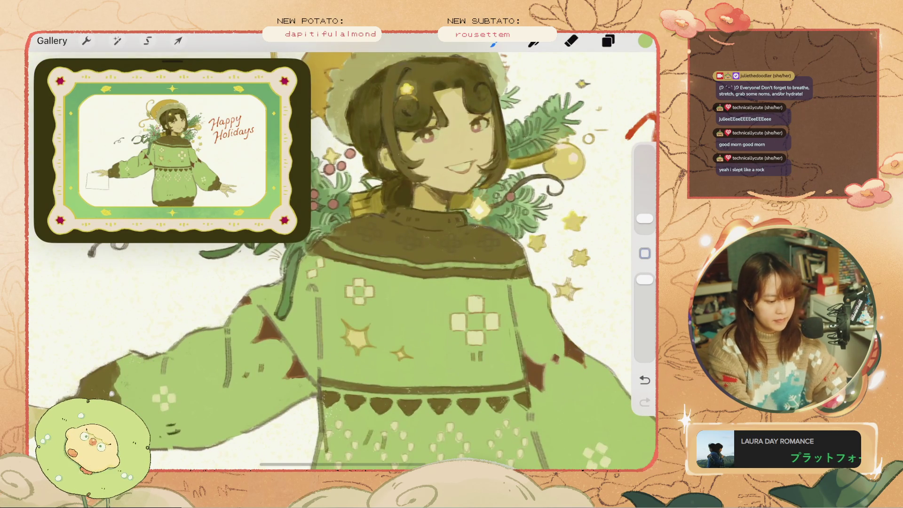
scroll(384, 155, up, 2)
key(ctrl+z)
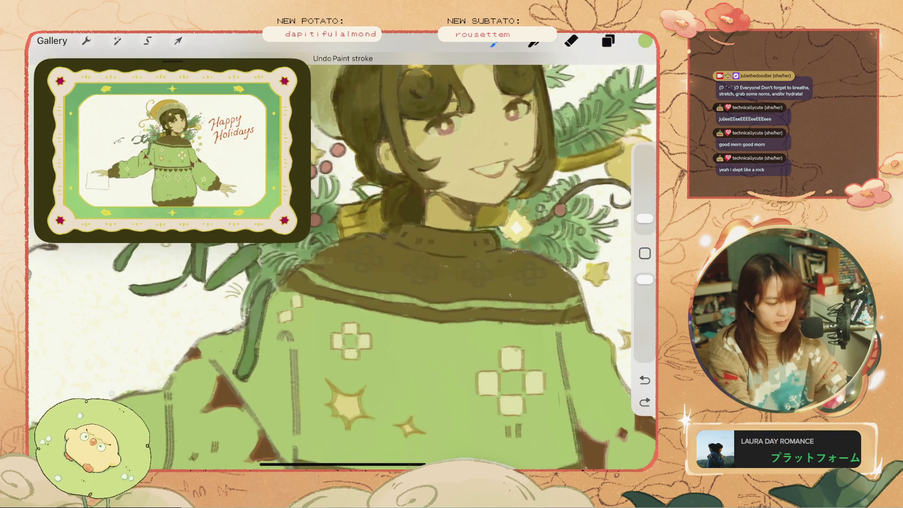
click(608, 41)
click(605, 76)
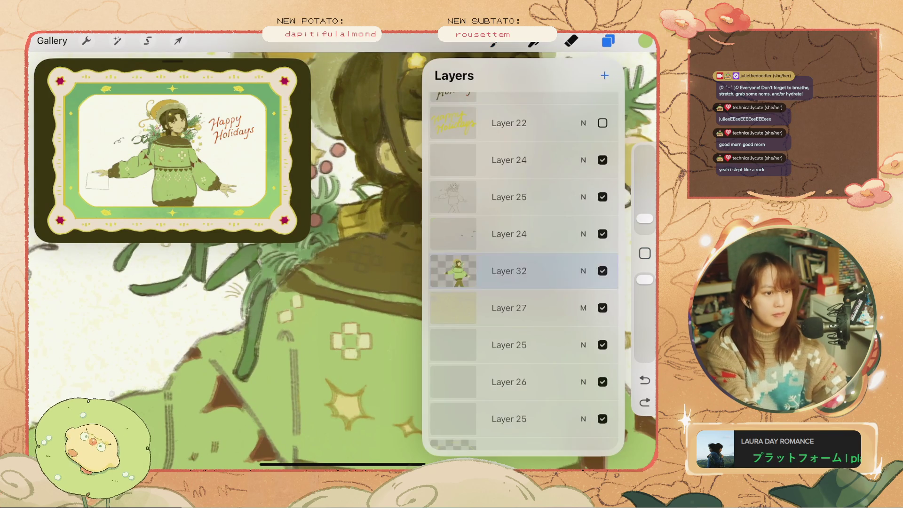
click(608, 41)
Undo and redo trial strokes on the collar band
scroll(343, 254, down, 2)
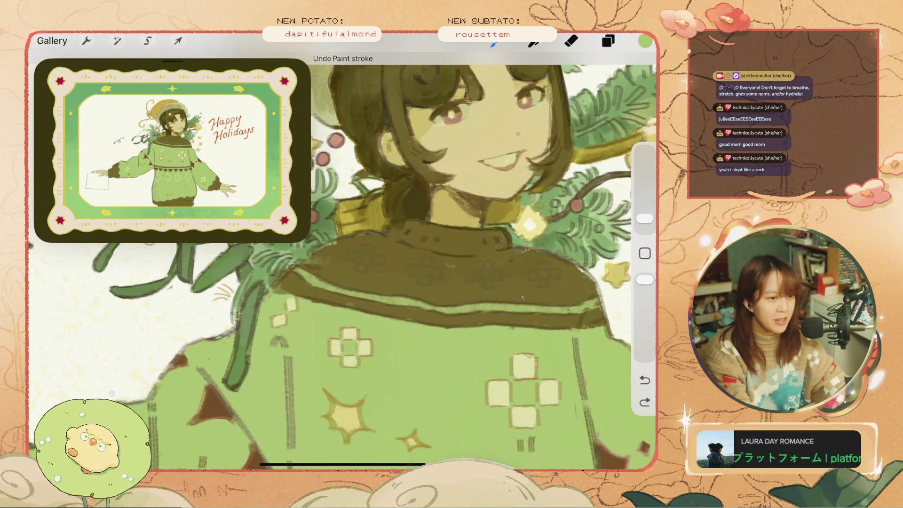
key(ctrl+z)
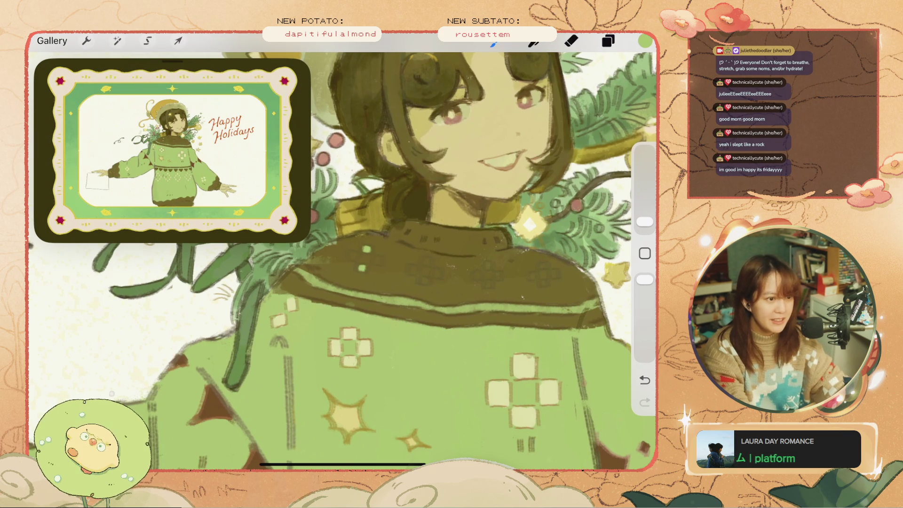
scroll(436, 285, up, 3)
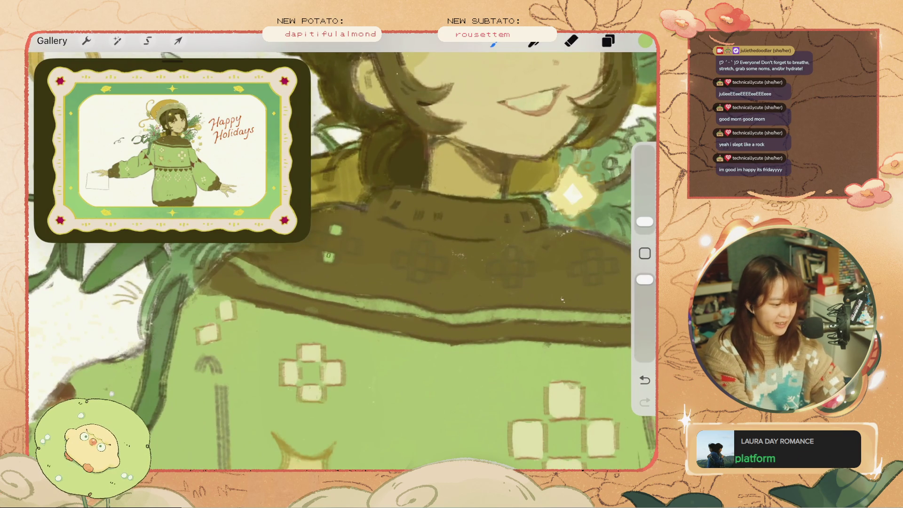
scroll(342, 261, up, 2)
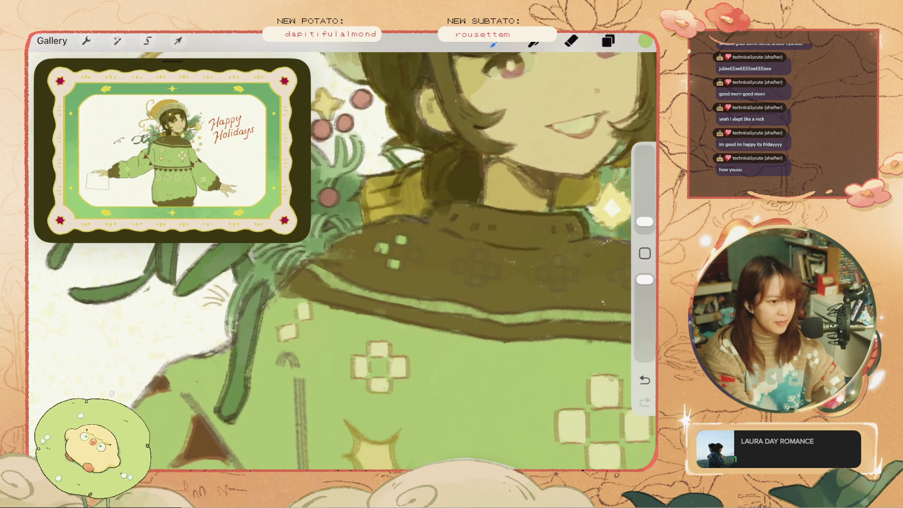
key(ctrl+z)
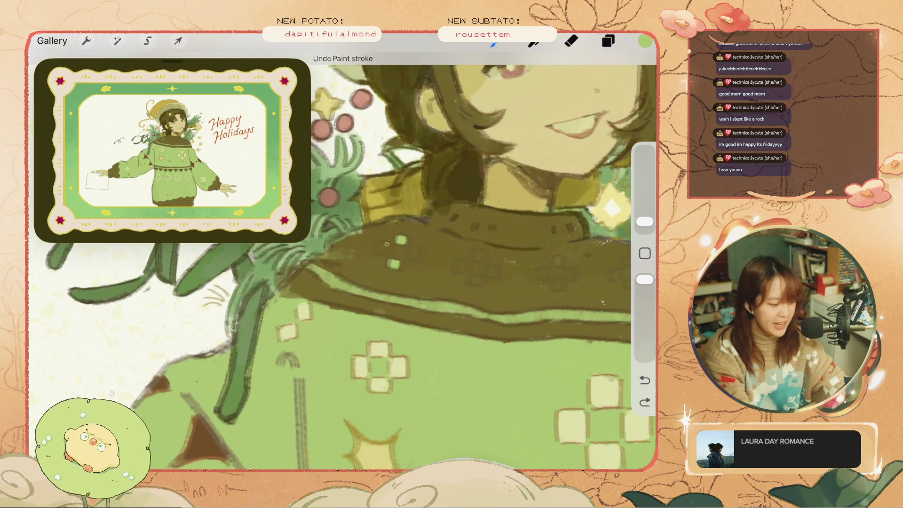
key(ctrl+shift+z)
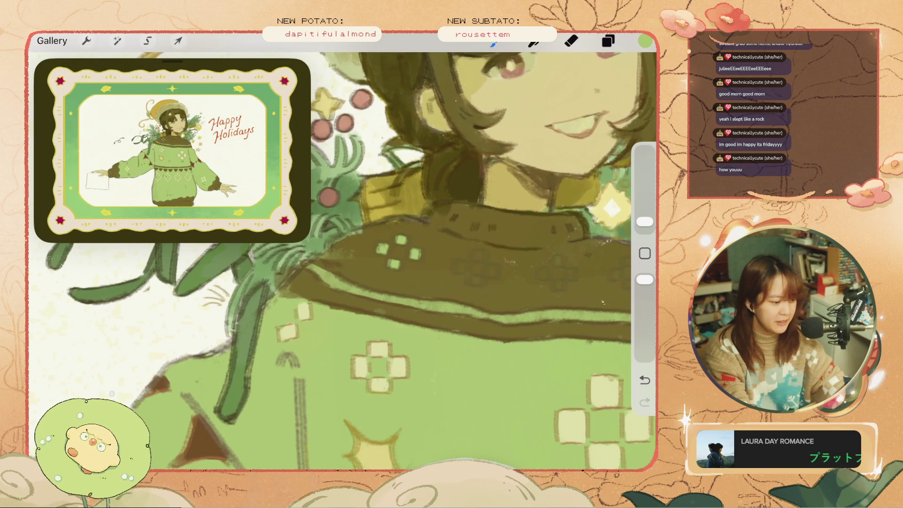
scroll(344, 259, down, 5)
scroll(344, 258, up, 5)
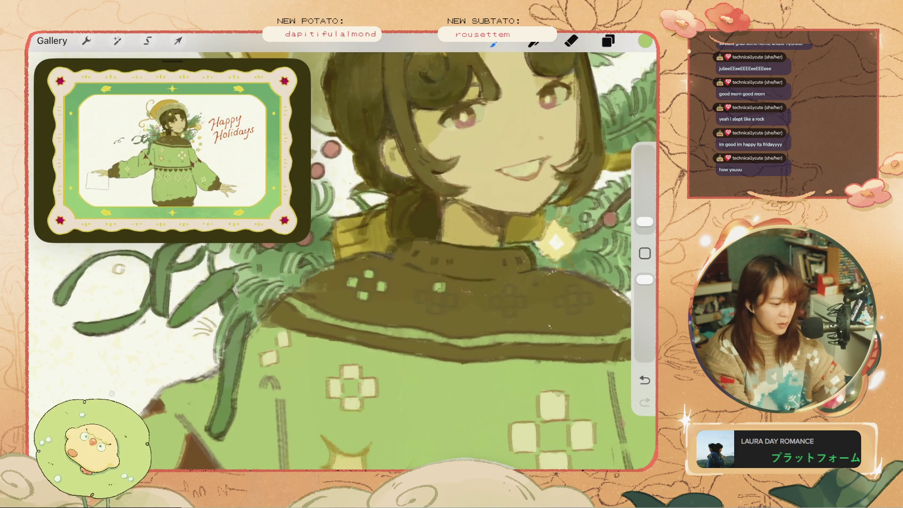
Paint light green square clusters on the collar band, undoing misplaced marks
drag(419, 291, 422, 301)
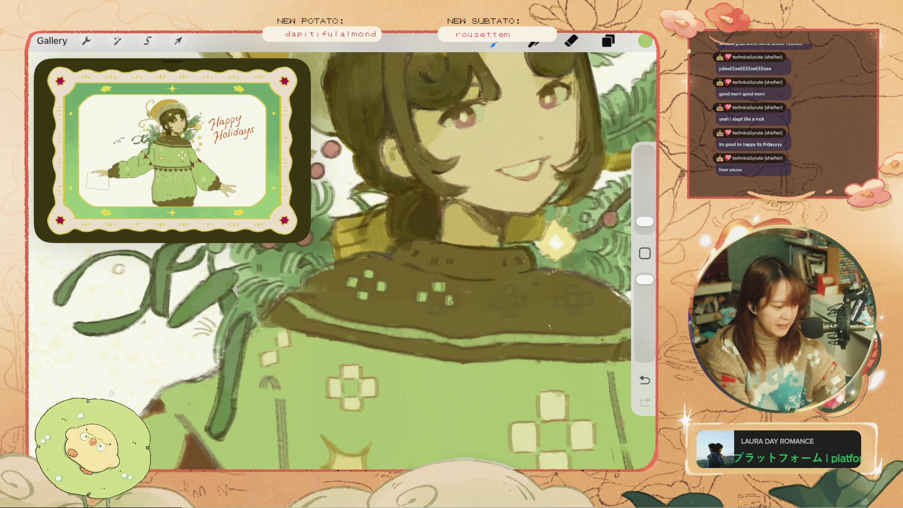
key(ctrl+z)
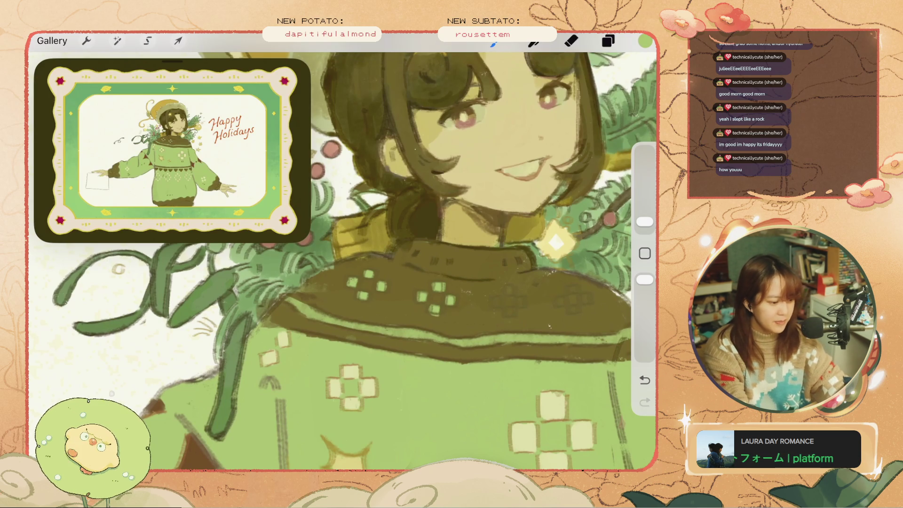
scroll(342, 251, down, 5)
scroll(565, 280, up, 5)
key(ctrl+z)
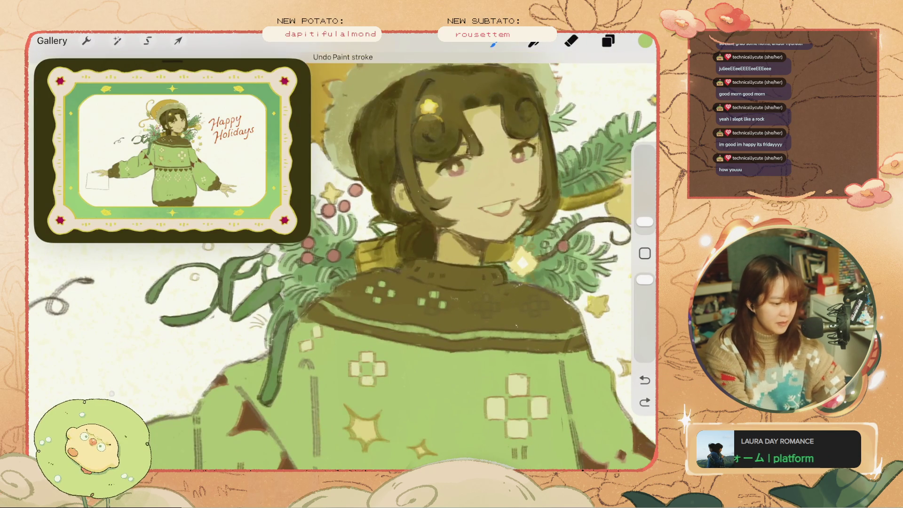
key(ctrl+shift+z)
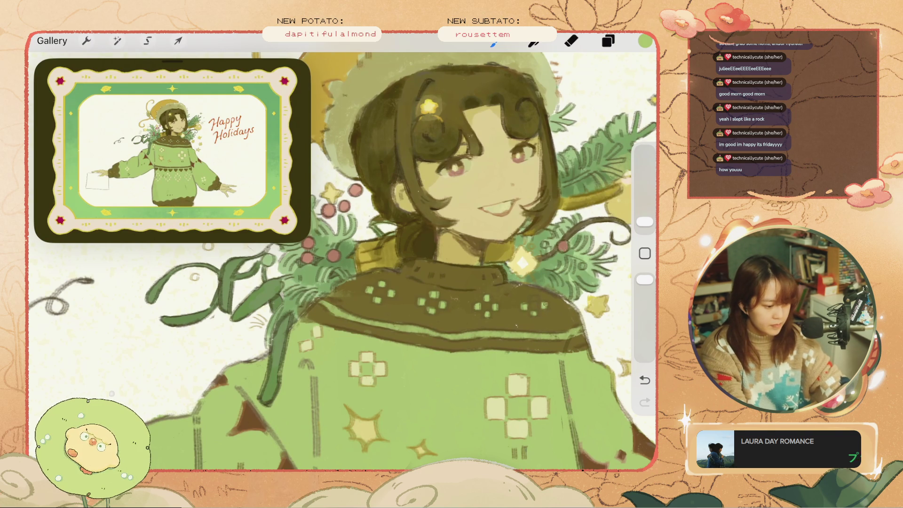
key(ctrl+z)
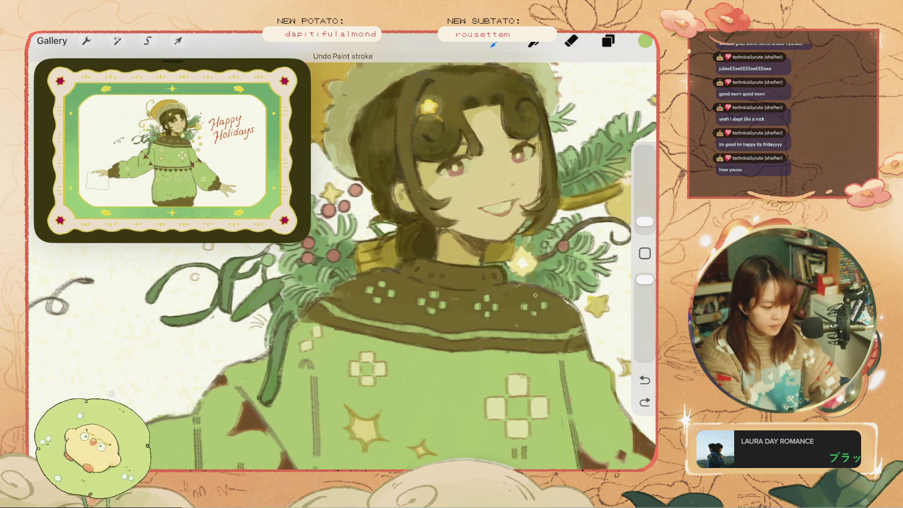
key(ctrl+0)
scroll(298, 247, up, 5)
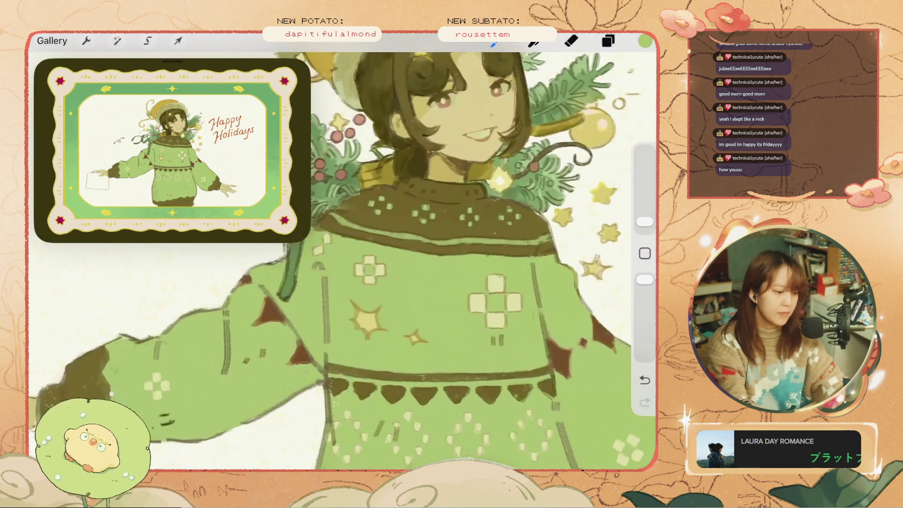
click(505, 215)
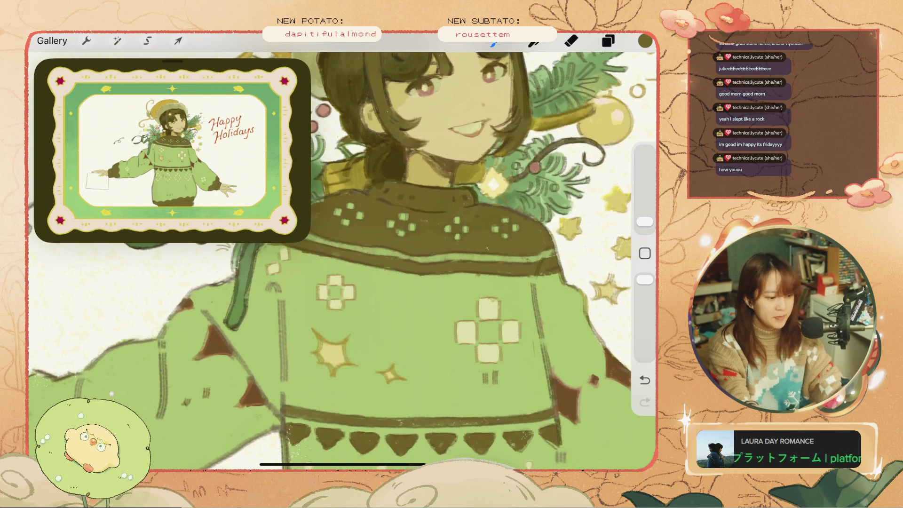
scroll(342, 261, down, 5)
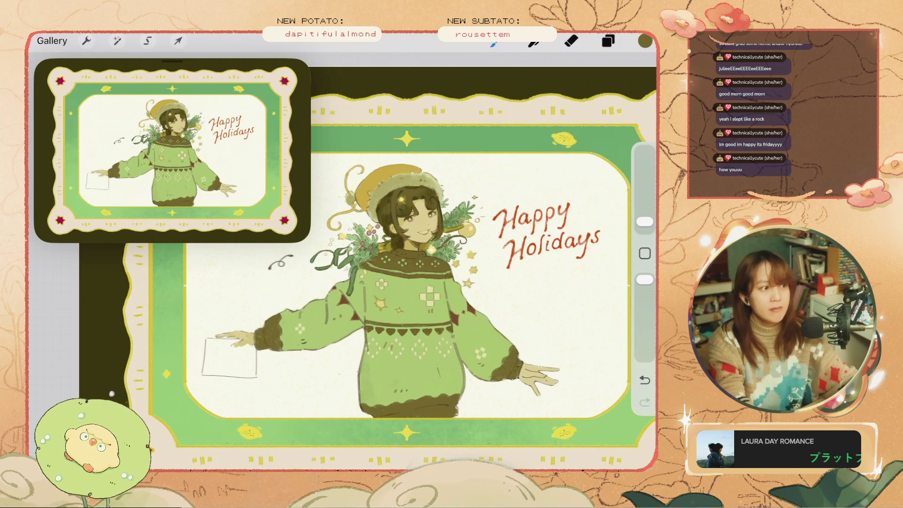
scroll(380, 240, up, 3)
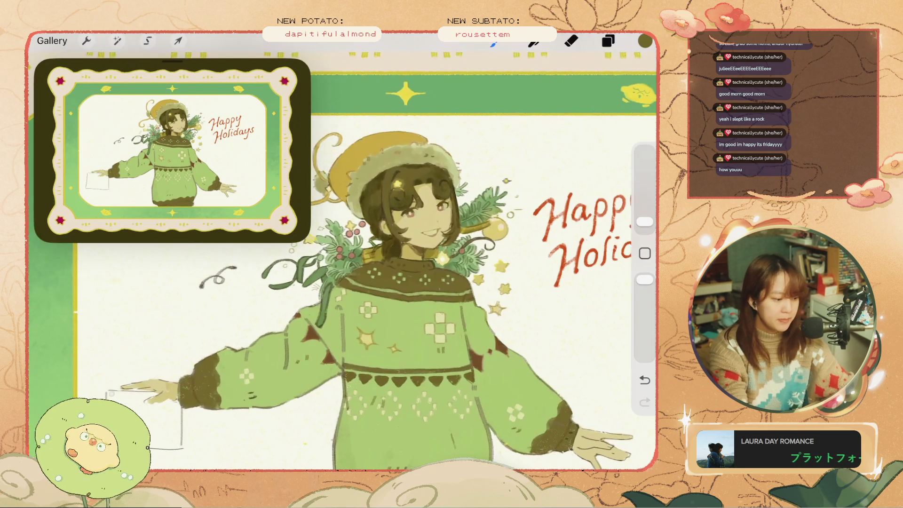
scroll(423, 211, up, 3)
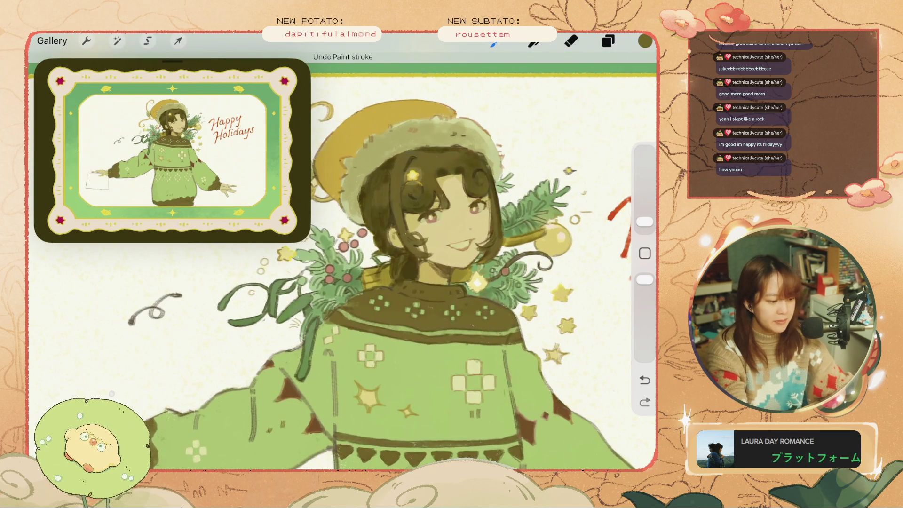
scroll(424, 235, up, 3)
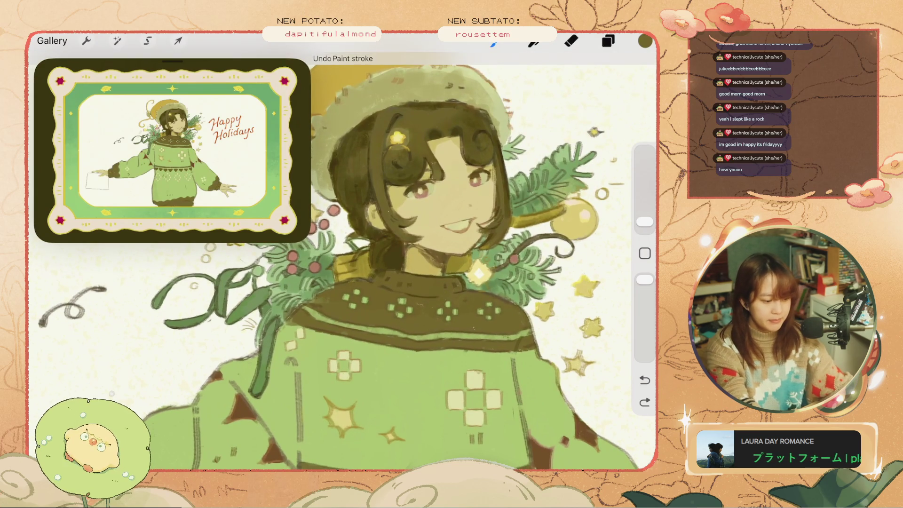
scroll(377, 259, down, 3)
scroll(376, 235, down, 3)
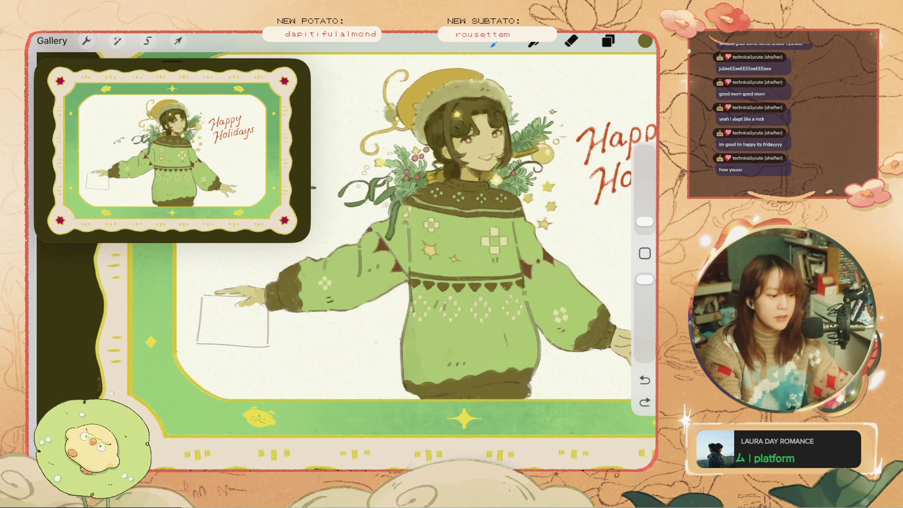
scroll(423, 282, up, 5)
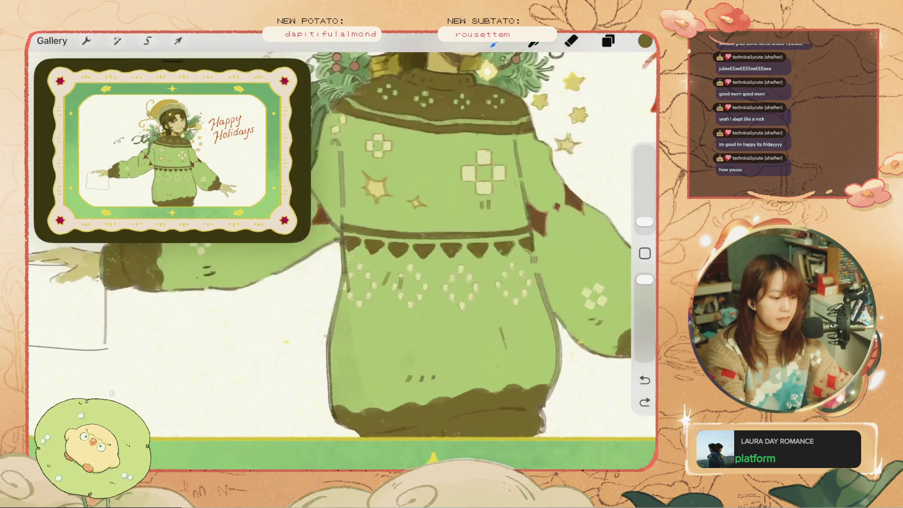
Make Layer 25 the active painting layer
scroll(423, 282, up, 3)
click(608, 41)
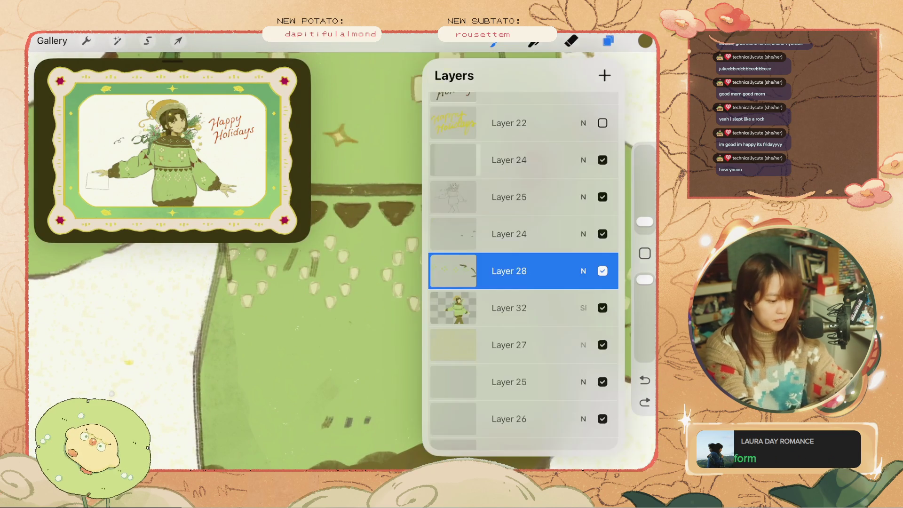
click(509, 197)
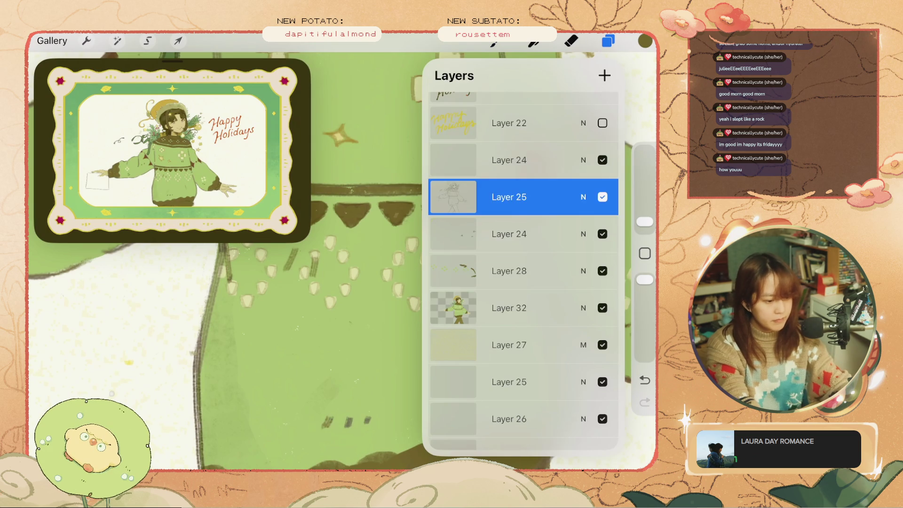
click(645, 40)
click(644, 41)
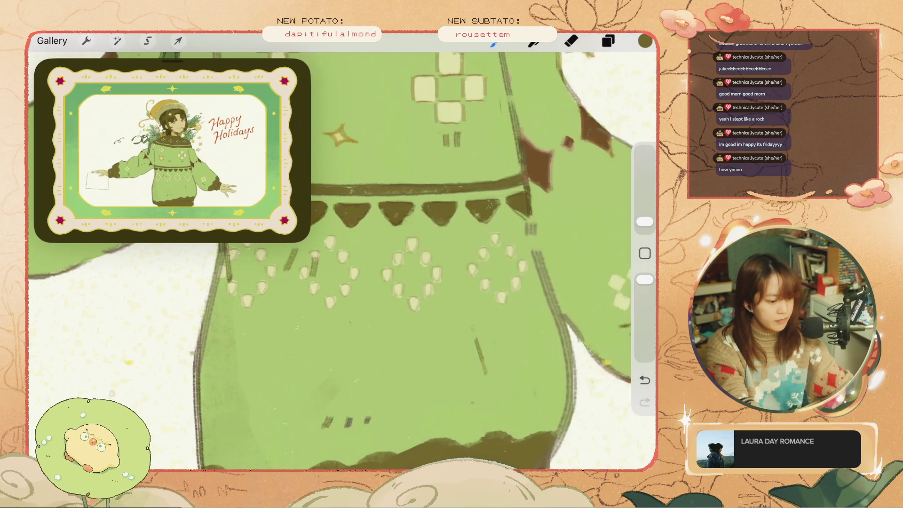
scroll(343, 259, up, 2)
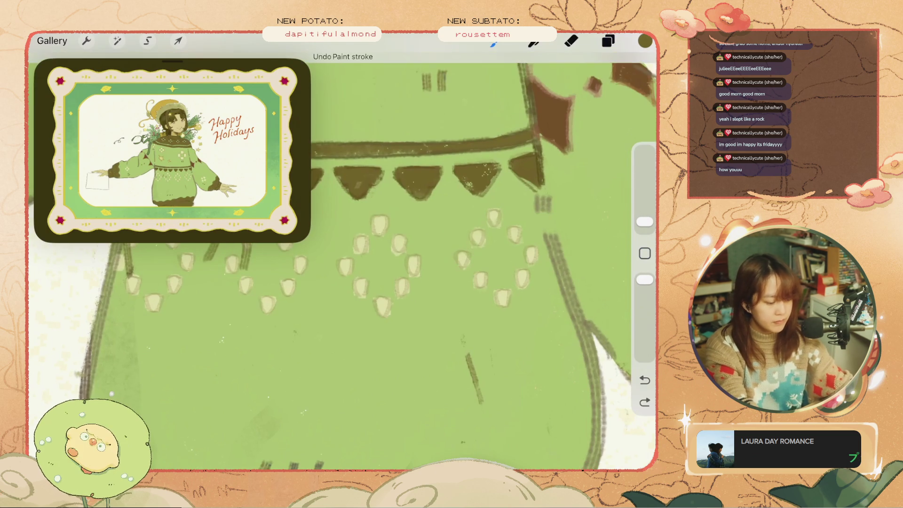
Choose the drawing tool from the quick shortcuts, draw a trial mark, and undo it
click(539, 333)
click(539, 297)
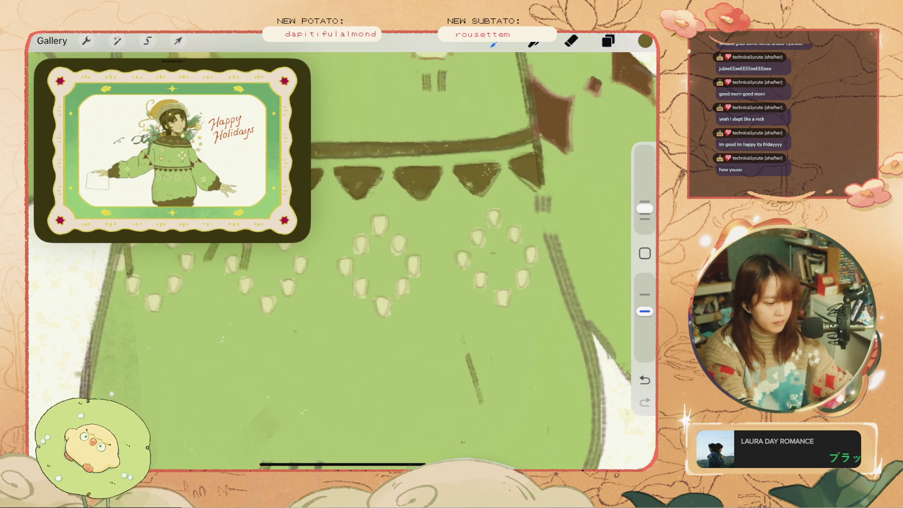
click(644, 402)
drag(508, 254, 500, 266)
key(ctrl+z)
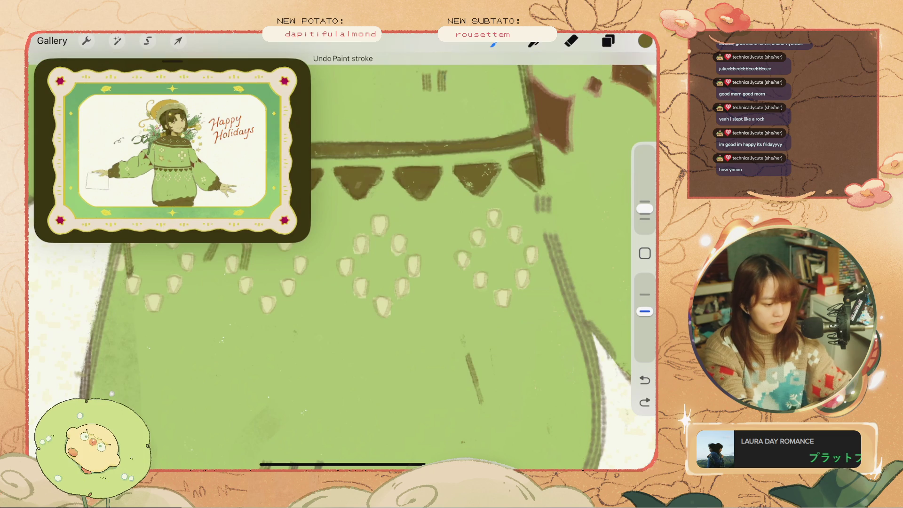
scroll(342, 259, down, 5)
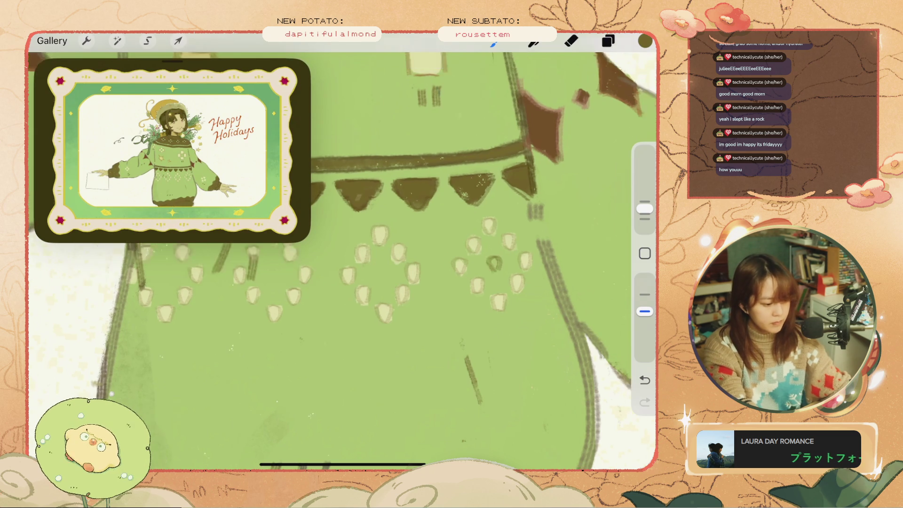
scroll(342, 258, up, 5)
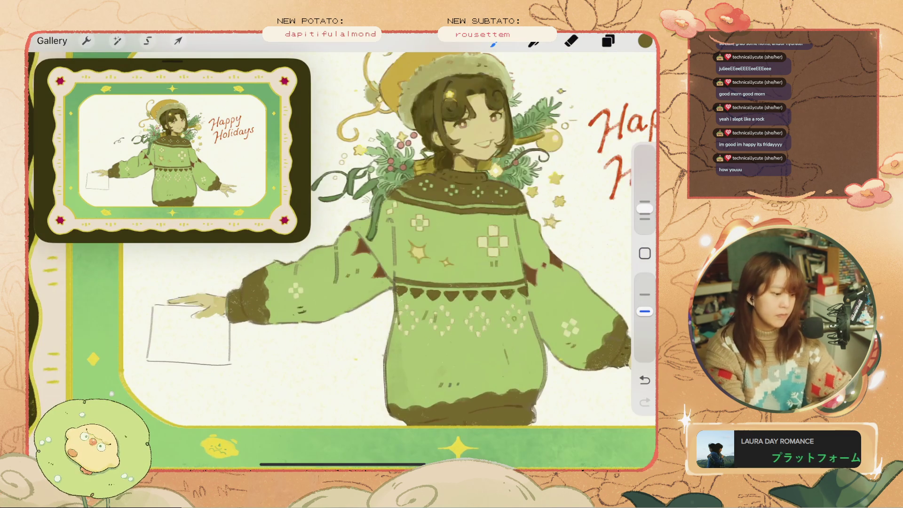
Undo three recent sweater strokes, then zoom out and back in on the sweater
key(ctrl+z)
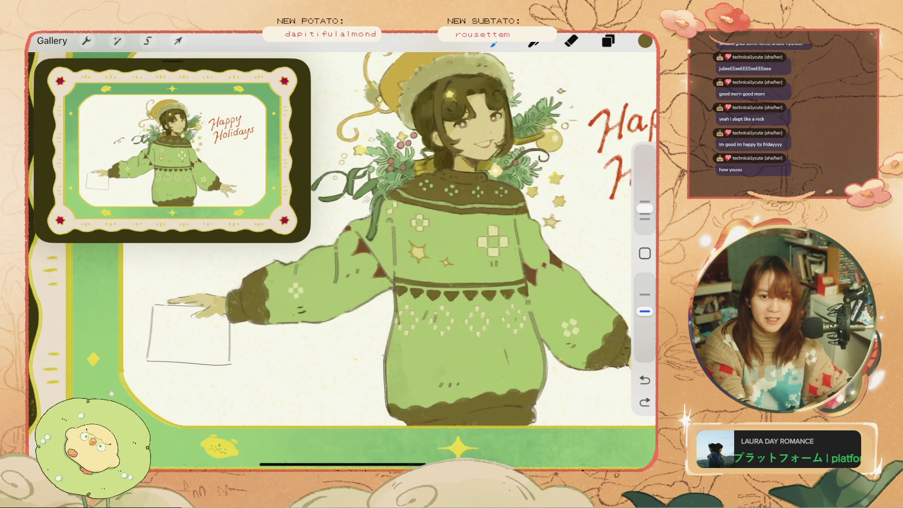
key(ctrl+z)
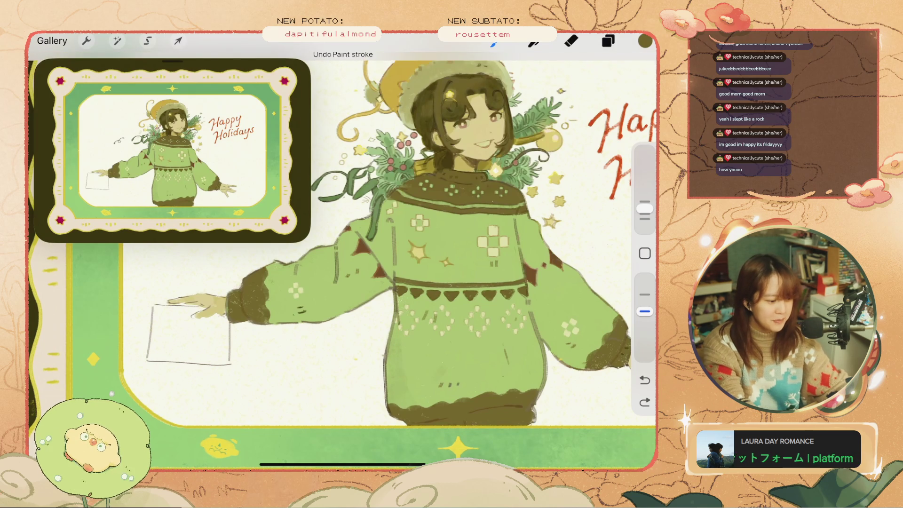
key(ctrl+z)
key(ctrl+z)
scroll(423, 259, down, 5)
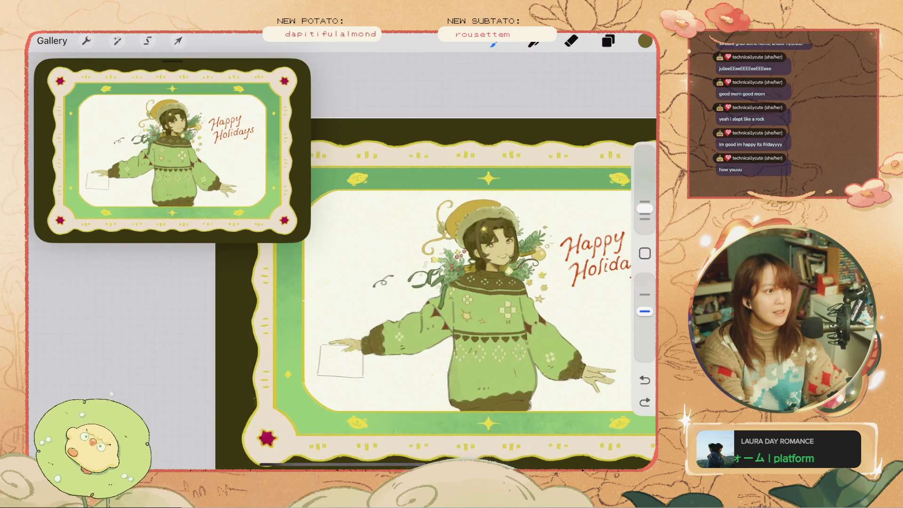
scroll(403, 277, up, 2)
scroll(451, 283, down, 1)
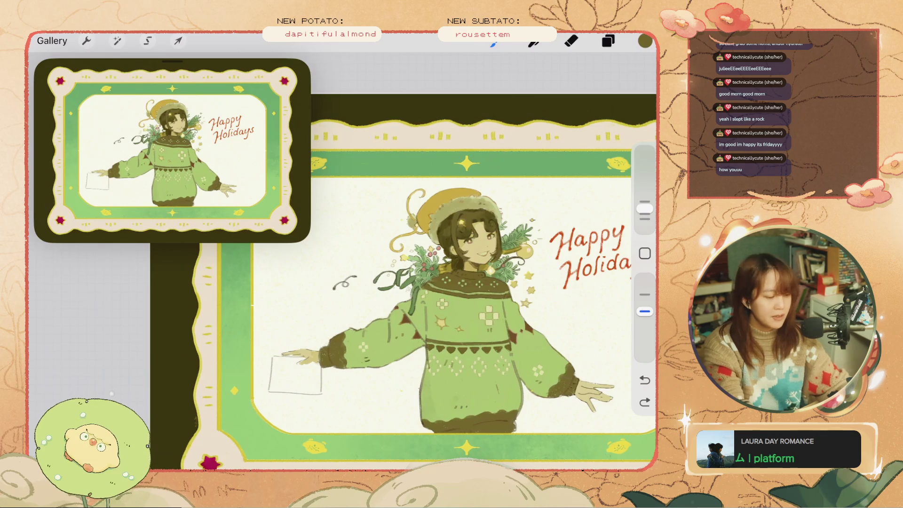
scroll(473, 324, up, 2)
scroll(472, 324, up, 1)
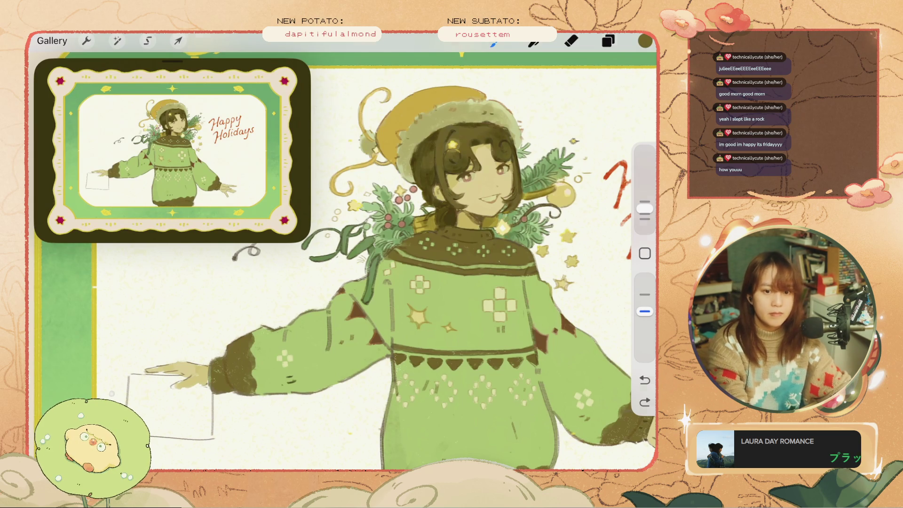
scroll(423, 282, up, 3)
scroll(423, 282, up, 3)
scroll(423, 282, up, 2)
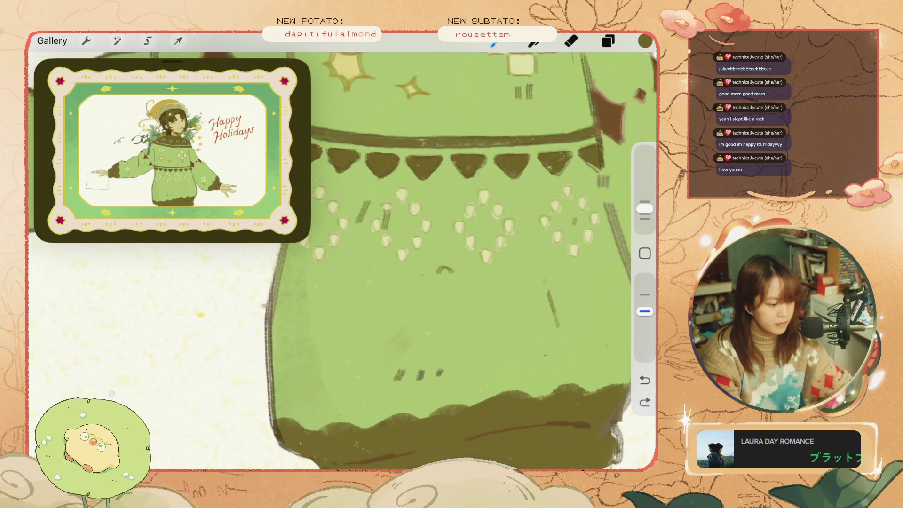
Undo the brown arc and draw a small square loop below the diamond band
key(ctrl+z)
mouse_move(436, 267)
mouse_down()
mouse_move(447, 277)
mouse_move(434, 275)
mouse_move(445, 273)
mouse_up()
key(ctrl+z)
key(ctrl+z)
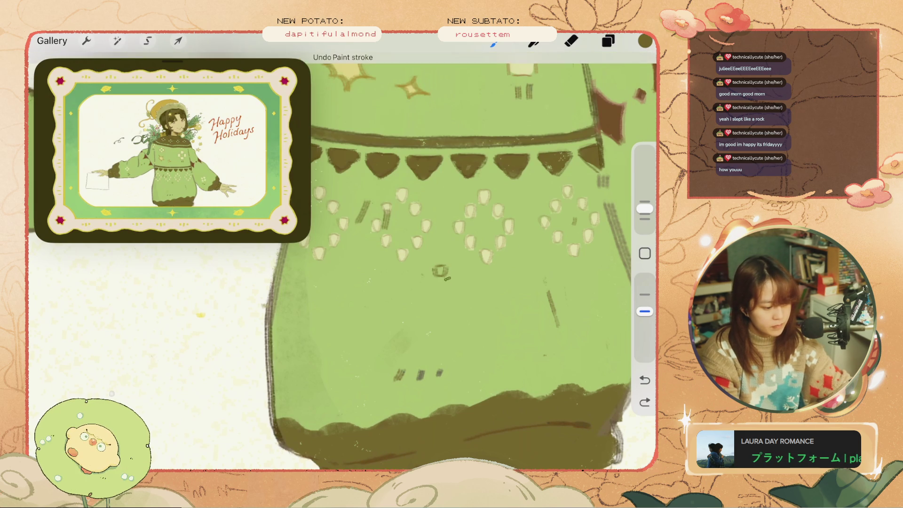
drag(446, 278, 454, 287)
scroll(343, 259, down, 5)
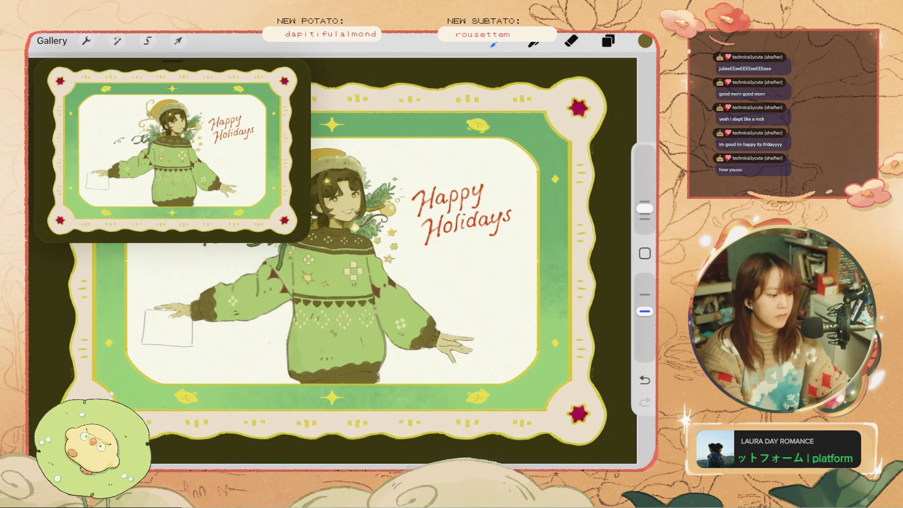
scroll(330, 259, up, 2)
scroll(329, 259, up, 2)
scroll(329, 259, up, 1)
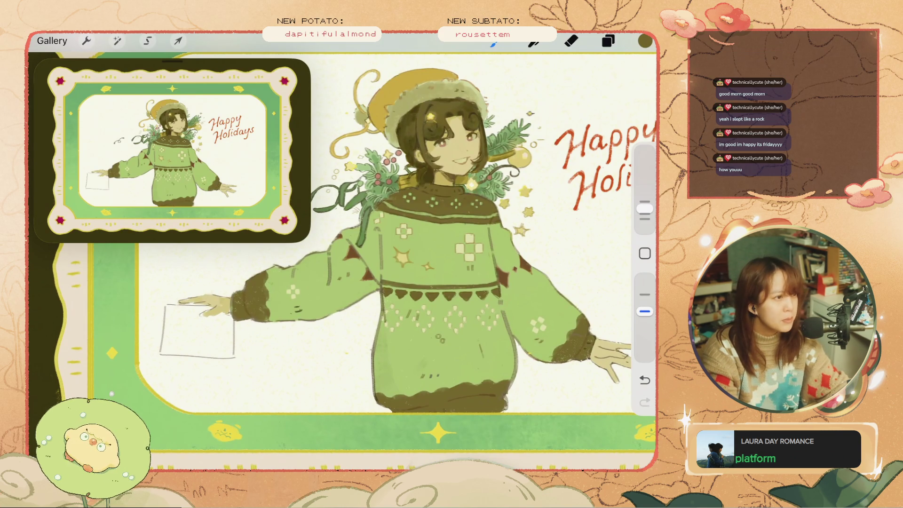
scroll(376, 235, up, 2)
scroll(376, 235, up, 1)
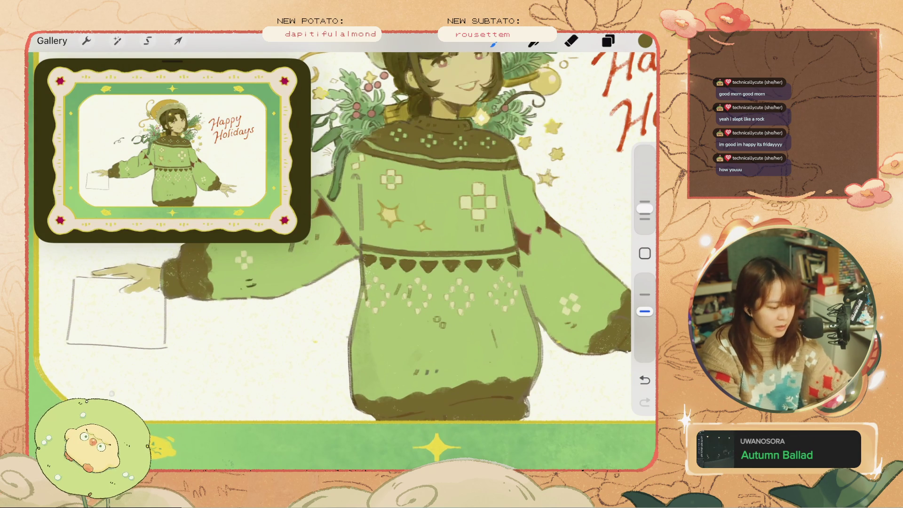
scroll(436, 330, up, 2)
Refine the square motif with undo and redo, then add another small square
key(ctrl+z)
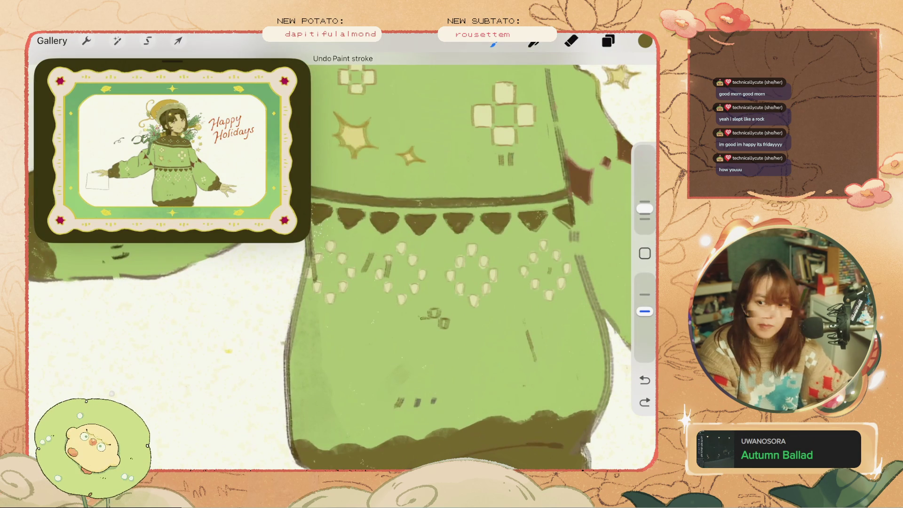
key(ctrl+shift+z)
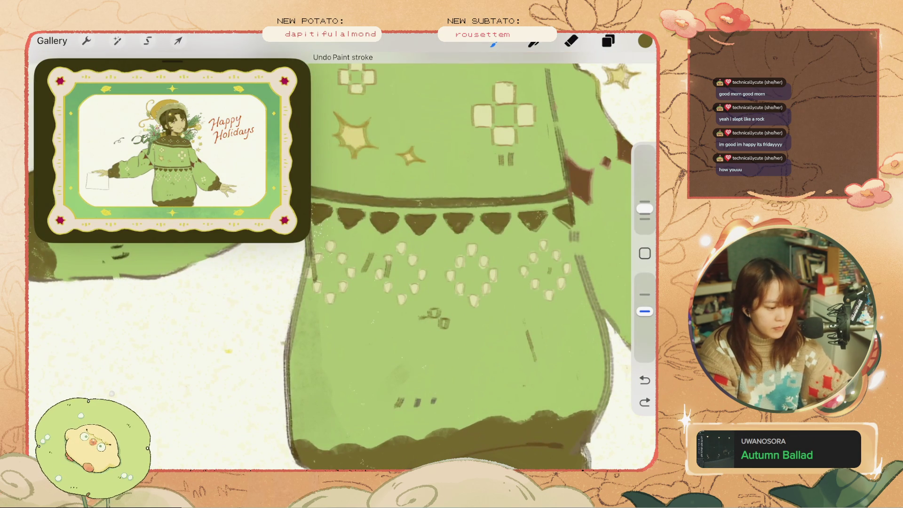
key(ctrl+shift+z)
key(ctrl+shift+z)
key(ctrl+z)
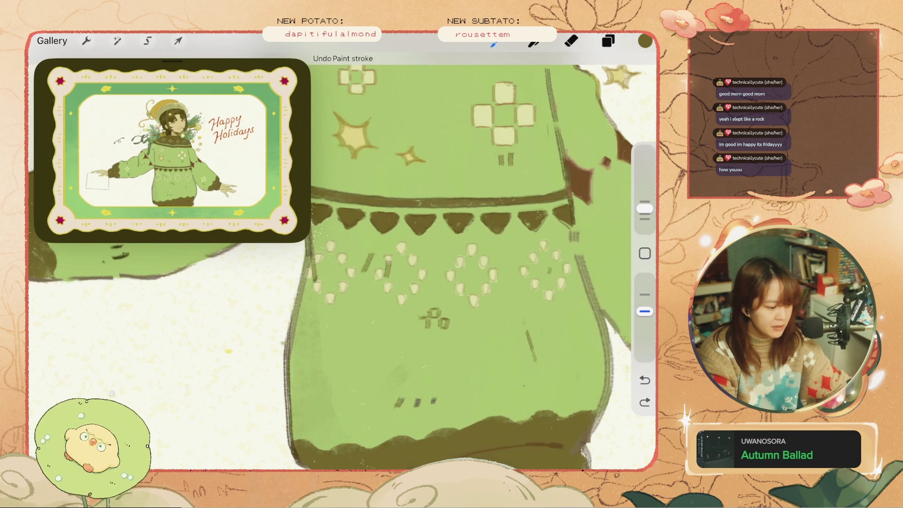
key(ctrl+shift+z)
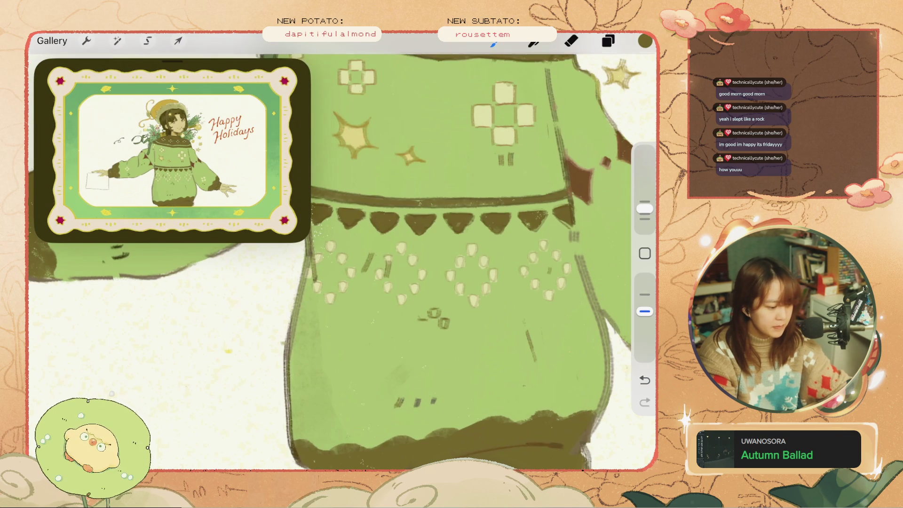
drag(417, 327, 426, 326)
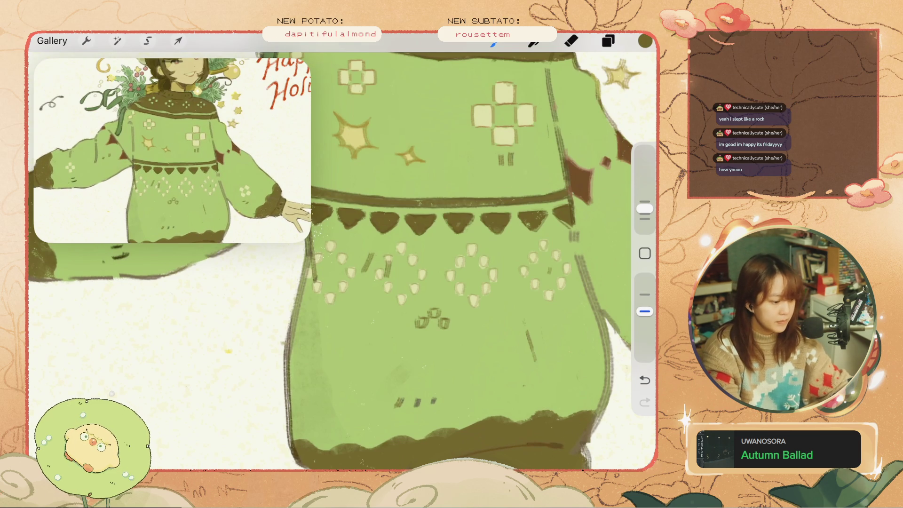
Try short square strokes below the diamond band and cluster, undoing each test stroke
scroll(423, 259, up, 3)
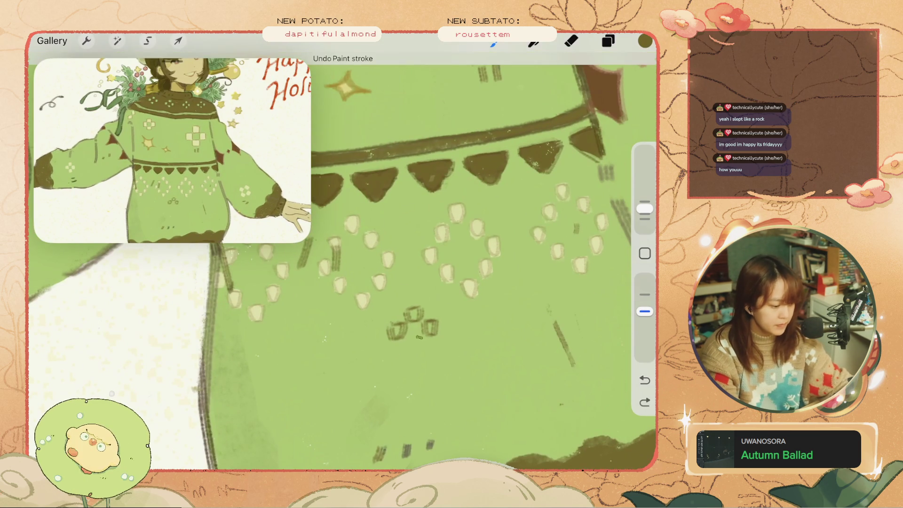
drag(420, 336, 416, 353)
key(ctrl+z)
key(ctrl+z)
scroll(343, 259, down, 2)
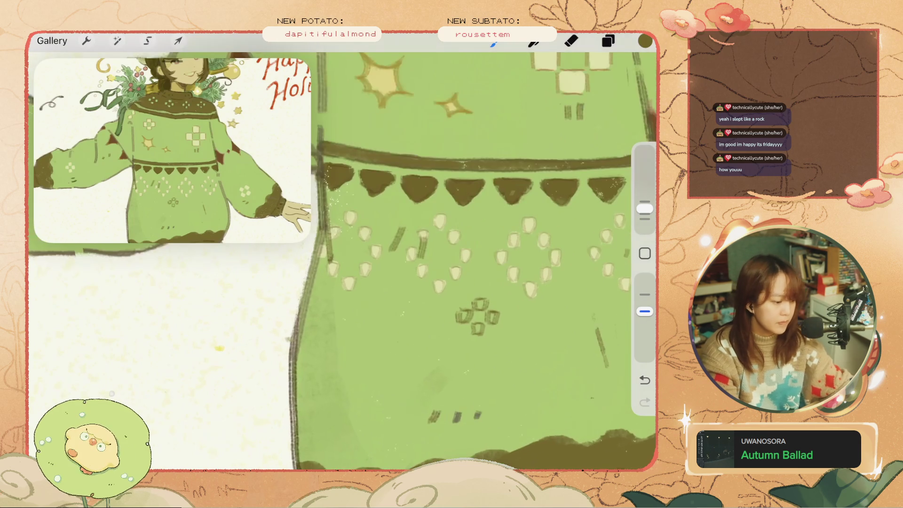
key(ctrl+shift+z)
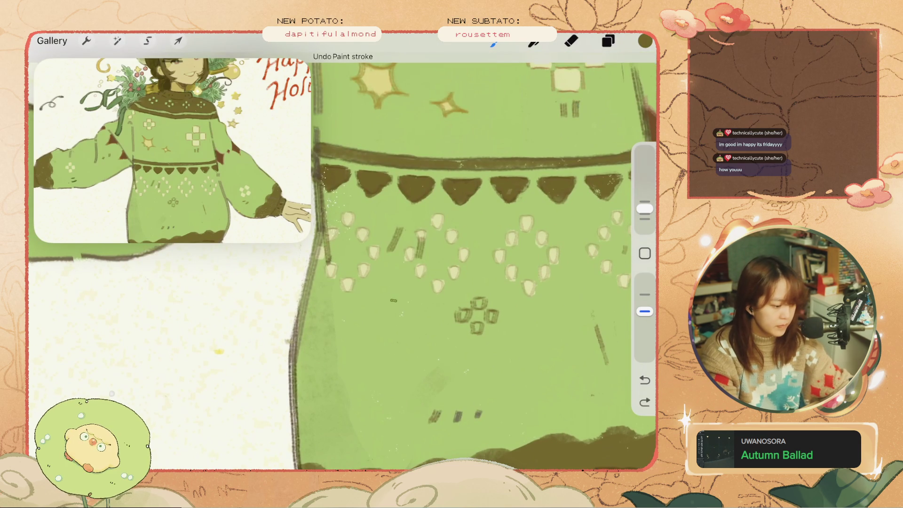
key(ctrl+z)
key(ctrl+shift+z)
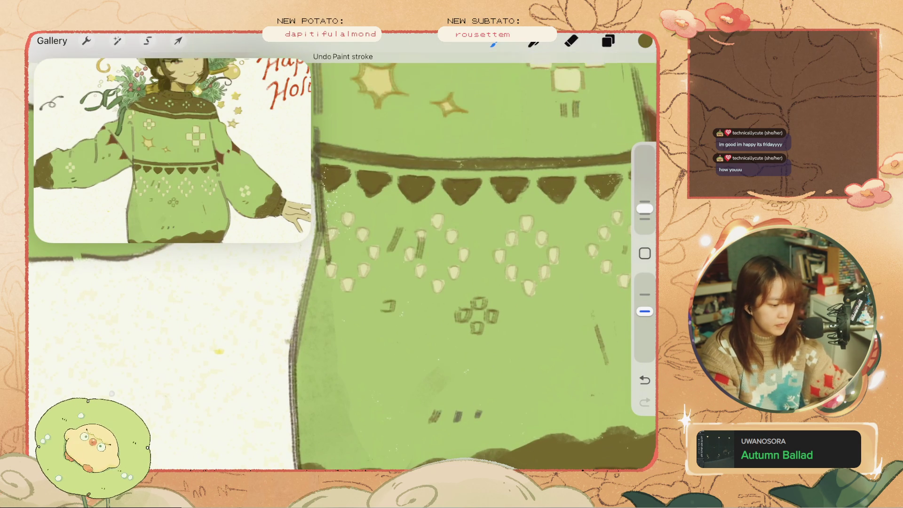
key(ctrl+z)
drag(385, 300, 396, 305)
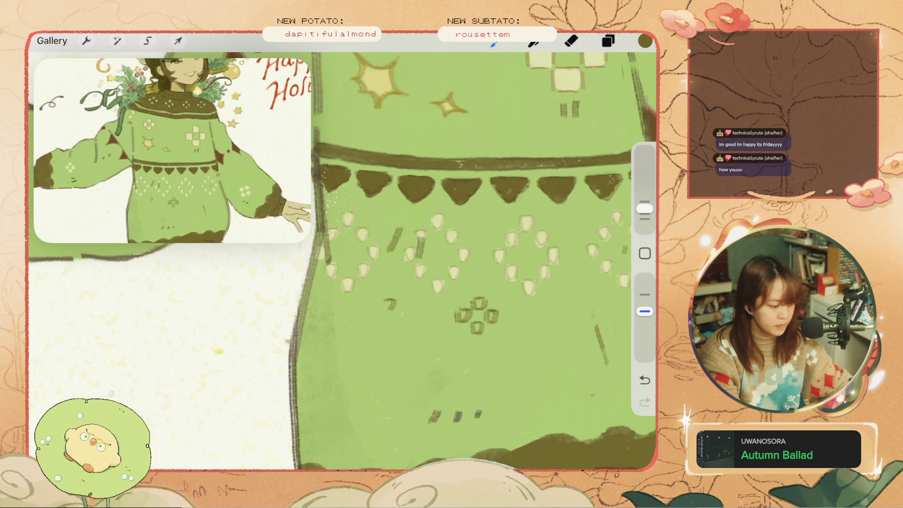
key(ctrl+z)
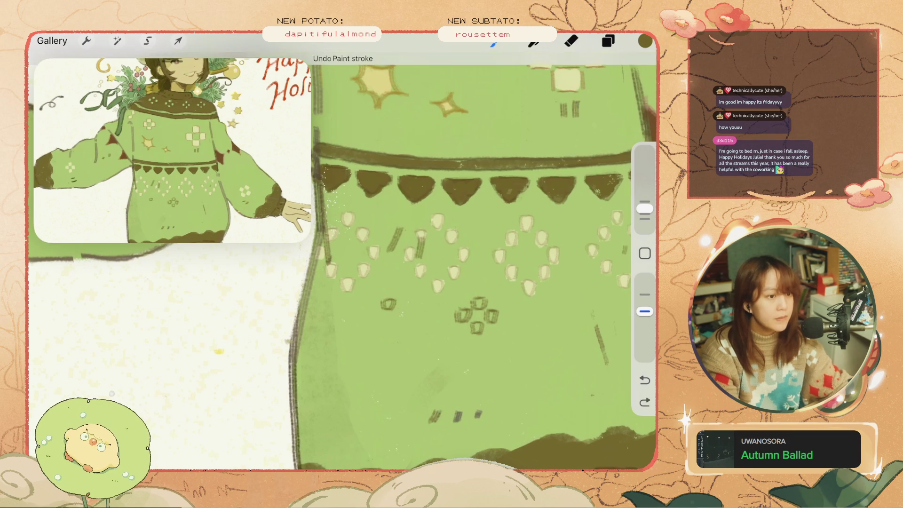
Switch to the Eraser and undo the recent erase strokes around the cluster
scroll(342, 261, down, 3)
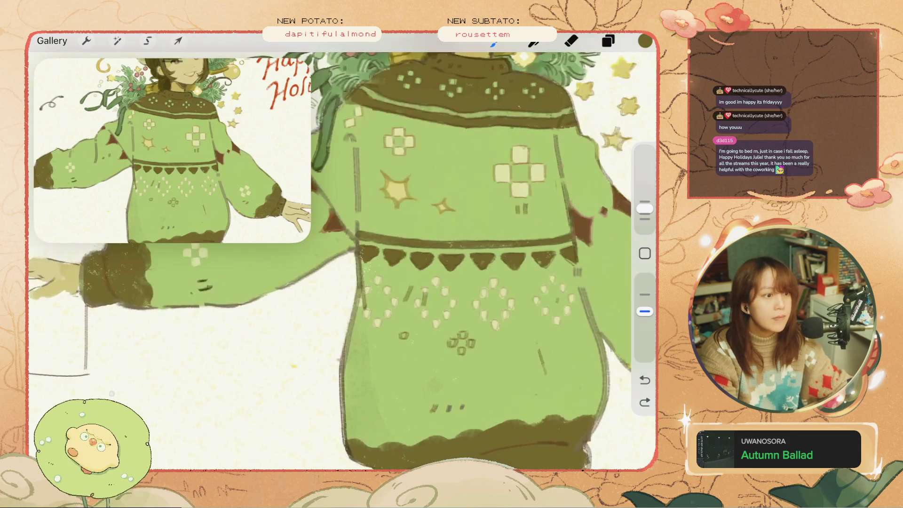
scroll(342, 261, up, 2)
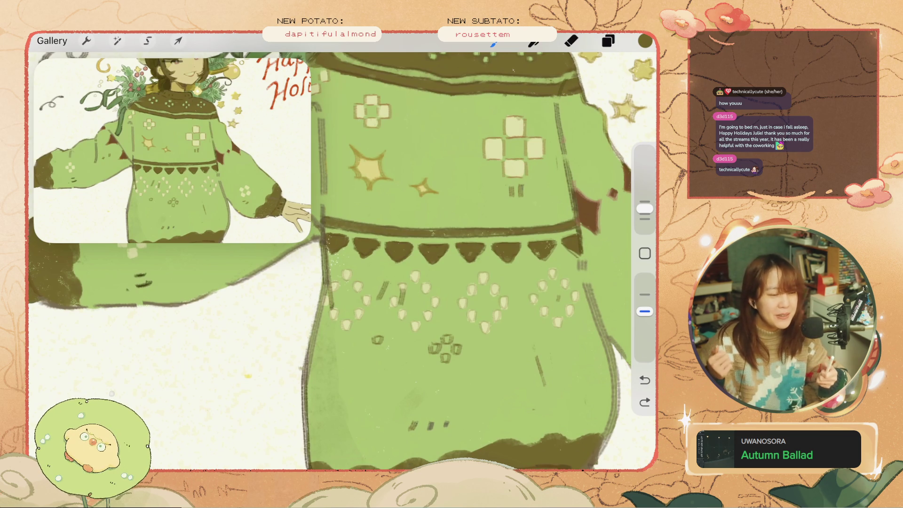
scroll(446, 305, up, 5)
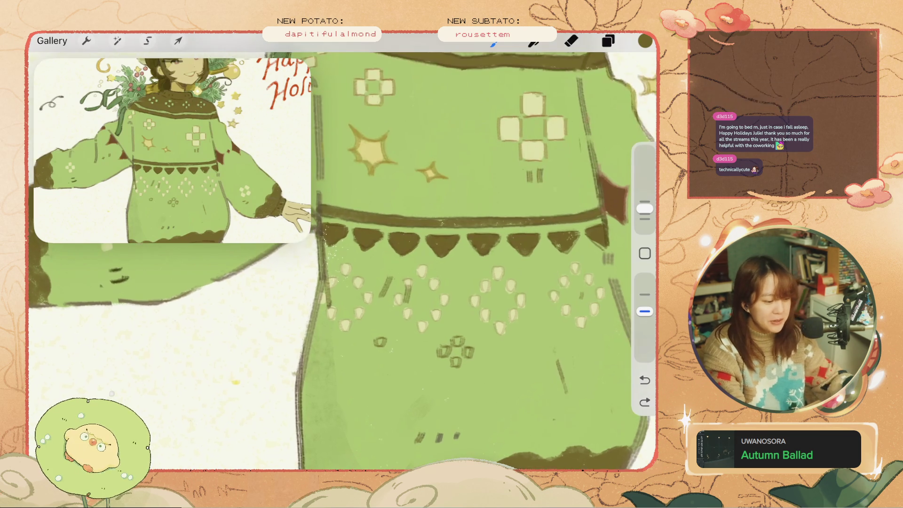
click(571, 40)
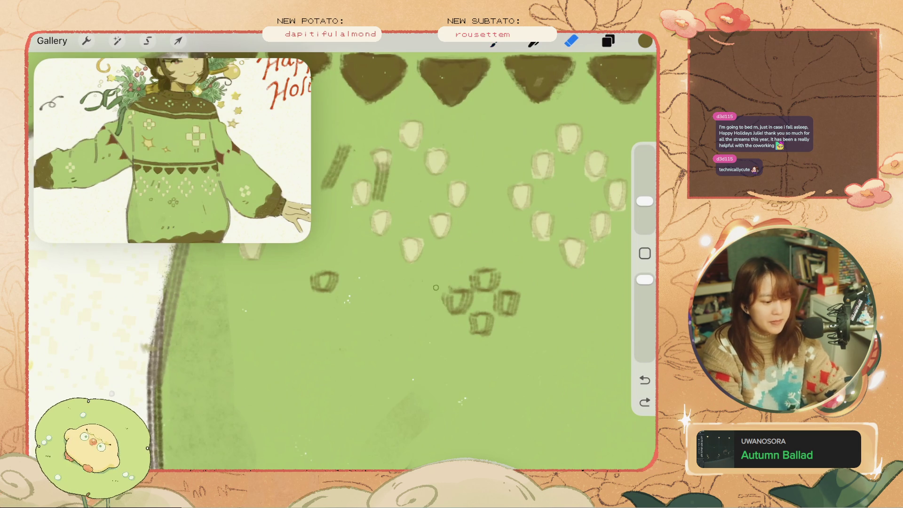
key(ctrl+z)
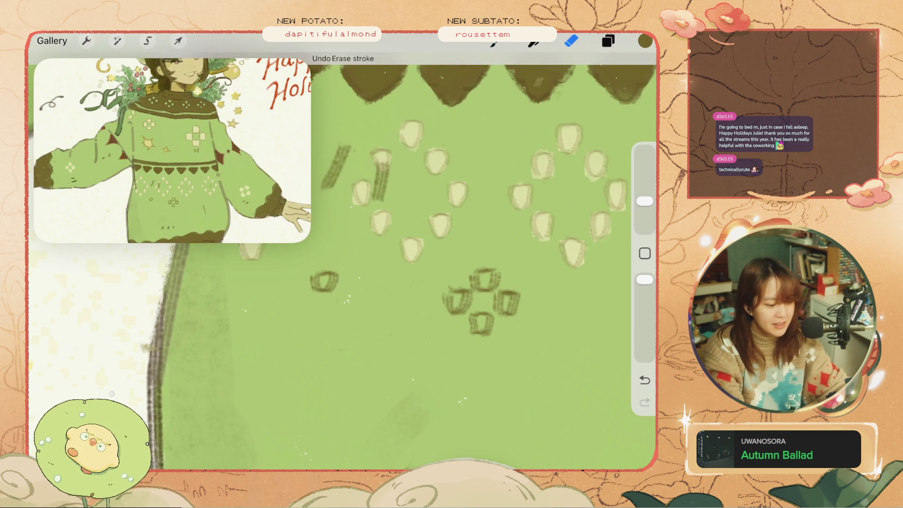
key(ctrl+z)
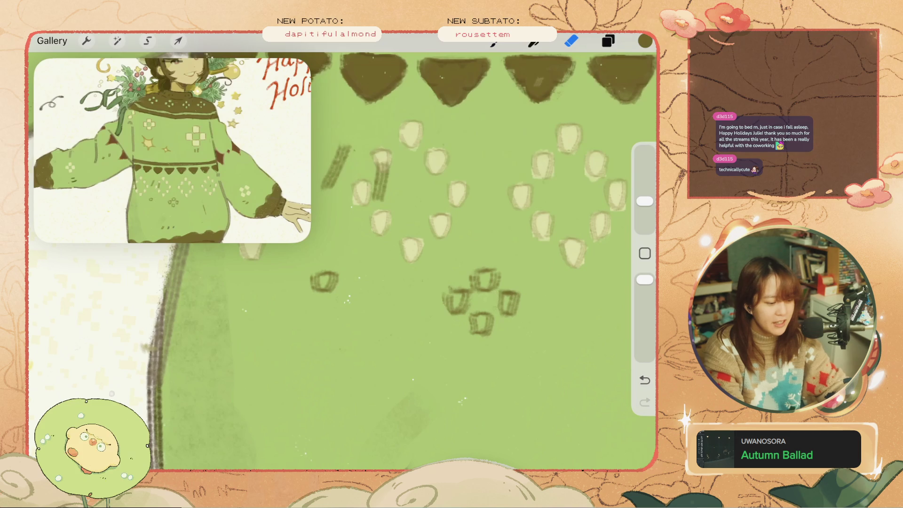
key(ctrl+z)
key(ctrl+shift+z)
key(ctrl+z)
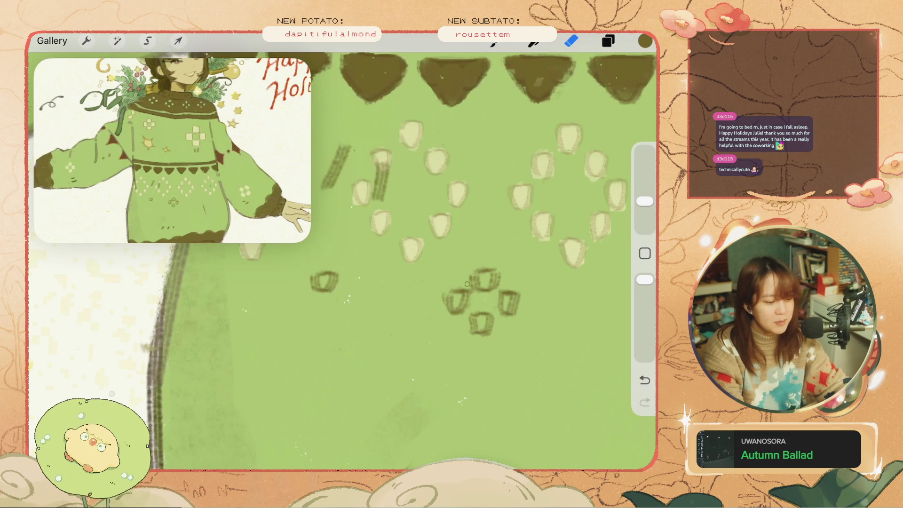
key(ctrl+z)
scroll(342, 261, down, 3)
scroll(543, 290, up, 3)
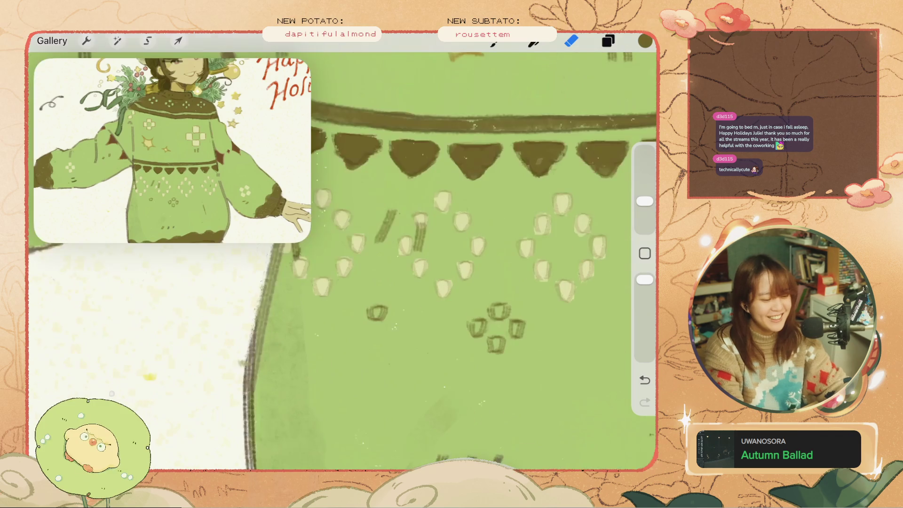
key(ctrl+z)
scroll(424, 235, up, 1)
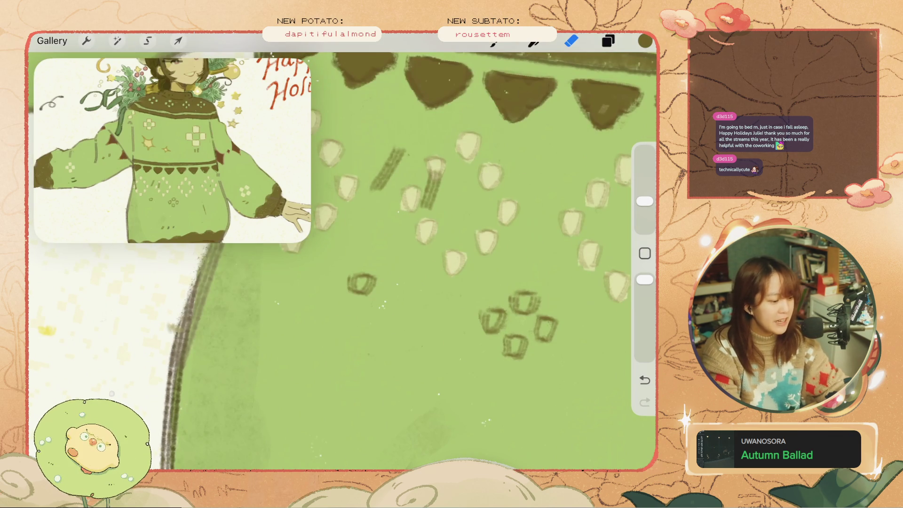
scroll(423, 235, up, 1)
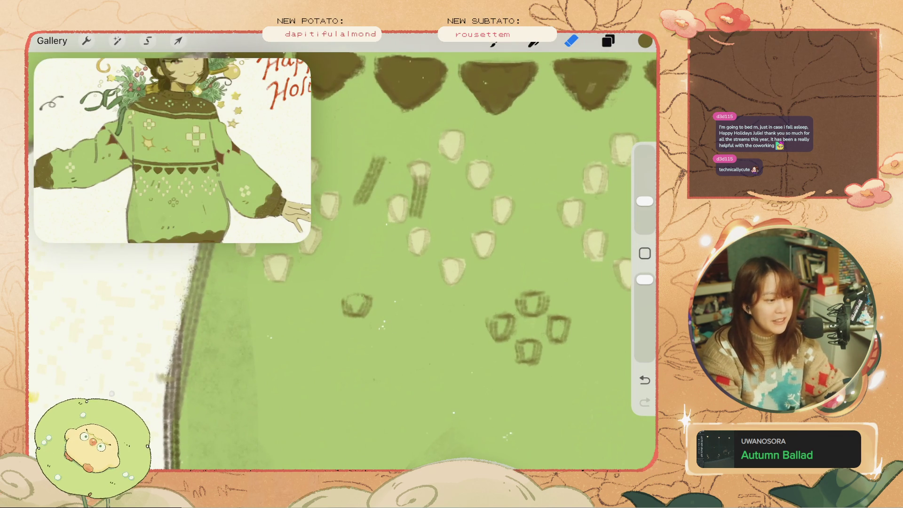
key(ctrl+z)
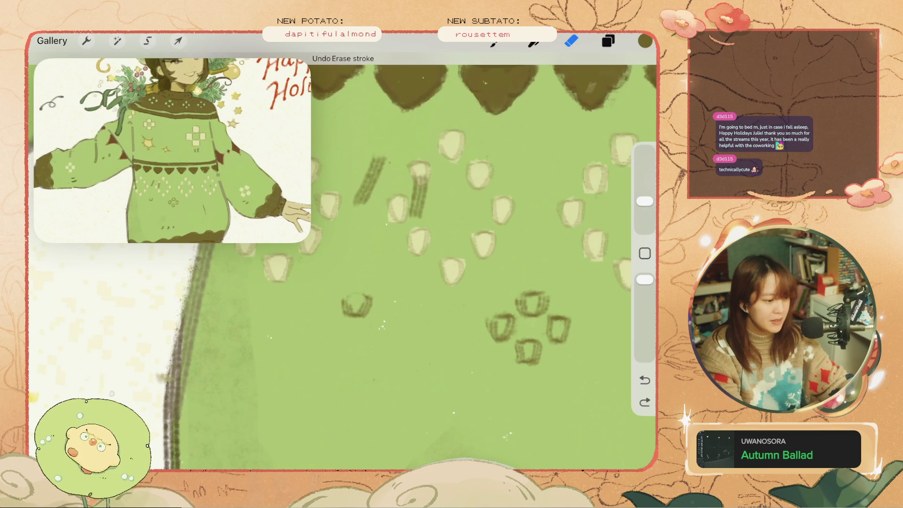
Return to the brush at about 7% size and test a small square left of the cluster
key(b)
key(ctrl+z)
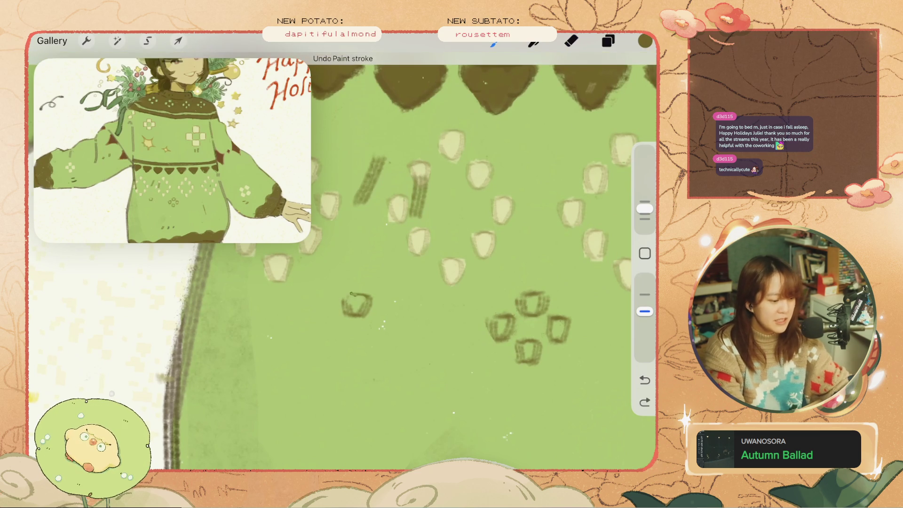
drag(644, 208, 644, 201)
key(ctrl+z)
drag(344, 296, 369, 294)
key(ctrl+z)
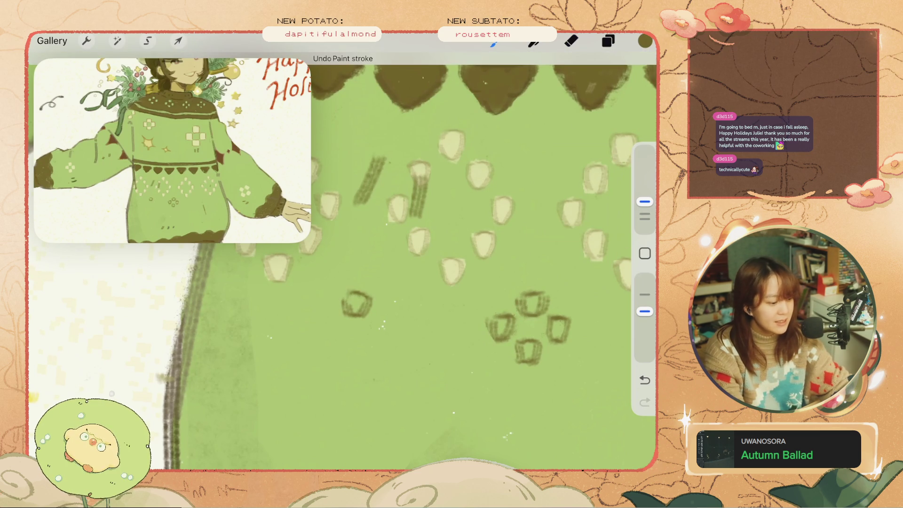
key(ctrl+z)
scroll(342, 261, down, 5)
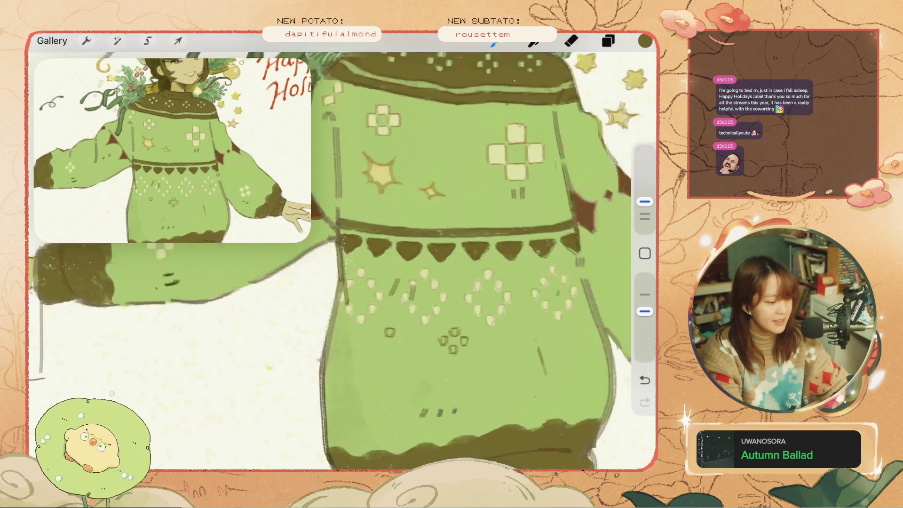
Brush a small square of the new cluster on the sweater body
scroll(342, 261, down, 5)
scroll(342, 261, up, 5)
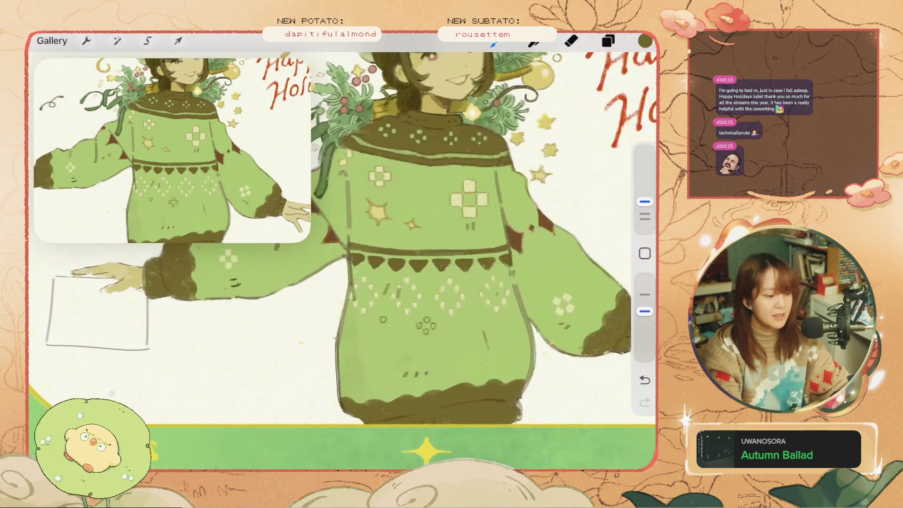
scroll(384, 312, up, 5)
key(ctrl+z)
drag(380, 341, 396, 324)
scroll(452, 282, up, 1)
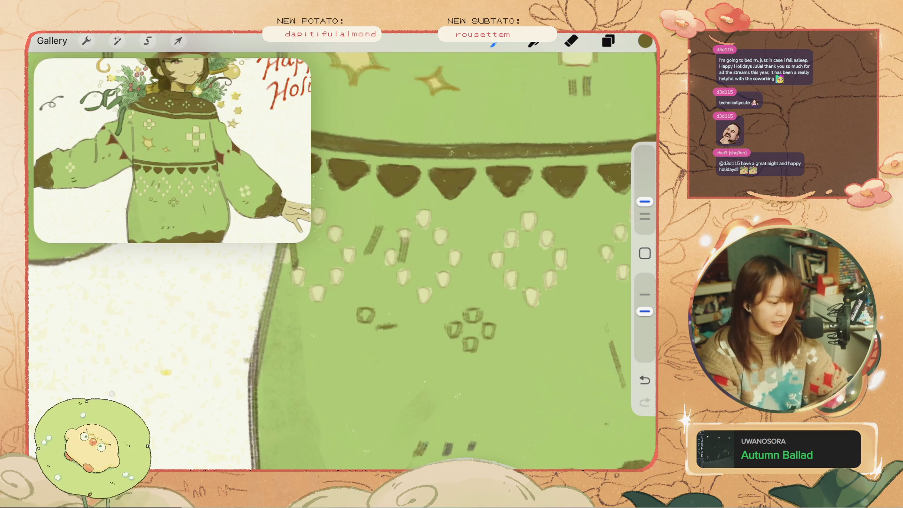
key(ctrl+z)
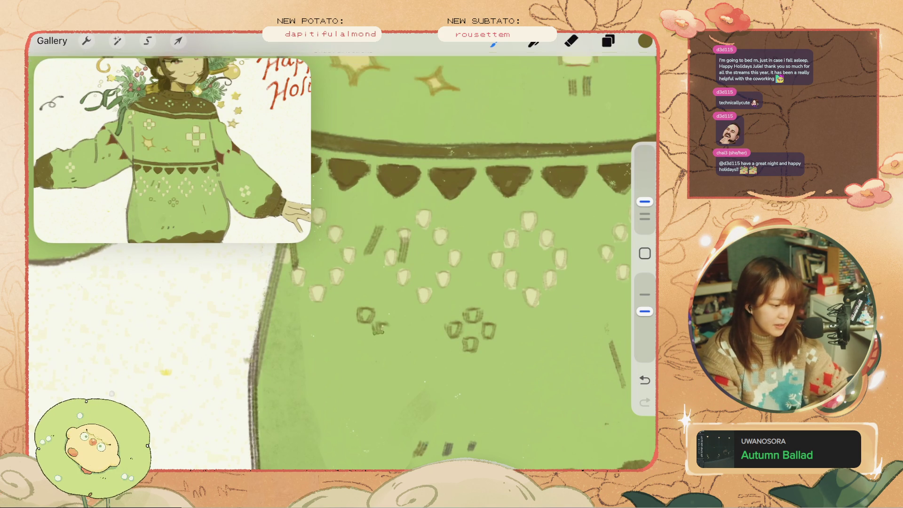
Shrink the brush and draw another square of the new cluster, restoring the last stroke
drag(645, 201, 645, 209)
key(ctrl+z)
mouse_move(377, 324)
mouse_down()
mouse_move(383, 332)
mouse_move(349, 331)
mouse_move(366, 347)
mouse_up()
key(ctrl+z)
key(ctrl+z)
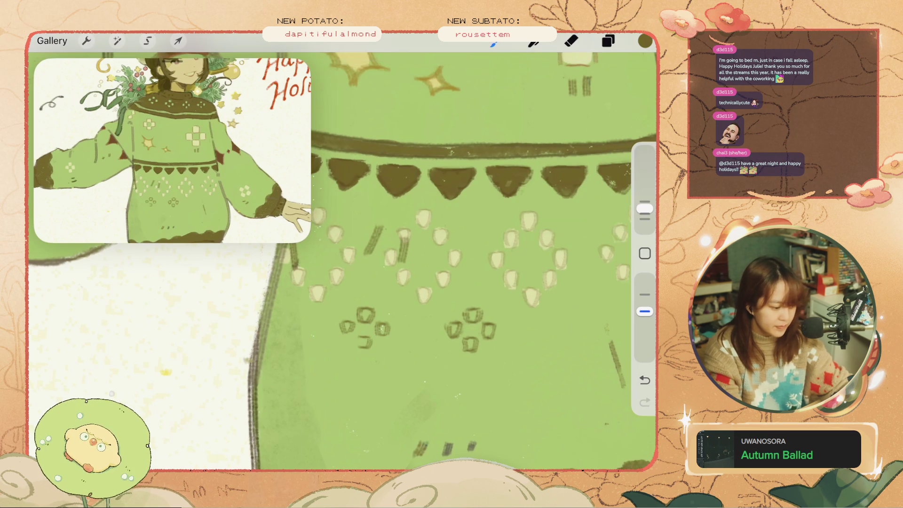
scroll(343, 258, down, 5)
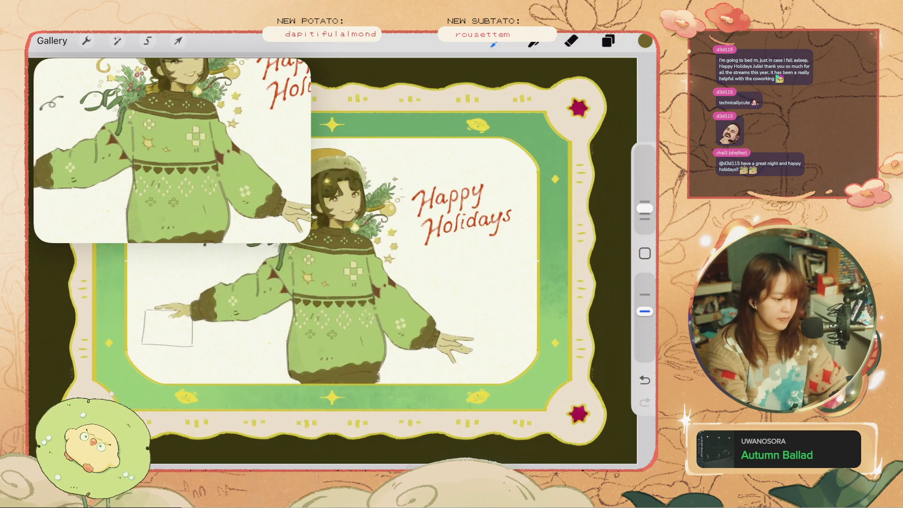
scroll(344, 258, up, 5)
key(ctrl+shift+z)
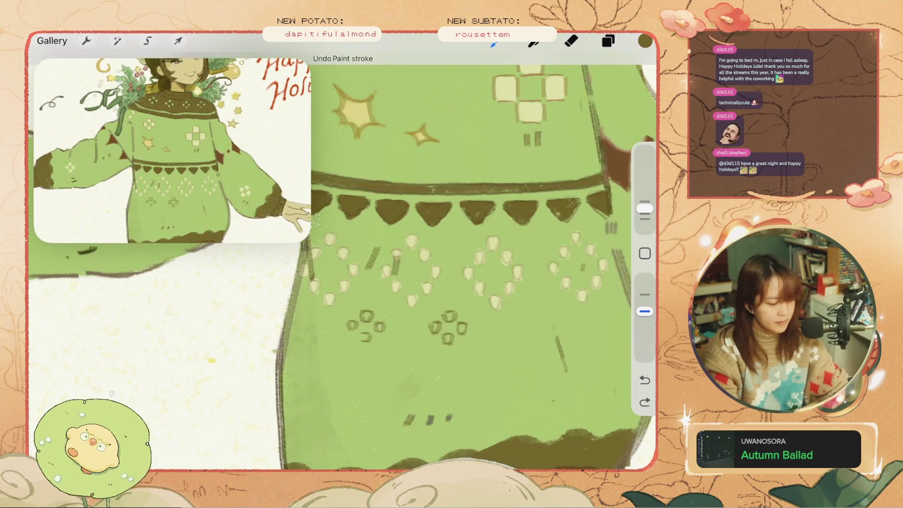
Lasso one square with Freehand selection and nudge it into place with Uniform transform
scroll(470, 235, down, 3)
key(s)
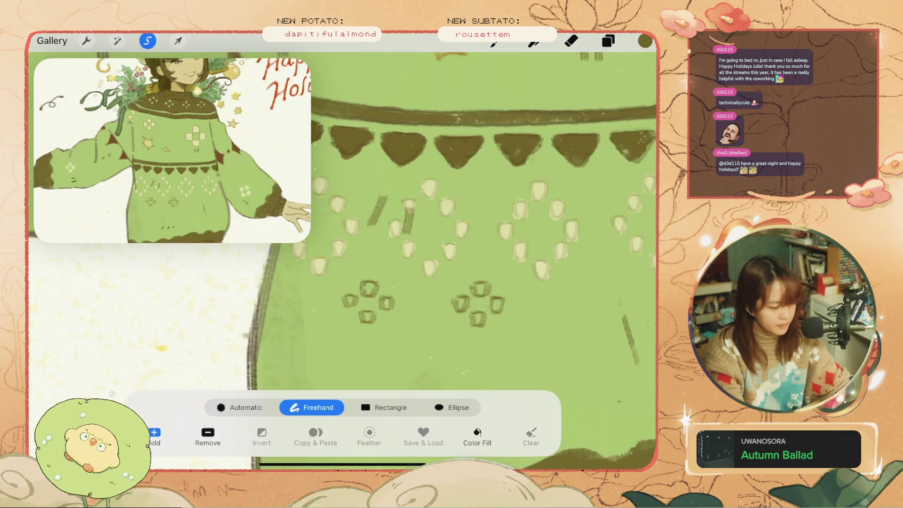
key(v)
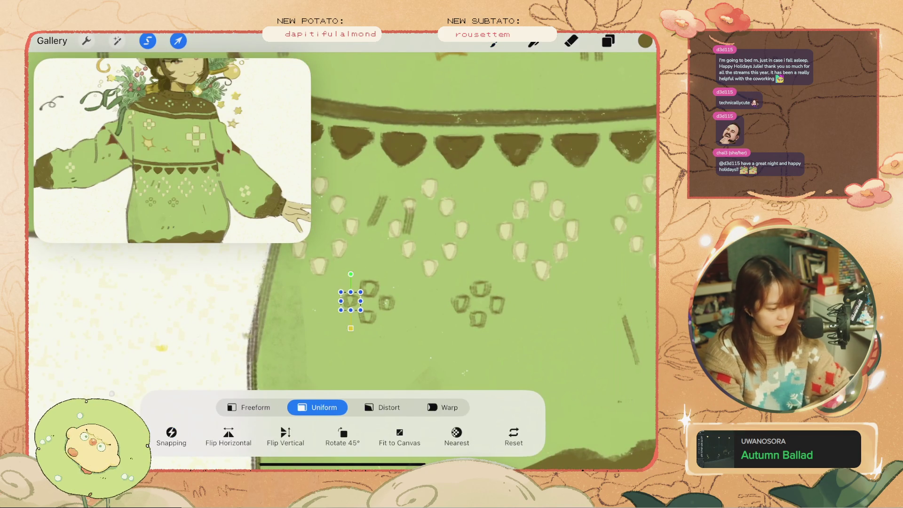
key(v)
scroll(342, 253, down, 5)
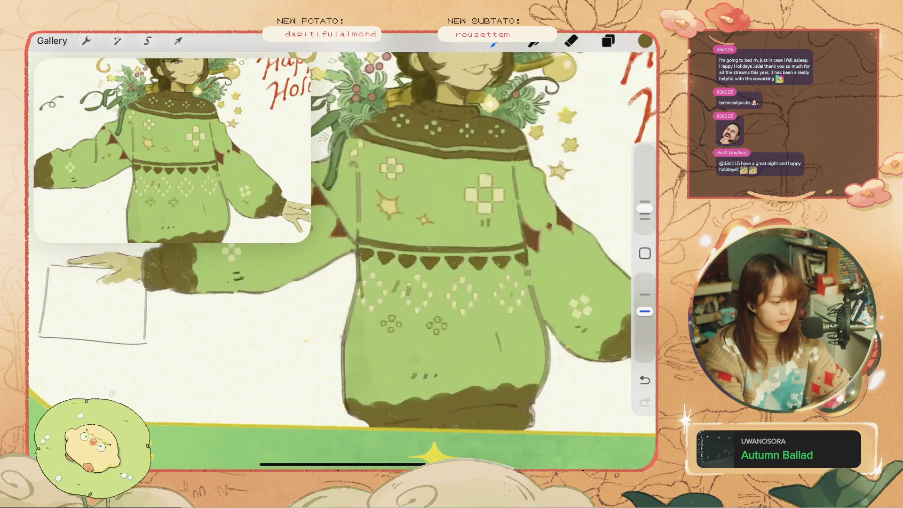
scroll(376, 259, up, 3)
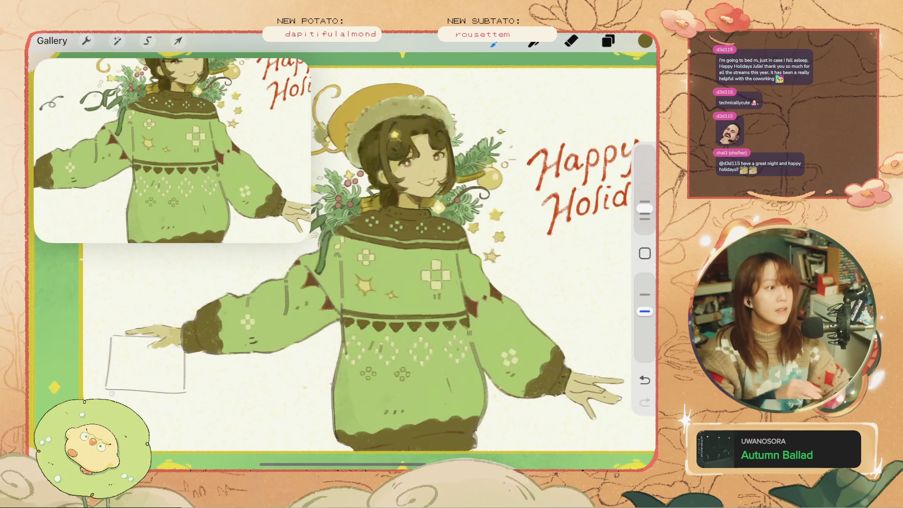
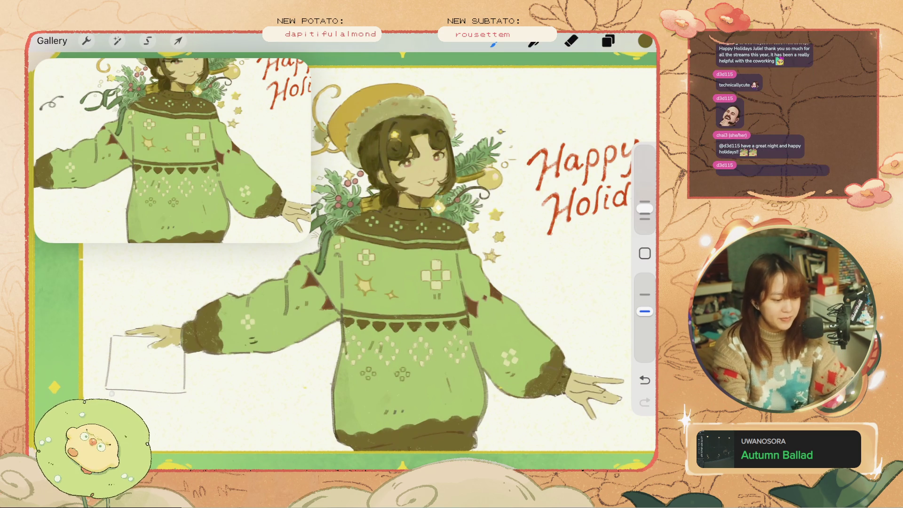
Undo the small hook-shaped trial strokes on the lower sweater pattern, leaving the right flower unfinished
scroll(367, 423, up, 5)
key(ctrl+z)
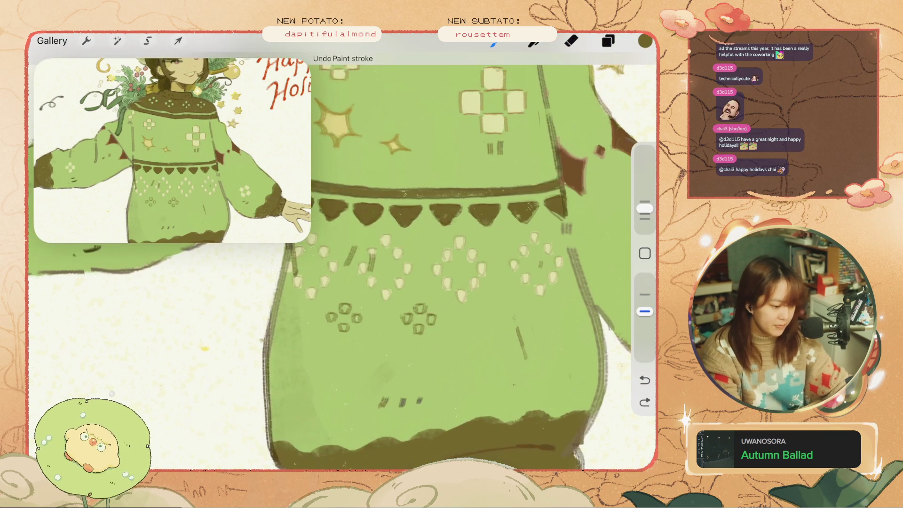
mouse_move(500, 300)
mouse_down()
mouse_move(516, 320)
mouse_move(522, 311)
mouse_up()
key(ctrl+z)
key(ctrl+z)
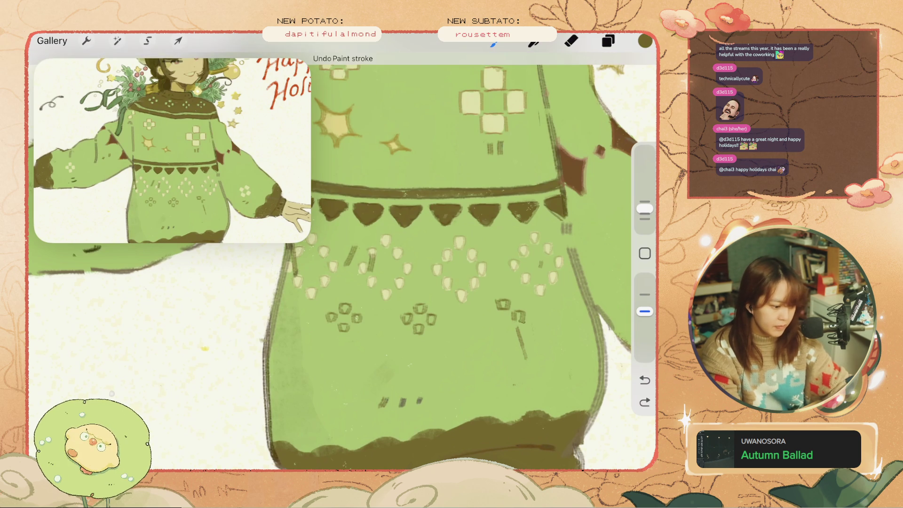
key(ctrl+z)
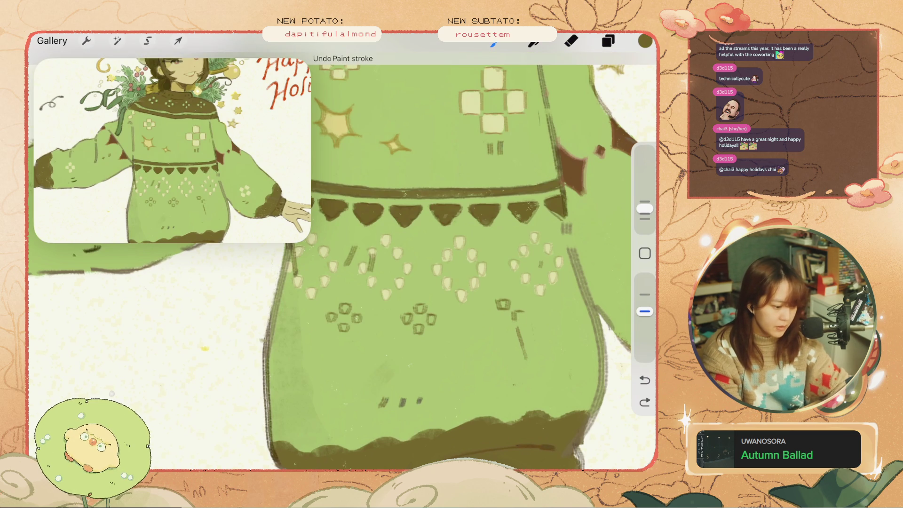
key(ctrl+z)
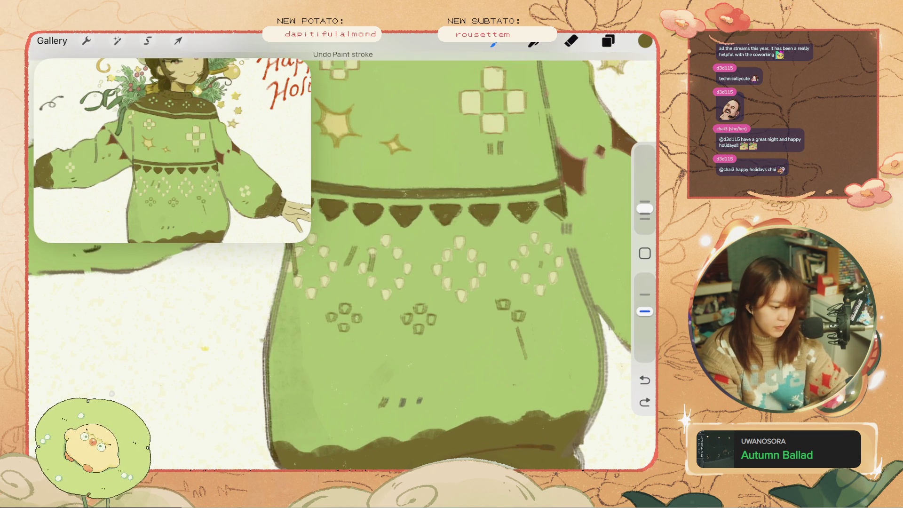
key(ctrl+z)
scroll(329, 283, up, 3)
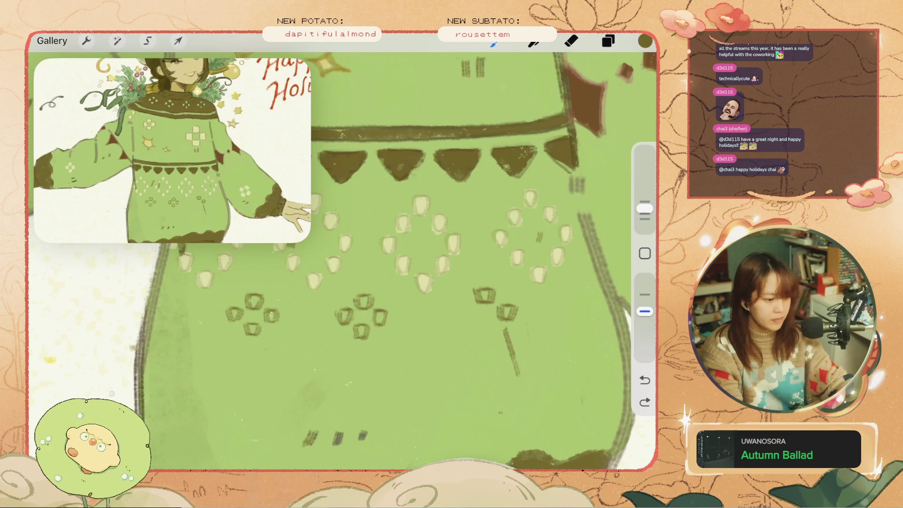
key(e)
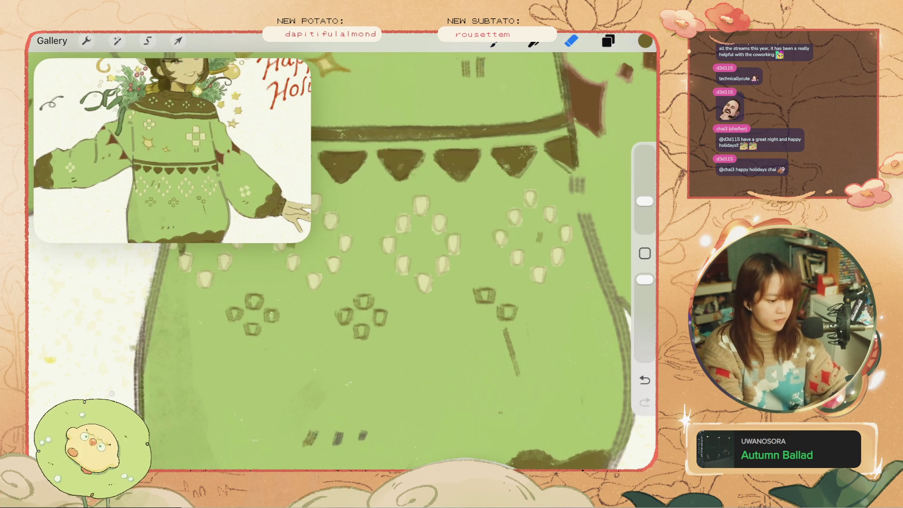
click(147, 40)
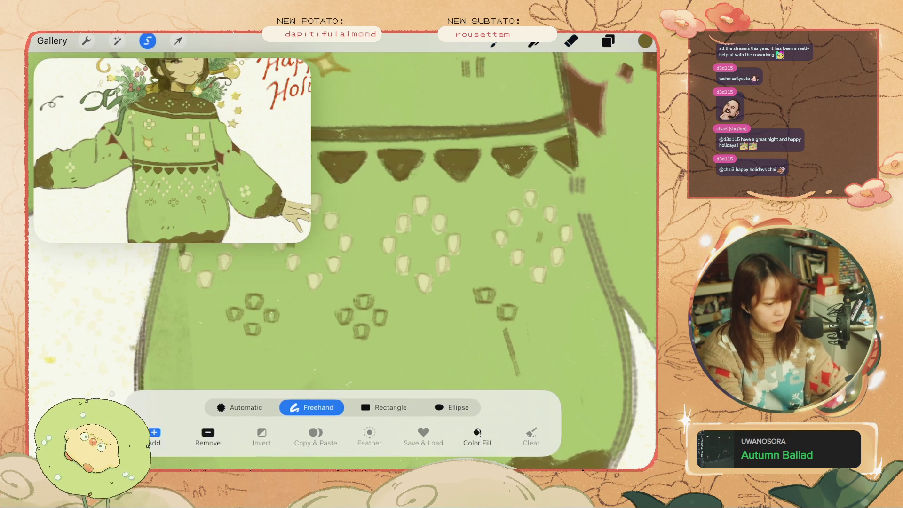
Reposition one cup shape and try small strokes beside the cup motif, undoing the extras
mouse_move(496, 304)
mouse_down()
mouse_move(526, 329)
mouse_move(506, 314)
mouse_up()
click(177, 40)
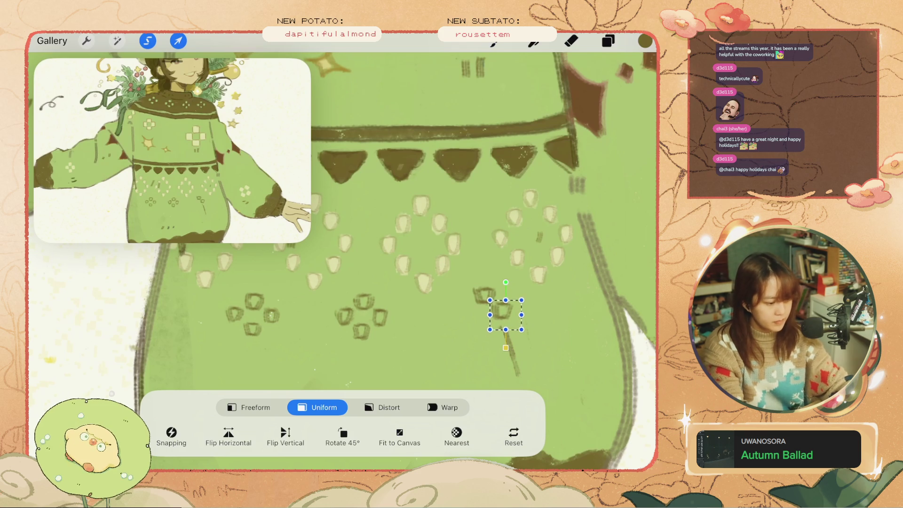
click(494, 41)
key(ctrl+z)
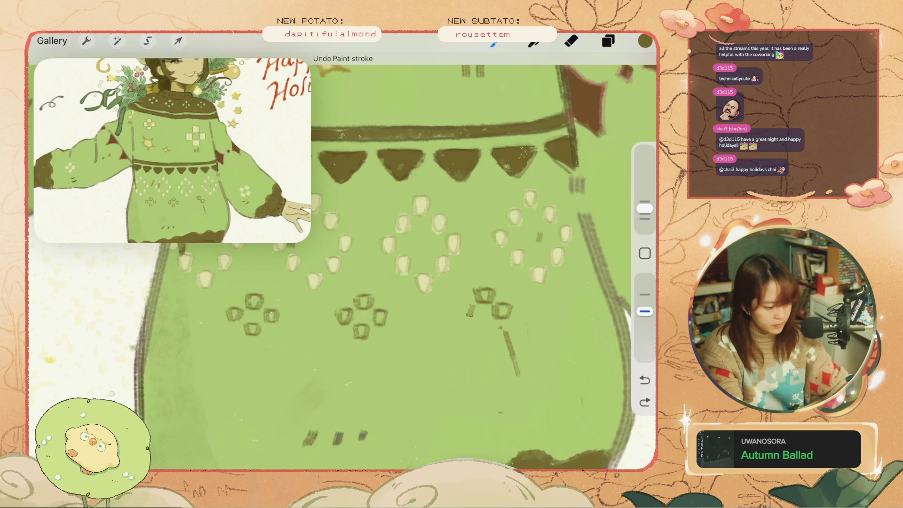
scroll(342, 261, down, 2)
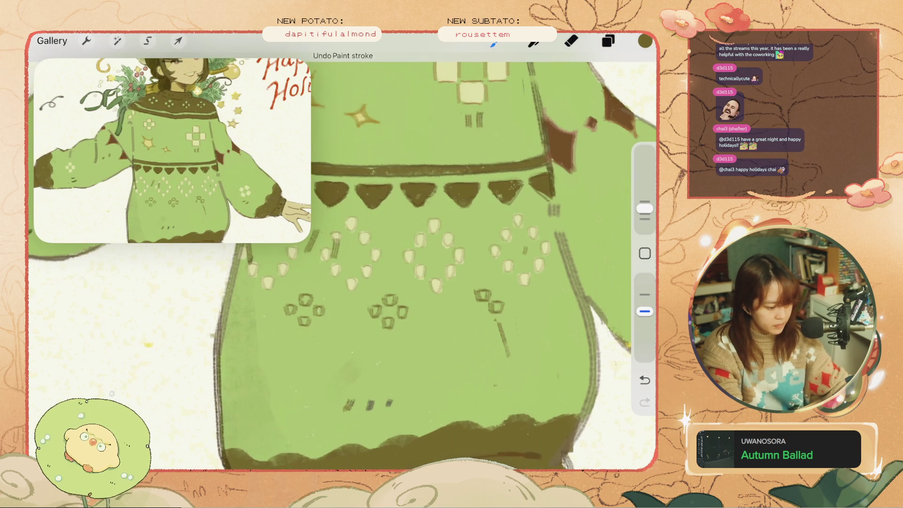
scroll(400, 261, down, 1)
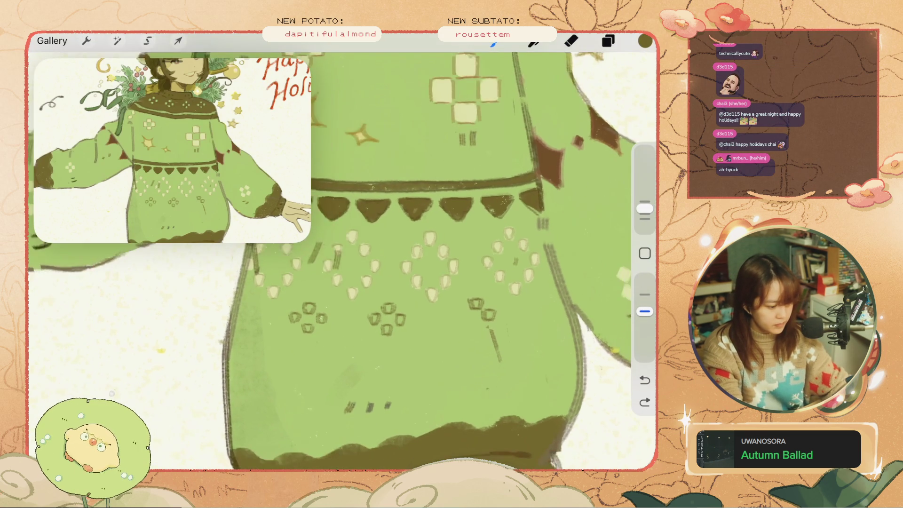
scroll(400, 261, down, 1)
drag(469, 301, 478, 311)
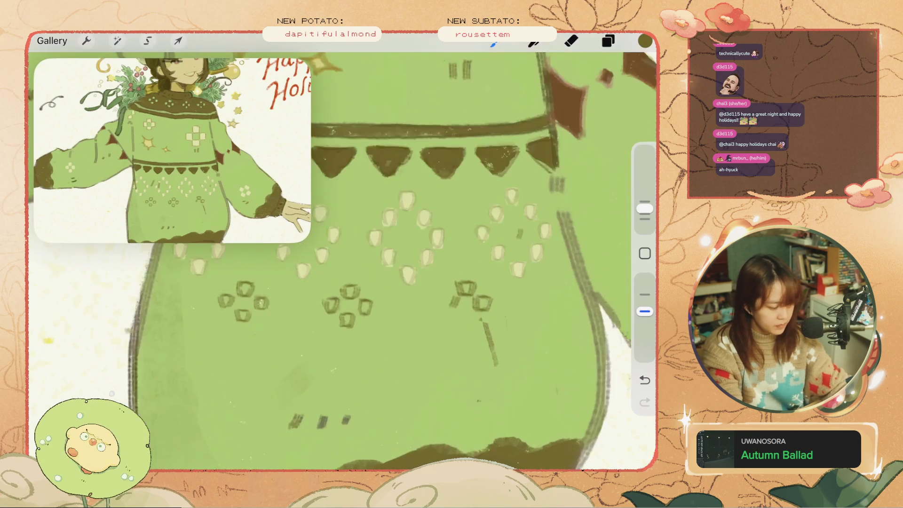
scroll(343, 261, up, 2)
mouse_move(452, 284)
mouse_down()
mouse_move(456, 299)
mouse_move(458, 271)
mouse_move(444, 288)
mouse_up()
scroll(342, 261, up, 1)
key(ctrl+z)
key(ctrl+z)
Shrink the right-hand flower motif slightly using a freehand selection and transform
key(e)
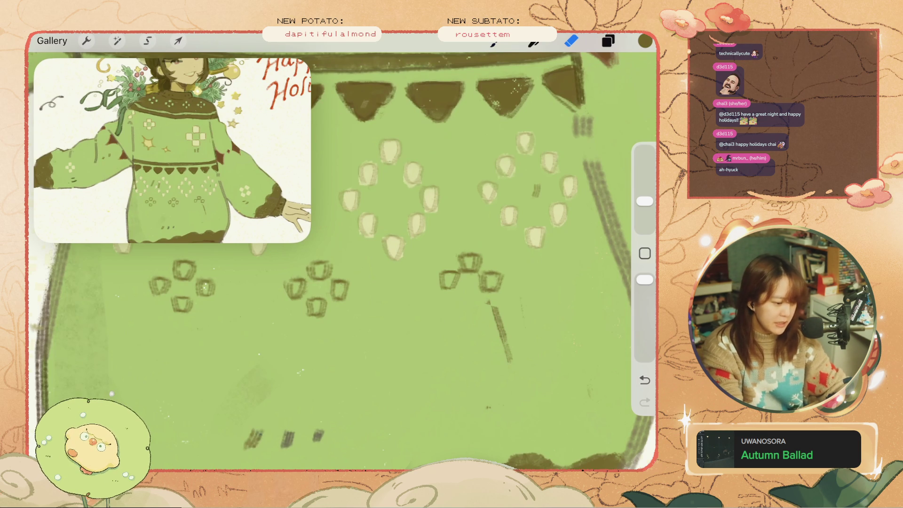
key(s)
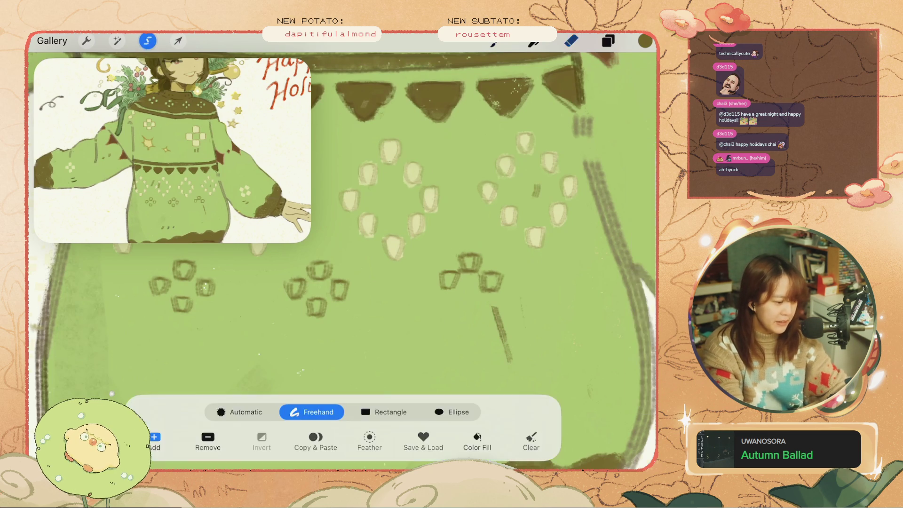
drag(478, 296, 496, 260)
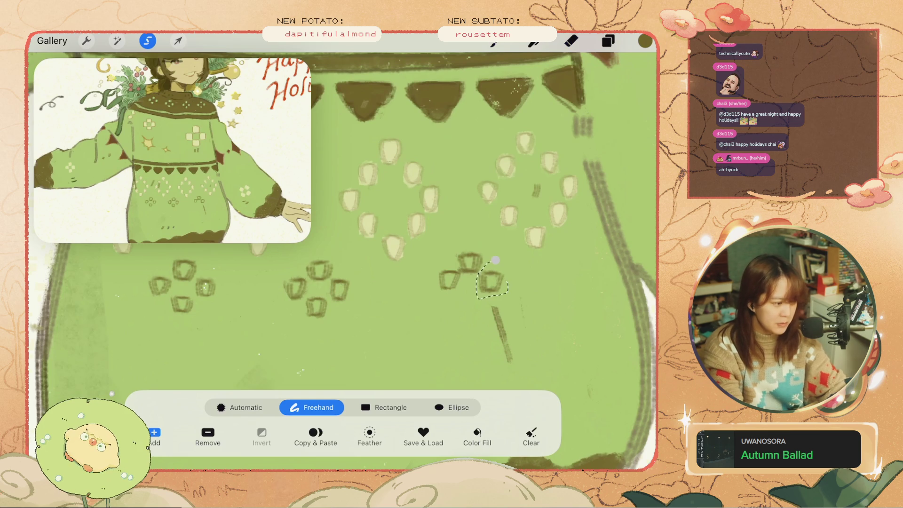
key(v)
drag(500, 296, 499, 293)
key(v)
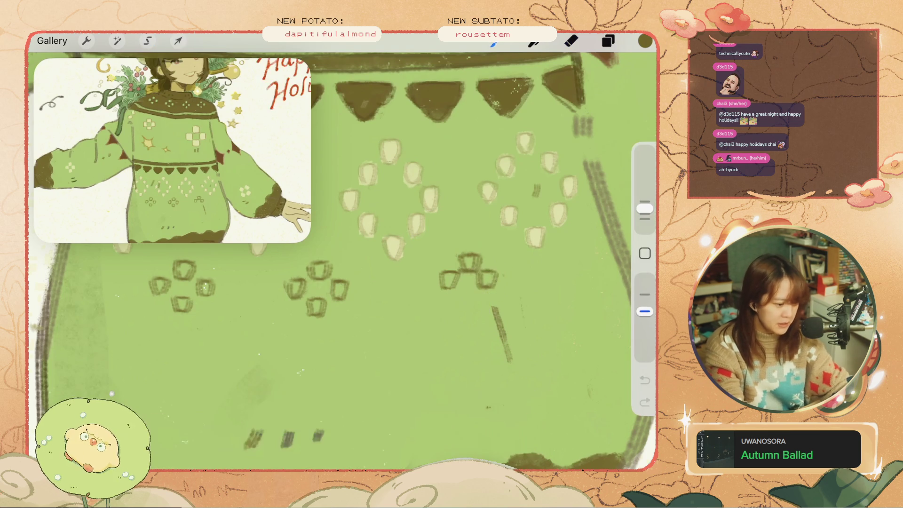
key(ctrl+z)
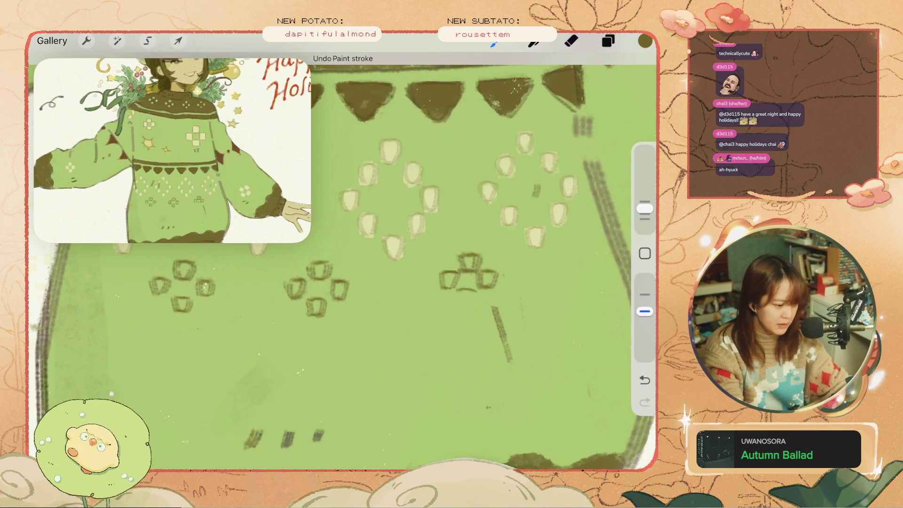
Draw the right flower's bottom cup petal, undoing and redrawing it until it fits
drag(460, 291, 469, 304)
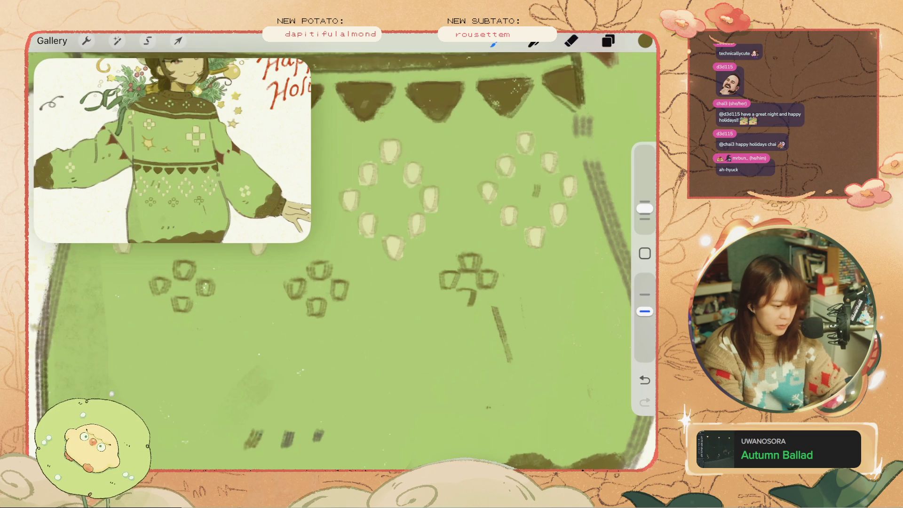
key(ctrl+z)
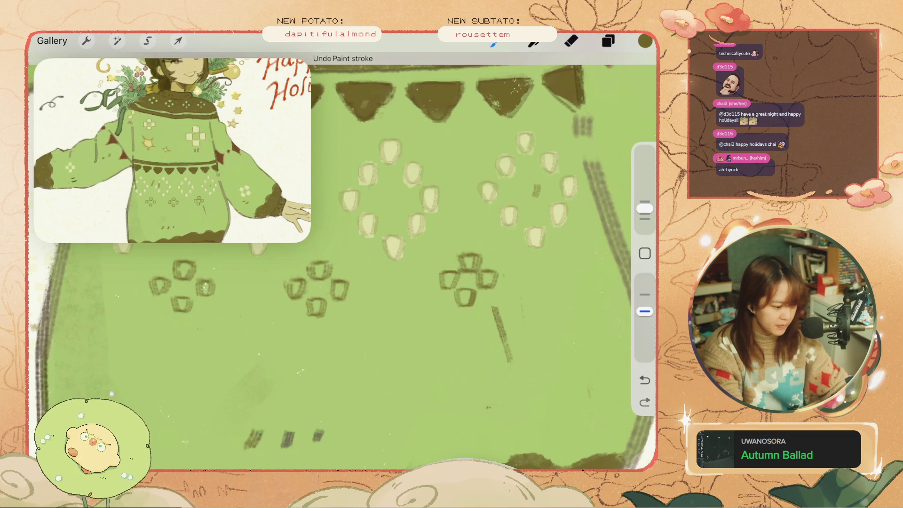
key(ctrl+z)
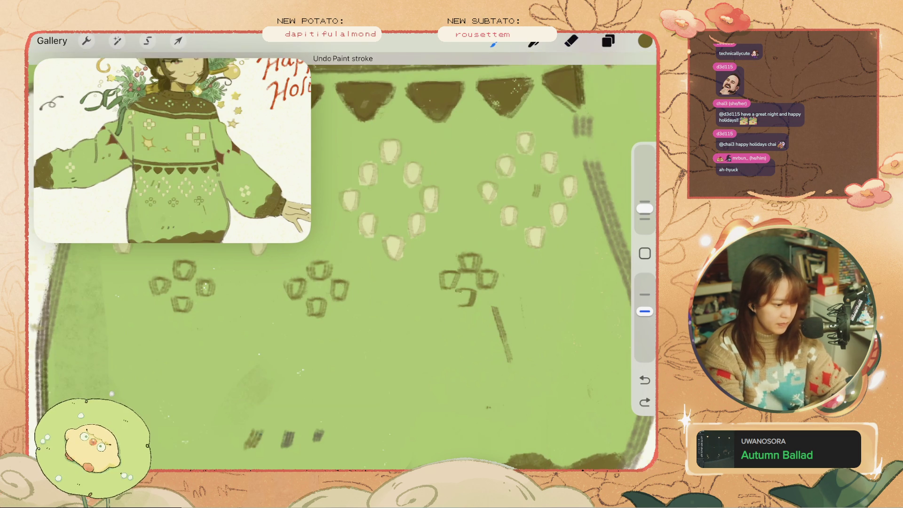
scroll(329, 258, left, 2)
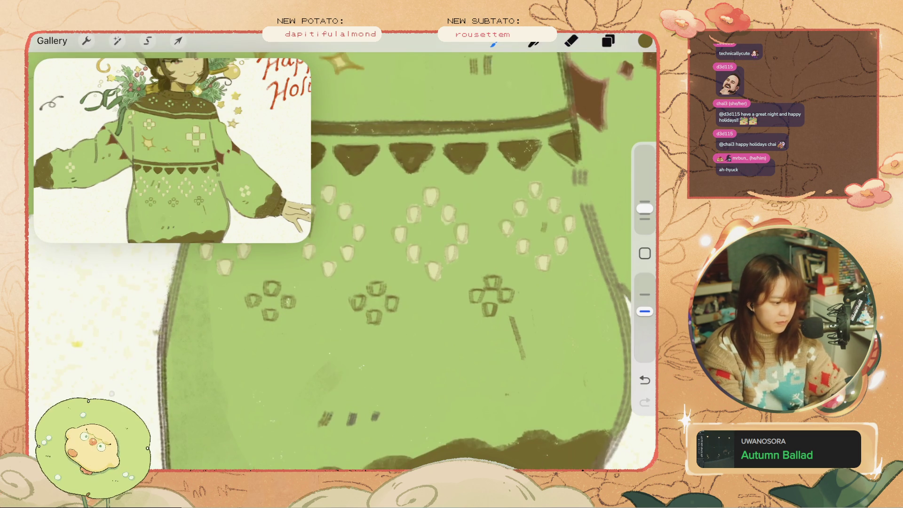
key(ctrl+z)
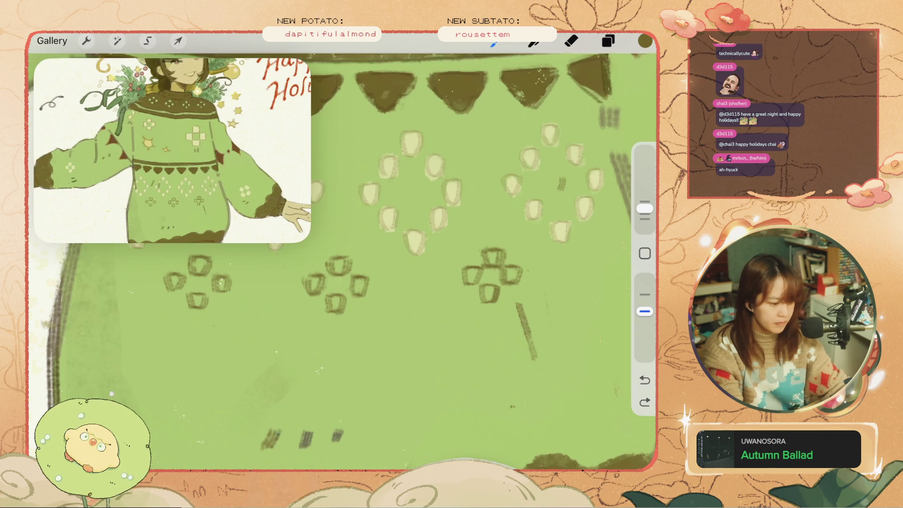
drag(343, 465, 342, 282)
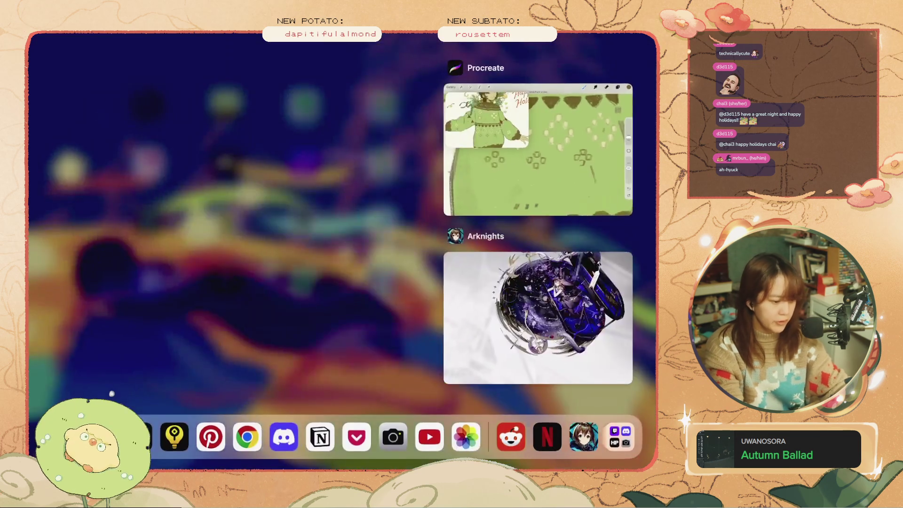
click(539, 141)
key(ctrl+z)
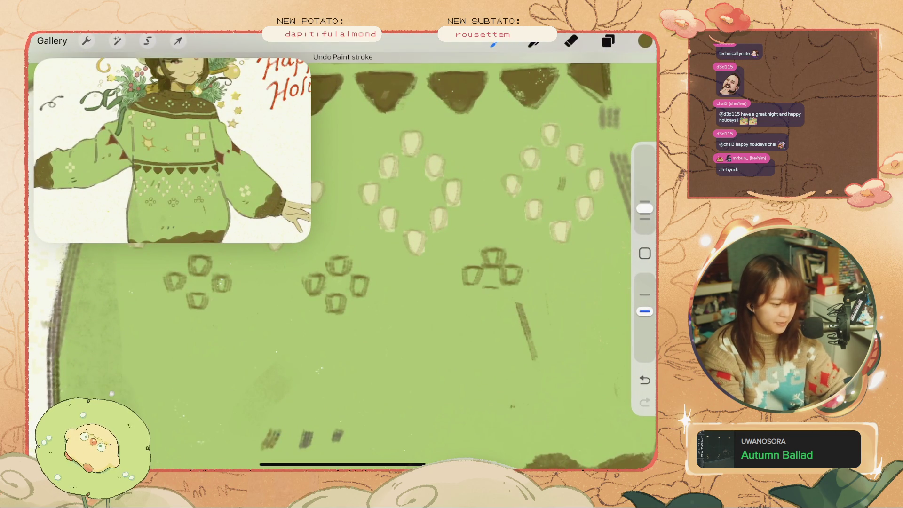
drag(487, 286, 493, 297)
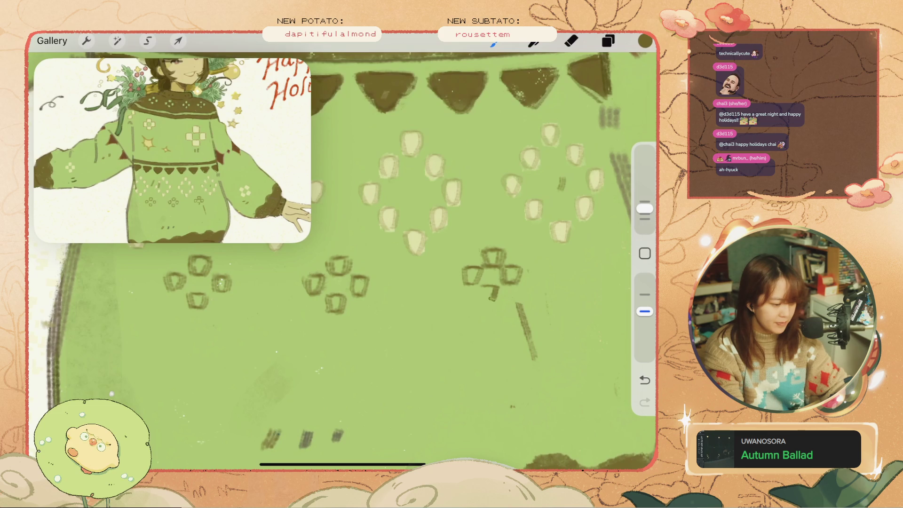
drag(343, 264, 366, 270)
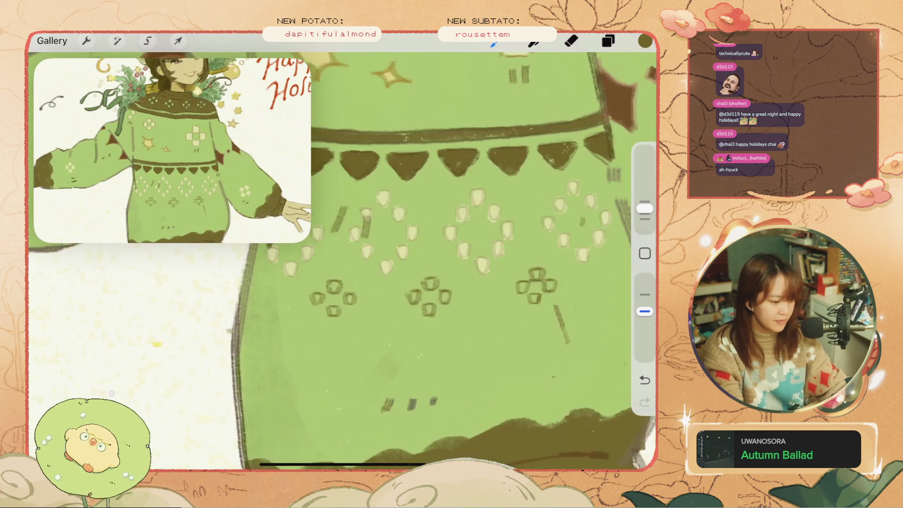
key(e)
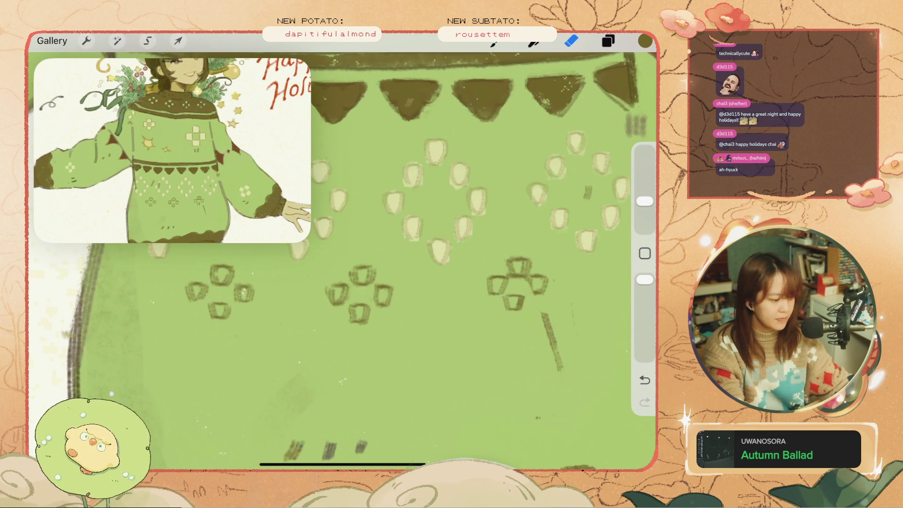
Resize the lower cup of the left flower motif with Selection and Transform
key(s)
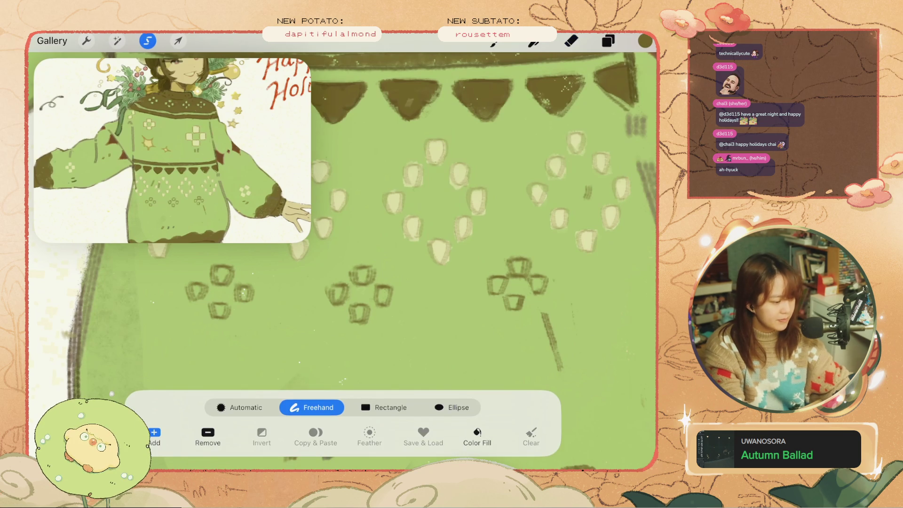
mouse_move(207, 294)
mouse_down()
mouse_move(235, 332)
mouse_move(203, 334)
mouse_move(225, 318)
mouse_up()
key(v)
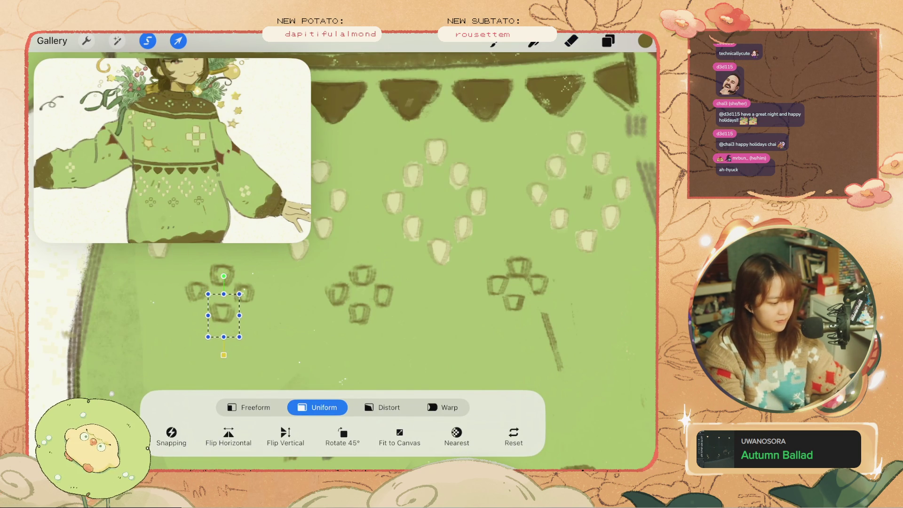
key(e)
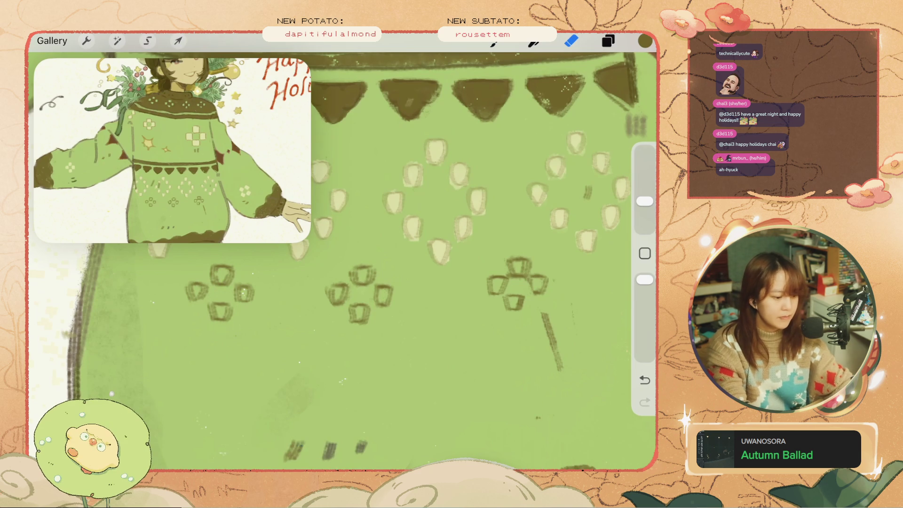
key(b)
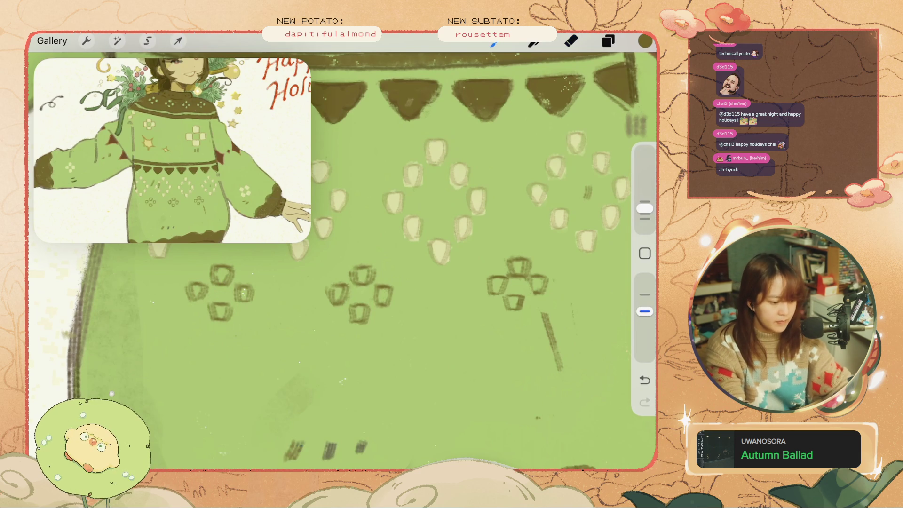
Shrink the right-hand flower motif in the sweater's lower pattern
key(s)
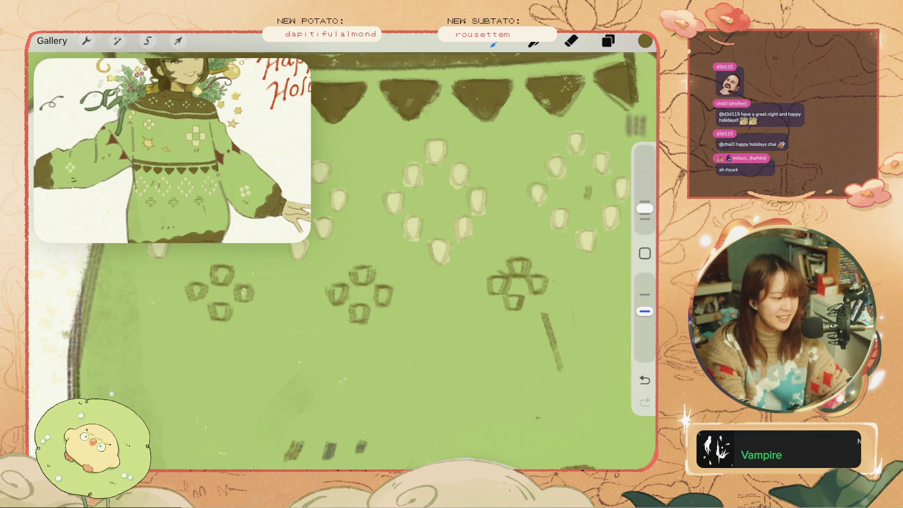
click(147, 41)
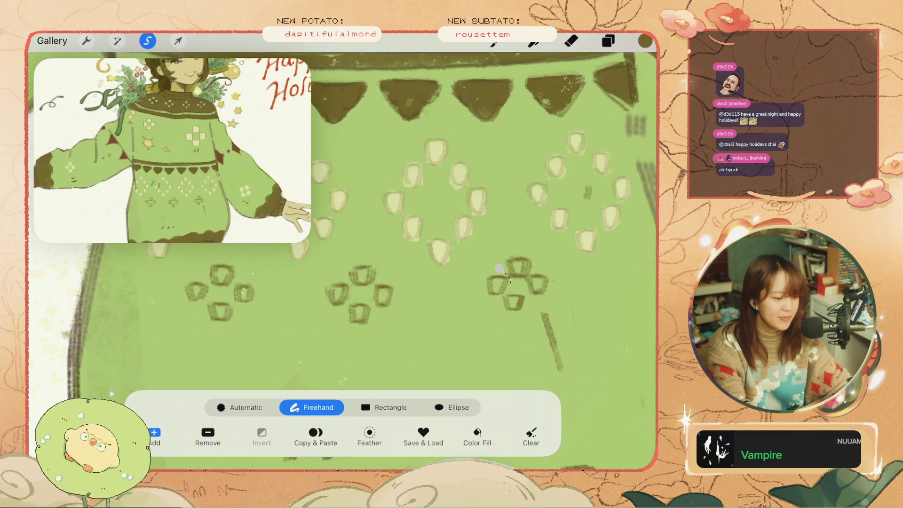
click(178, 41)
drag(520, 301, 496, 283)
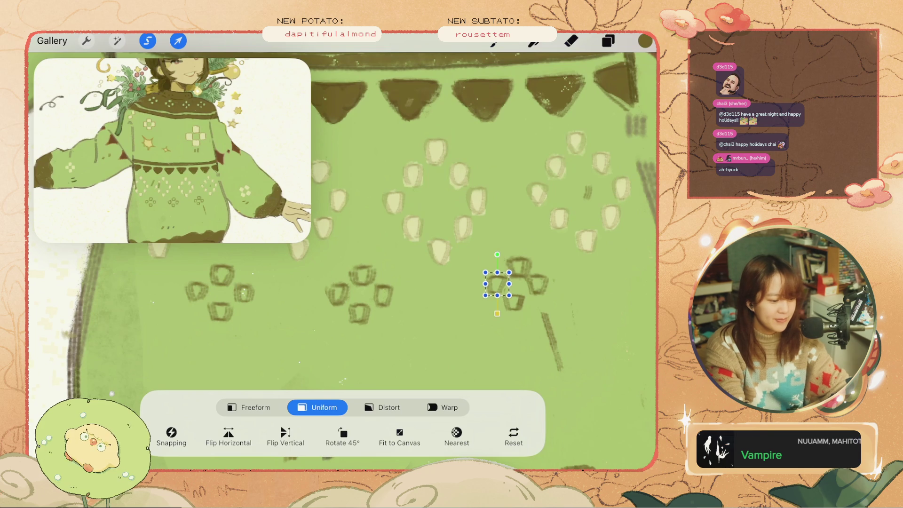
click(178, 41)
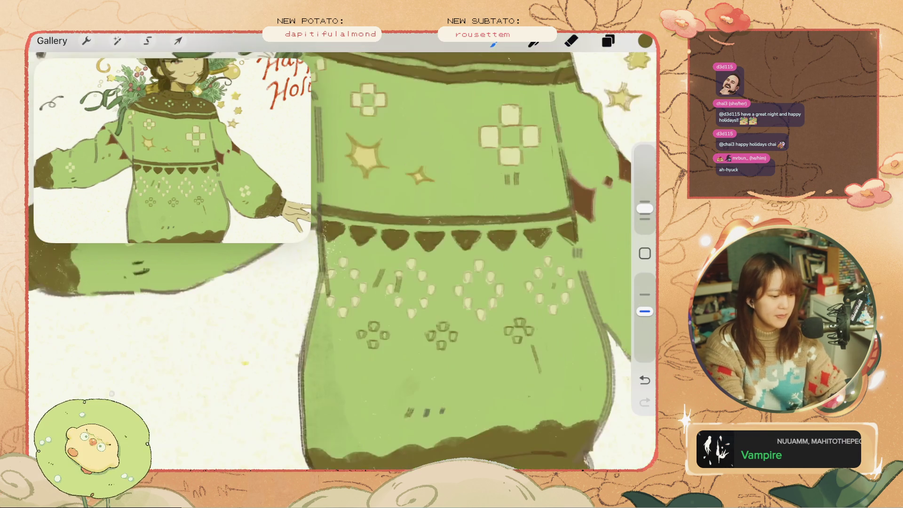
scroll(343, 261, up, 3)
scroll(343, 261, up, 3)
Lasso and transform another flower motif on the sweater pattern
click(571, 41)
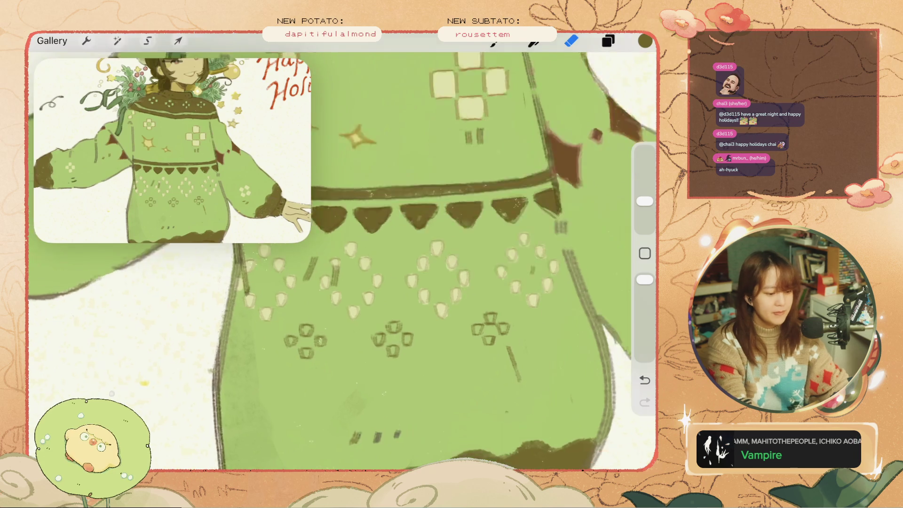
scroll(343, 259, down, 5)
click(147, 40)
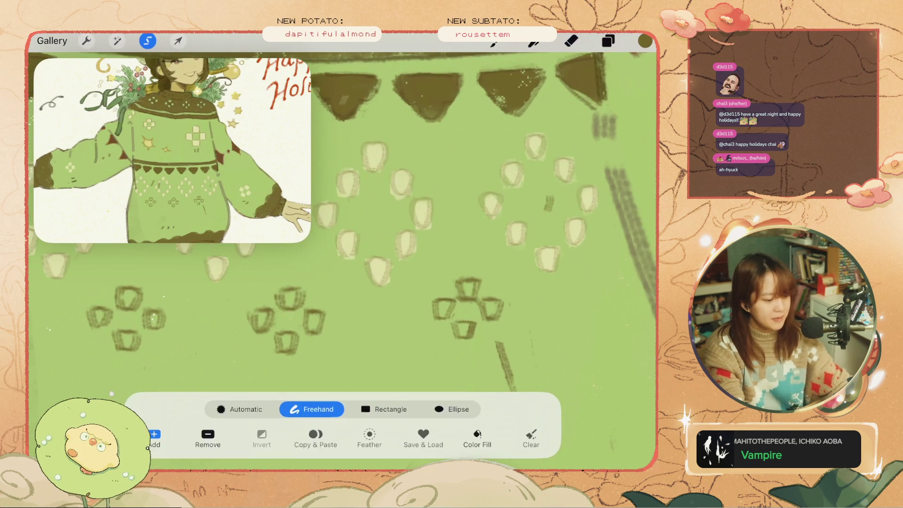
mouse_move(497, 285)
mouse_down()
mouse_move(489, 331)
mouse_move(498, 286)
mouse_up()
click(178, 41)
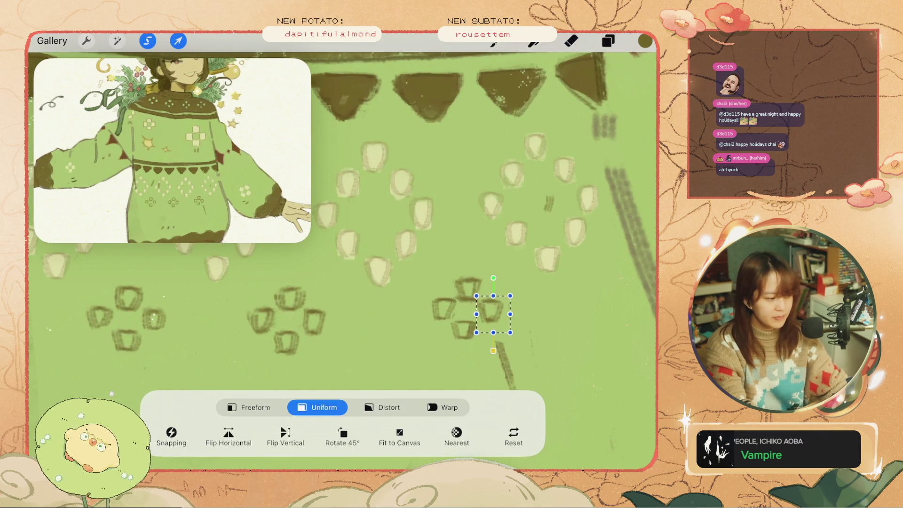
key(e)
Adjust the right flower motif again with a freehand selection and uniform transform
scroll(342, 254, up, 5)
scroll(342, 254, down, 2)
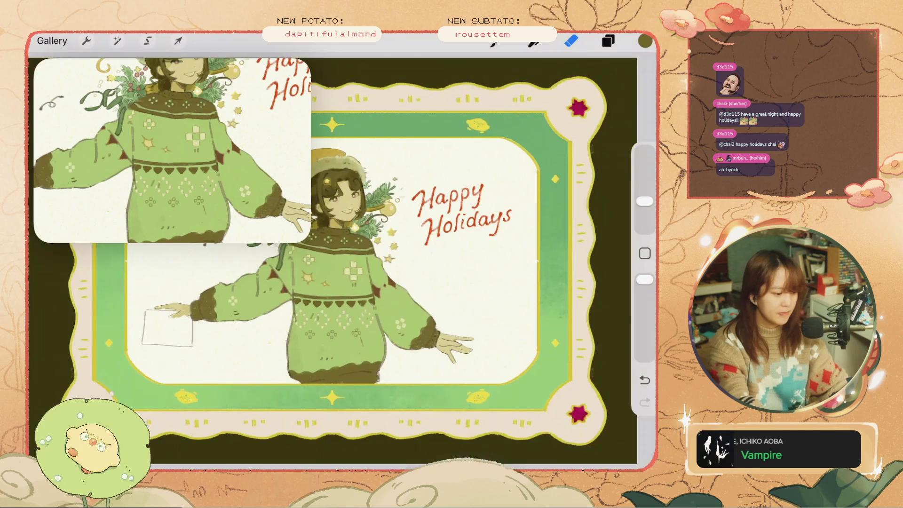
scroll(343, 253, up, 3)
scroll(342, 254, up, 2)
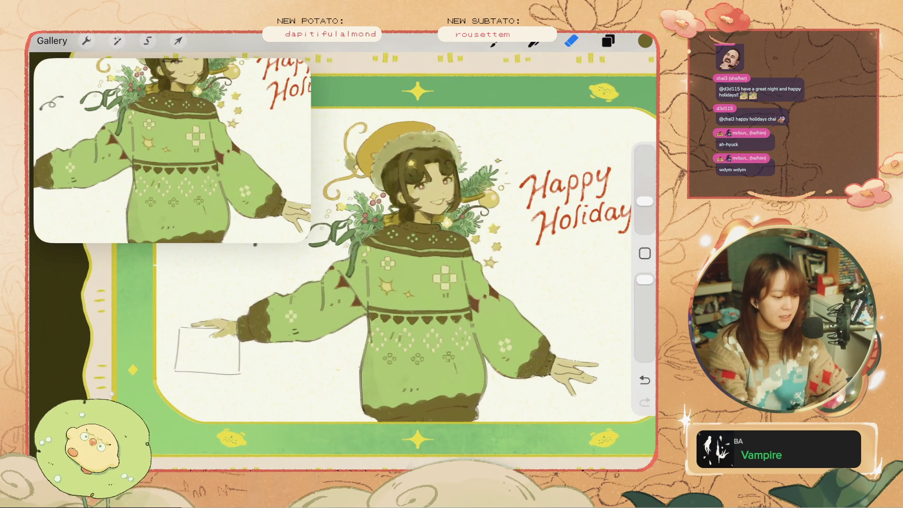
scroll(423, 400, up, 3)
scroll(423, 399, up, 2)
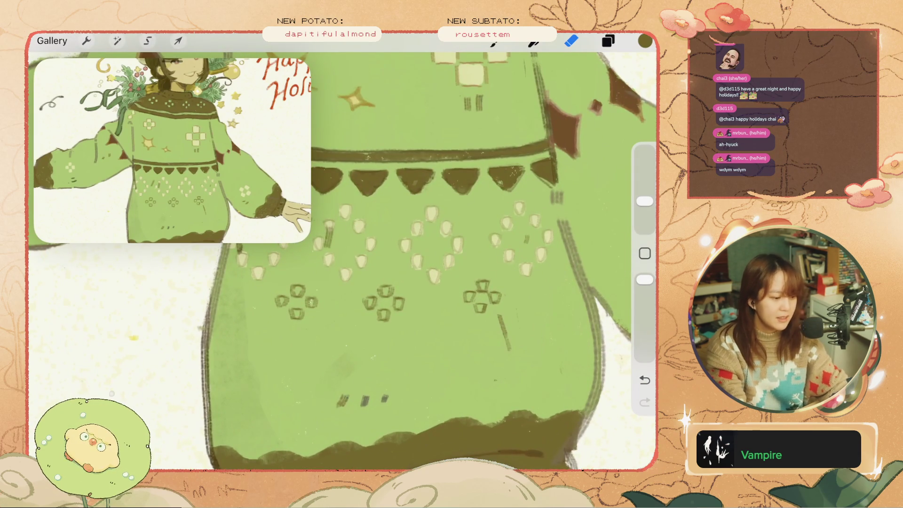
key(s)
drag(491, 273, 503, 308)
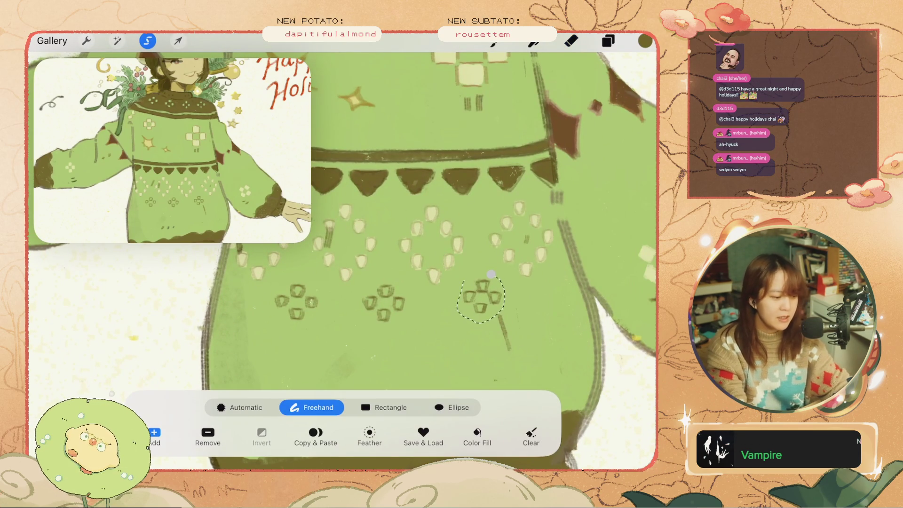
click(178, 40)
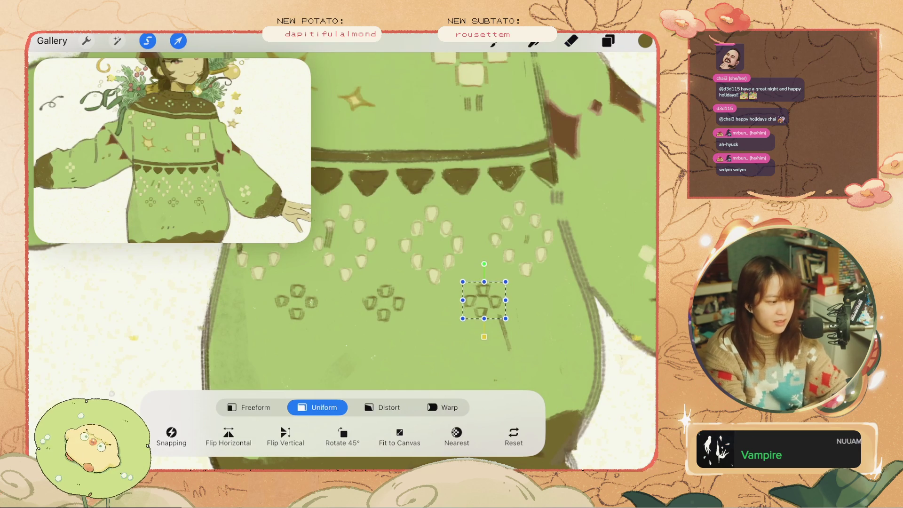
key(e)
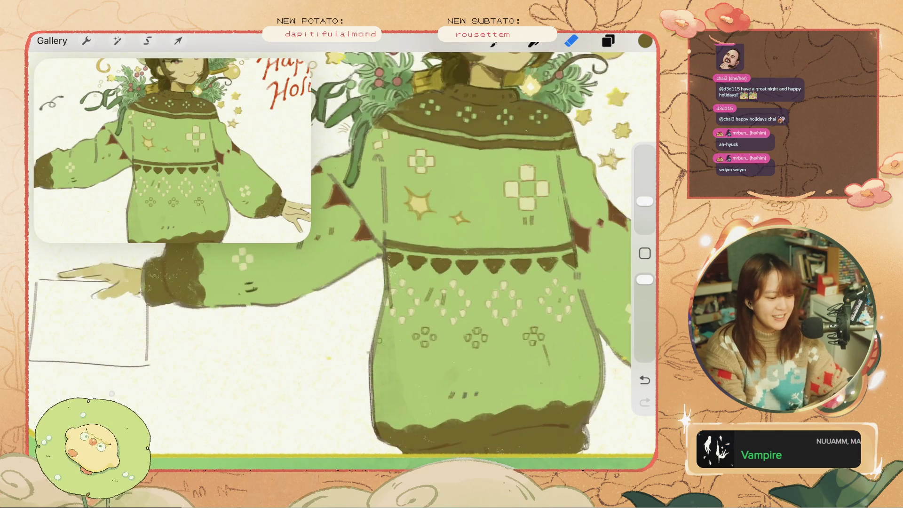
scroll(423, 282, up, 5)
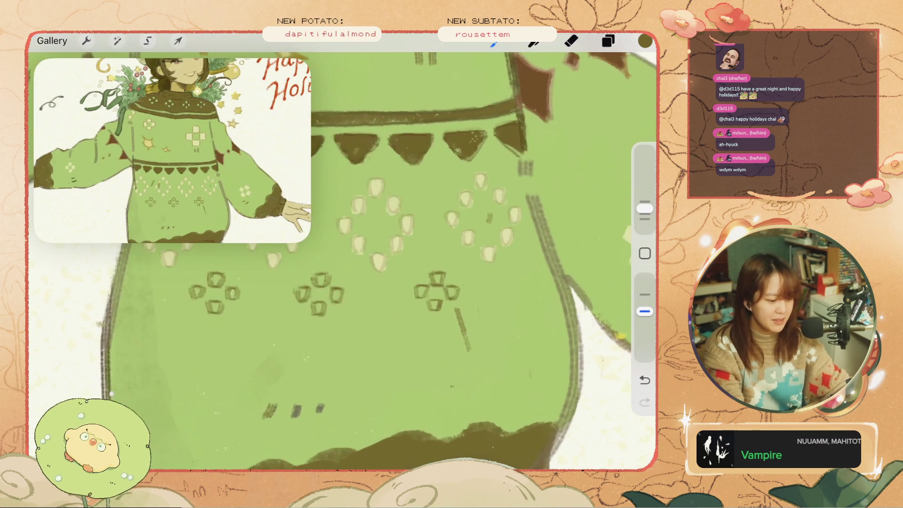
Paint a short dark motif stroke near the sweater's right edge, redrawing it after undos
mouse_move(539, 273)
mouse_down()
mouse_move(532, 277)
mouse_move(545, 286)
mouse_move(546, 276)
mouse_move(553, 304)
mouse_up()
key(ctrl+z)
key(ctrl+z)
key(ctrl+z)
key(ctrl+z)
key(ctrl+z)
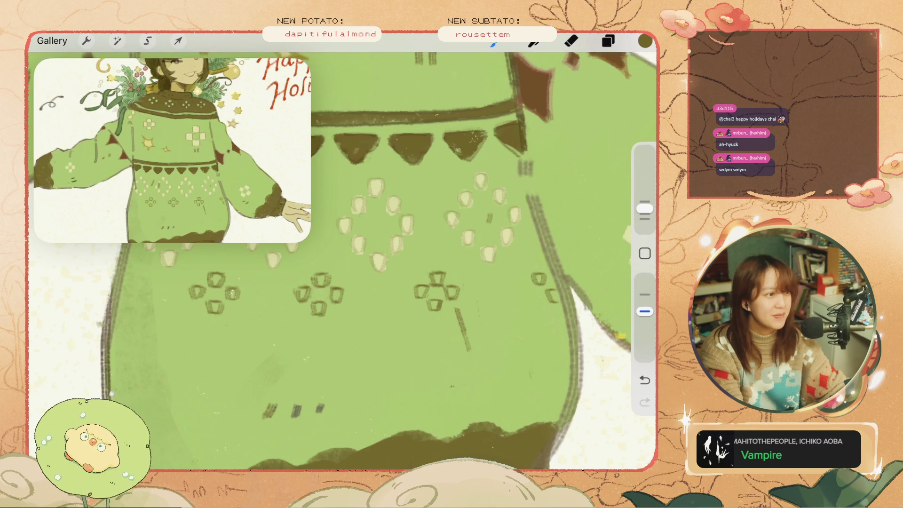
key(ctrl+z)
mouse_move(546, 288)
mouse_down()
mouse_move(556, 289)
mouse_move(555, 301)
mouse_up()
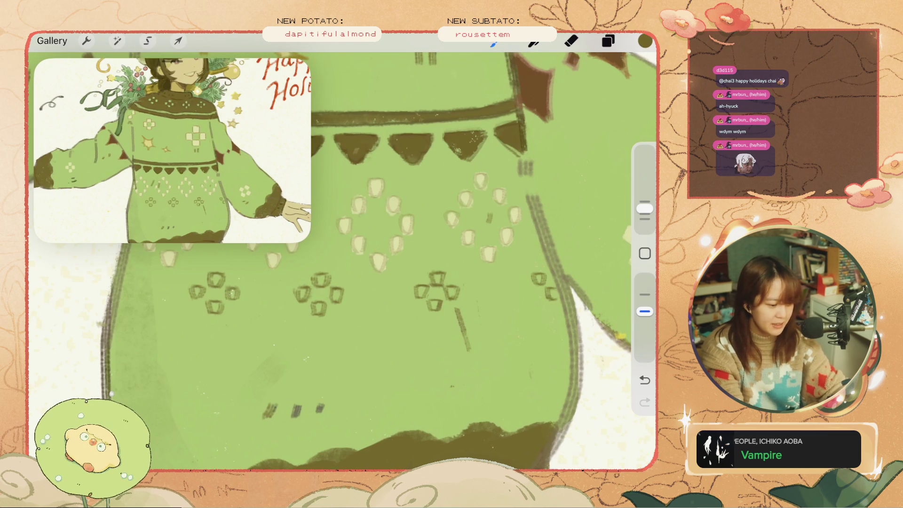
scroll(338, 259, down, 3)
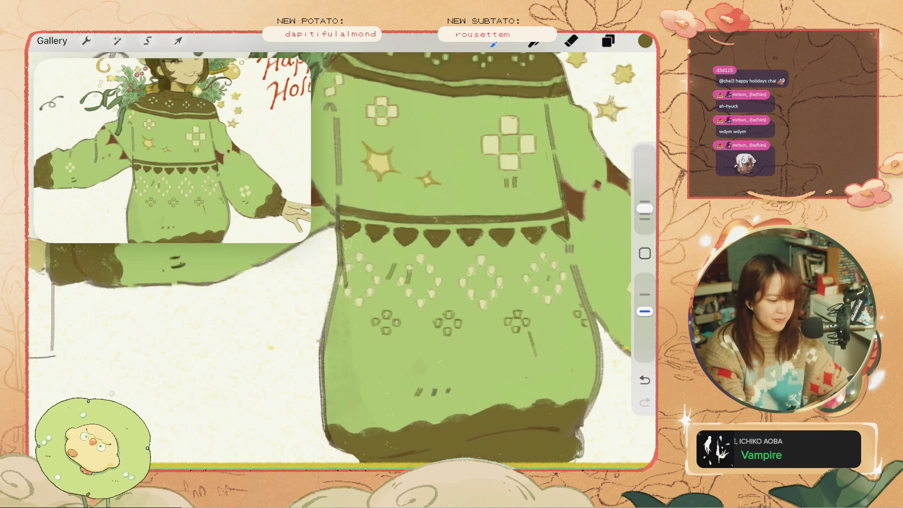
scroll(338, 259, up, 3)
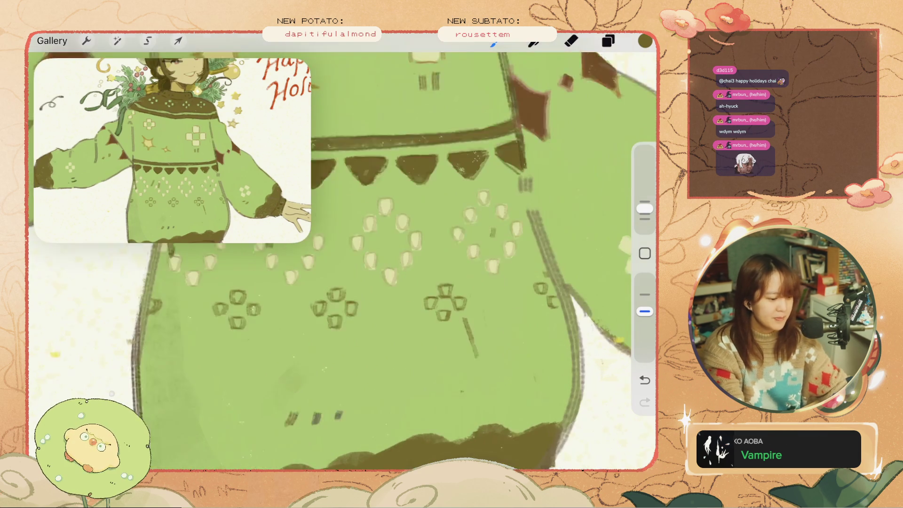
Scale and position the new right-edge motif so it continues the row
click(147, 41)
drag(534, 273, 546, 284)
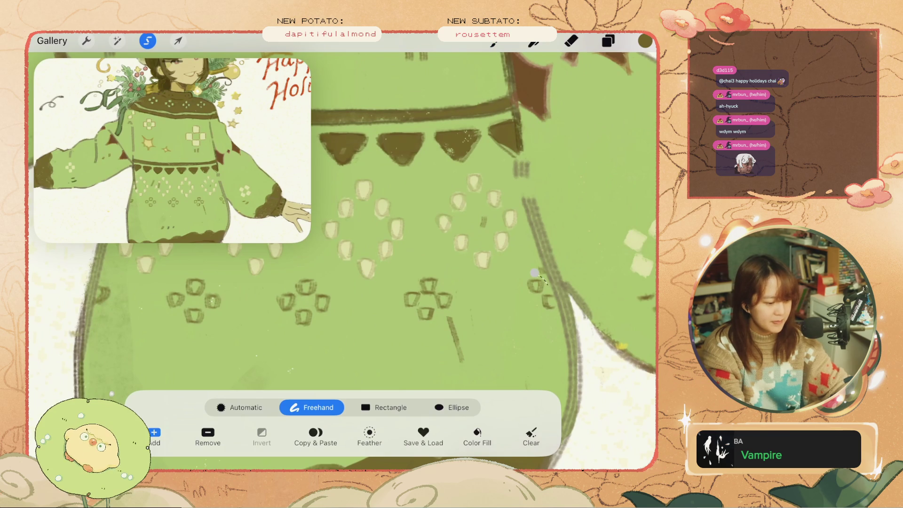
click(178, 41)
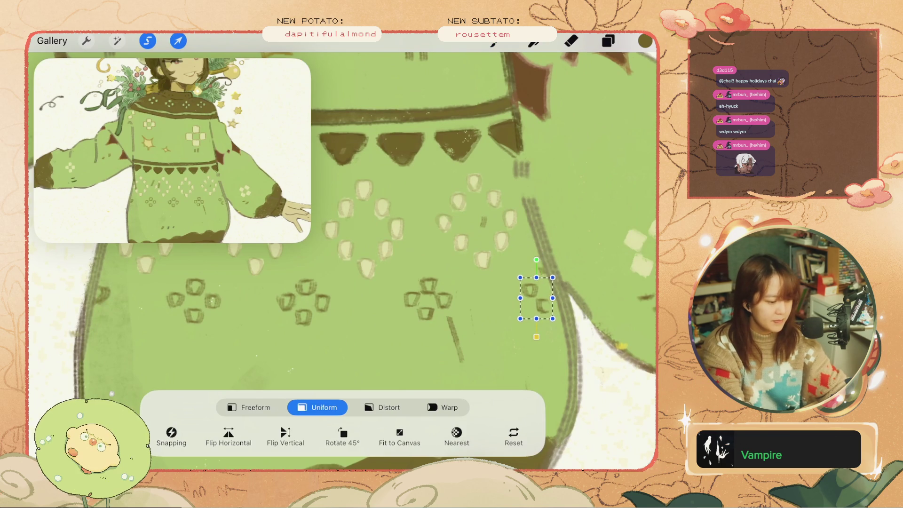
click(493, 43)
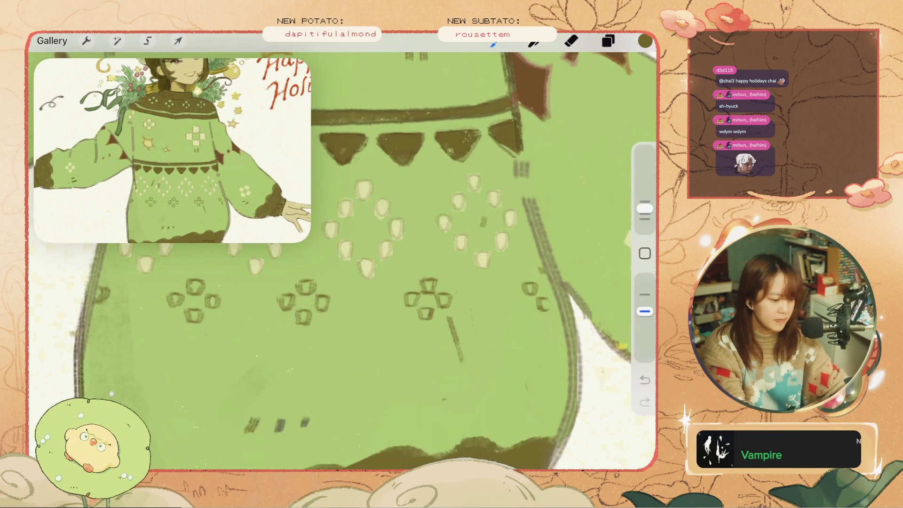
scroll(333, 259, down, 5)
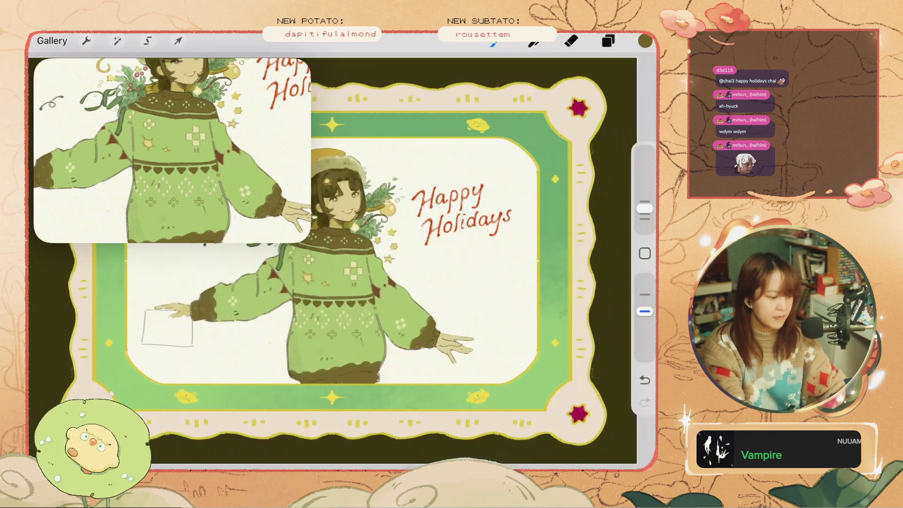
Undo the latest stroke on the sweater pattern and show the Layers panel
scroll(228, 285, up, 3)
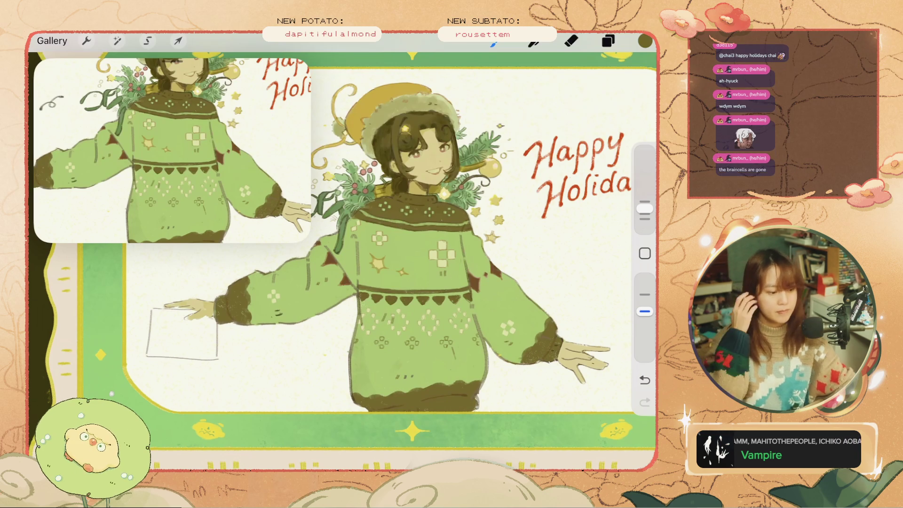
scroll(172, 150, up, 2)
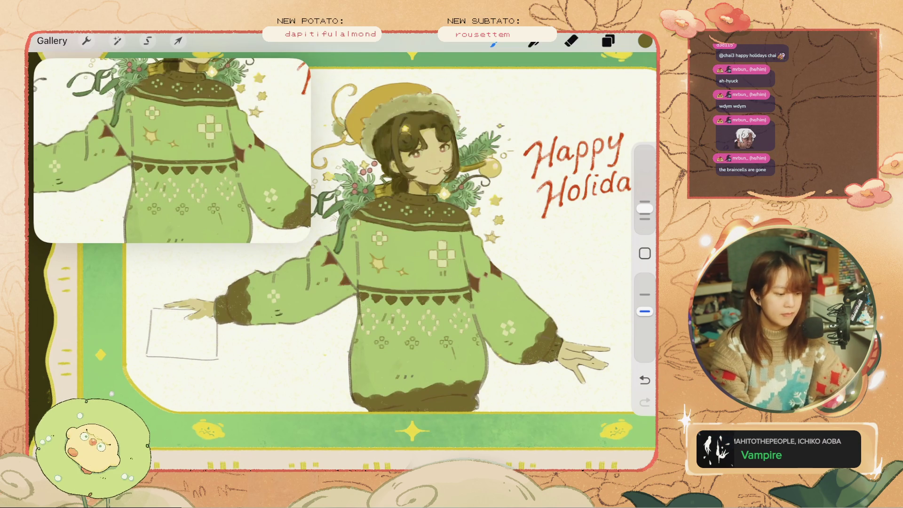
scroll(470, 376, up, 3)
key(ctrl+z)
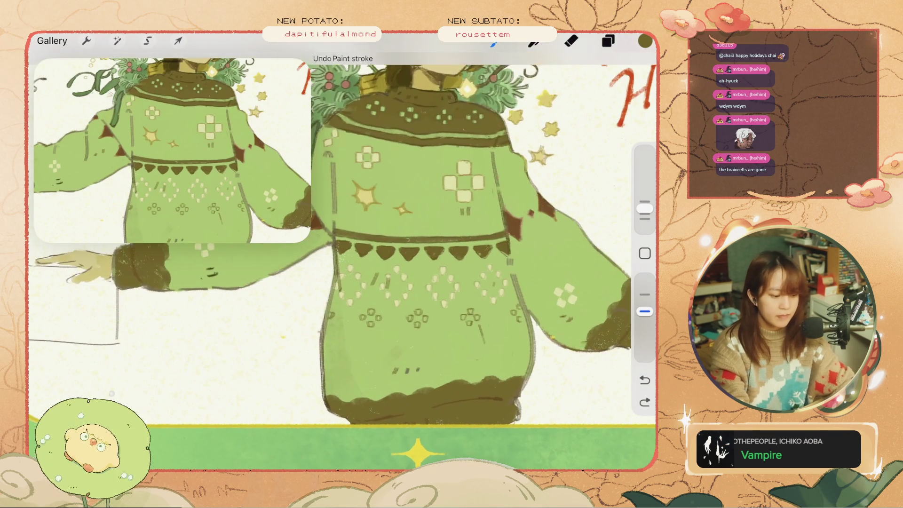
scroll(400, 282, up, 3)
click(608, 41)
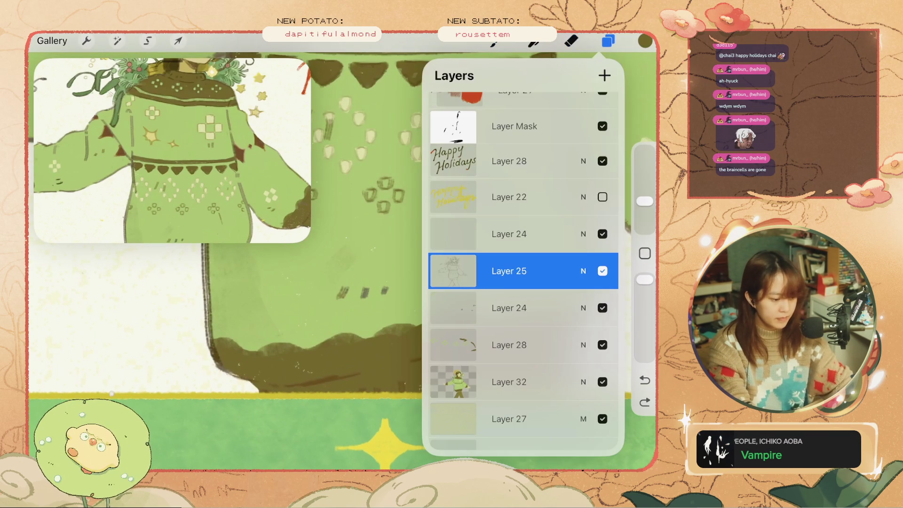
Select Layer 32, then undo and redraw small strokes along the sweater's brown hem
click(517, 382)
key(e)
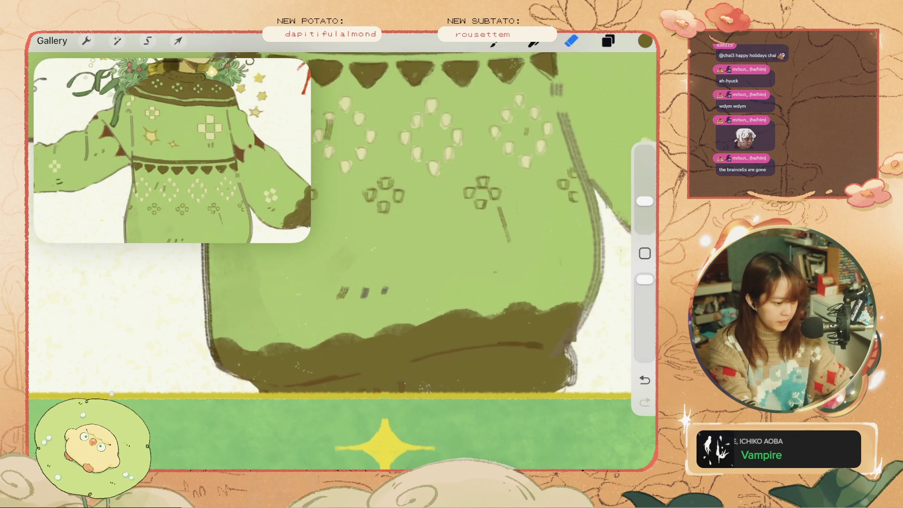
key(b)
key(ctrl+z)
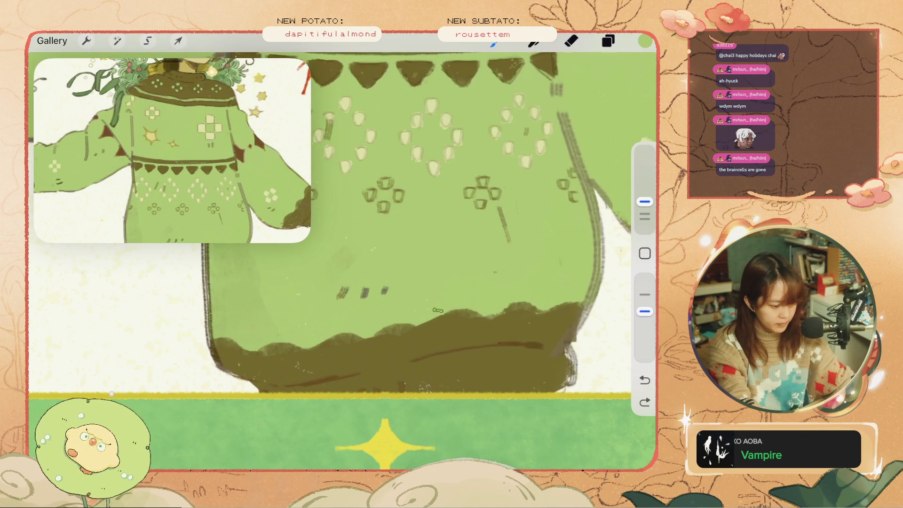
key(ctrl+z)
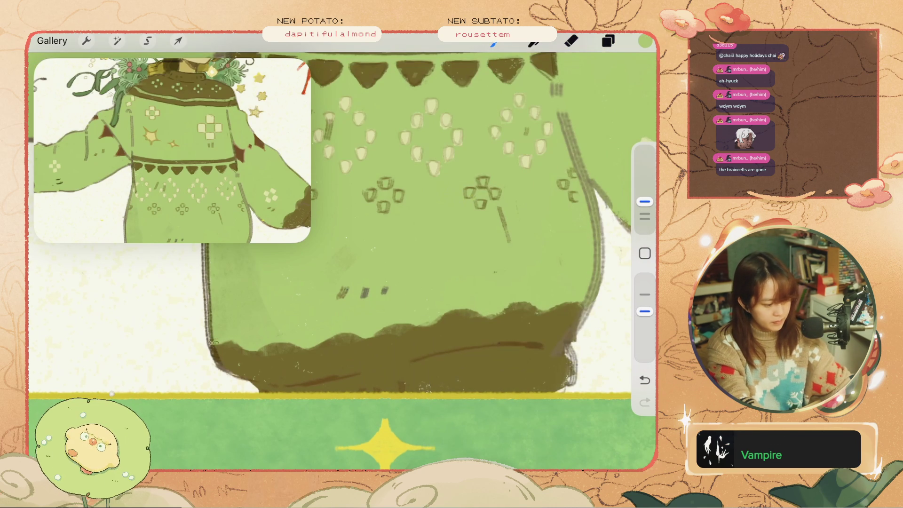
key(ctrl+z)
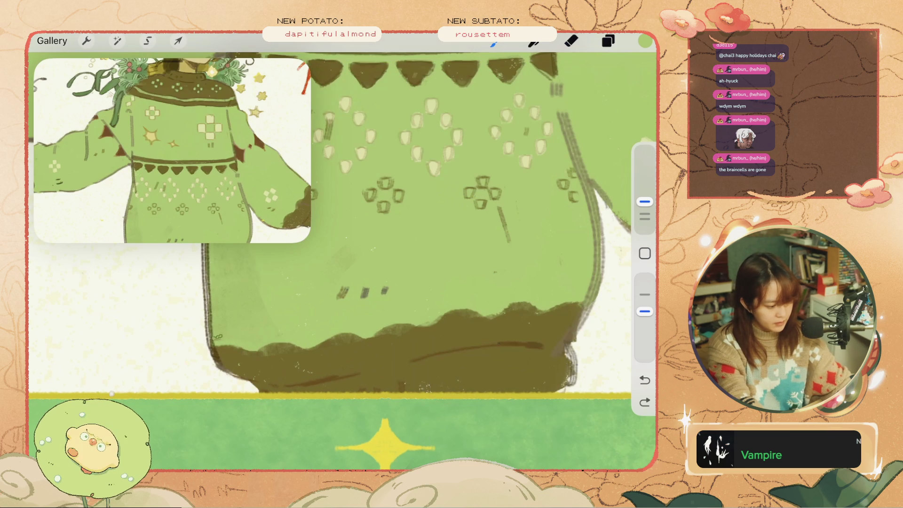
drag(212, 338, 258, 349)
key(ctrl+z)
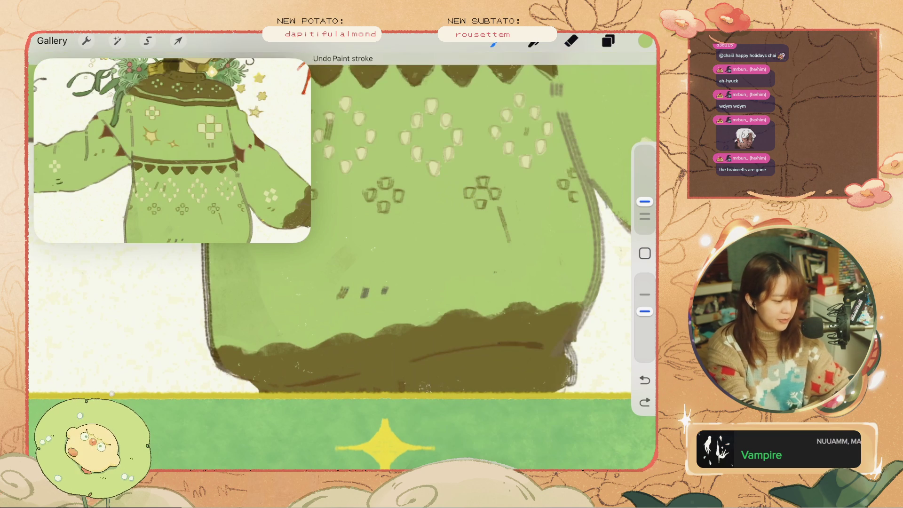
drag(253, 346, 263, 345)
key(ctrl+z)
Eyedrop the hem's dark brown as the active painting colour
click(423, 357)
drag(387, 330, 397, 329)
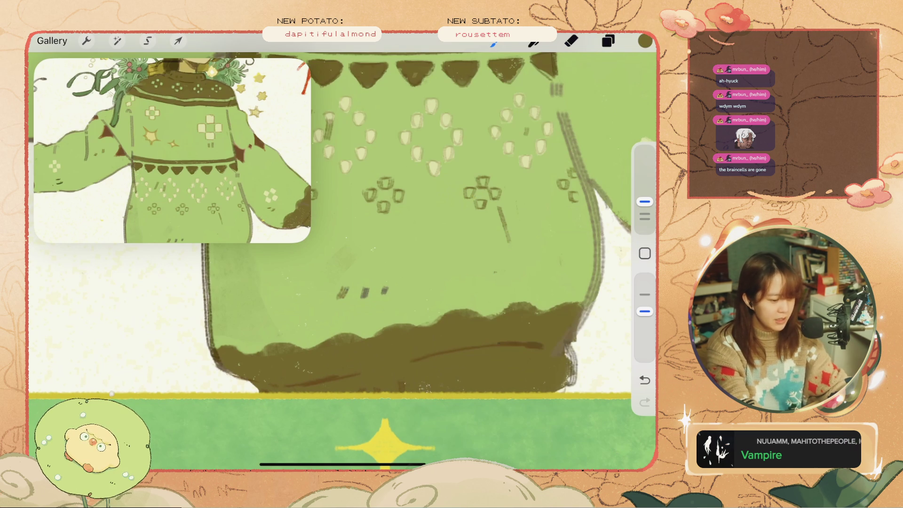
key(ctrl+z)
click(371, 325)
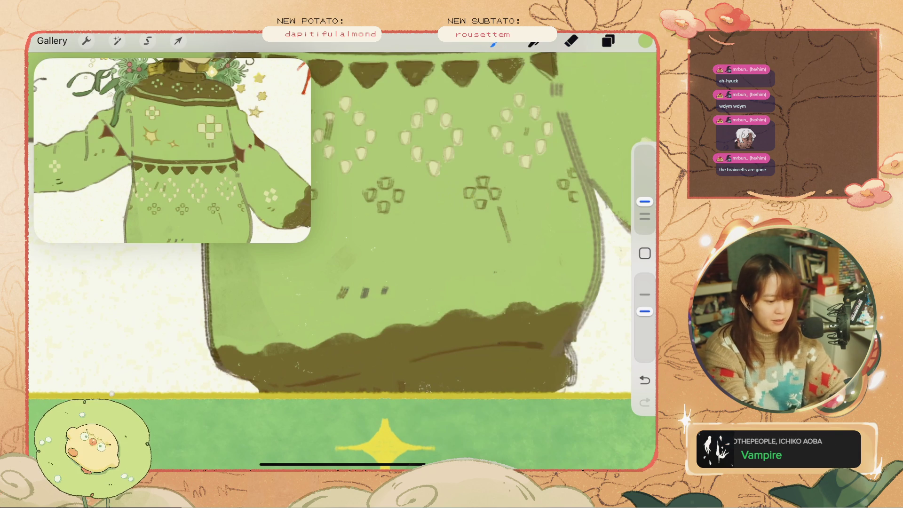
click(515, 320)
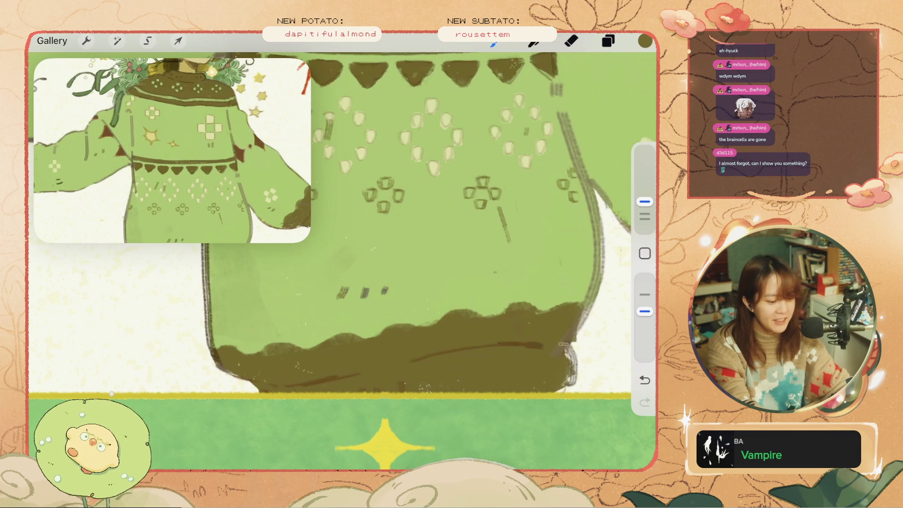
Turn off Alpha Lock on Layer 32
click(608, 41)
click(608, 41)
click(608, 41)
click(453, 271)
click(357, 252)
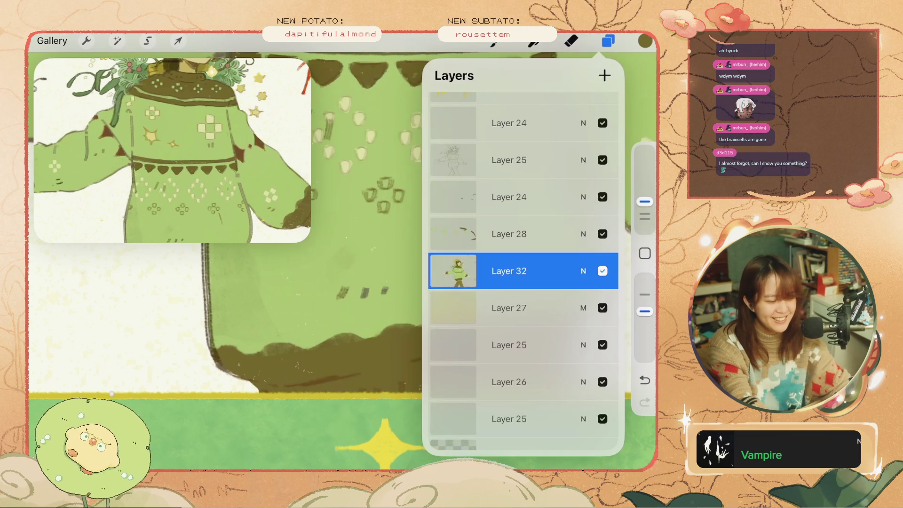
Paint dark brown along the sweater's right hem edge
click(608, 41)
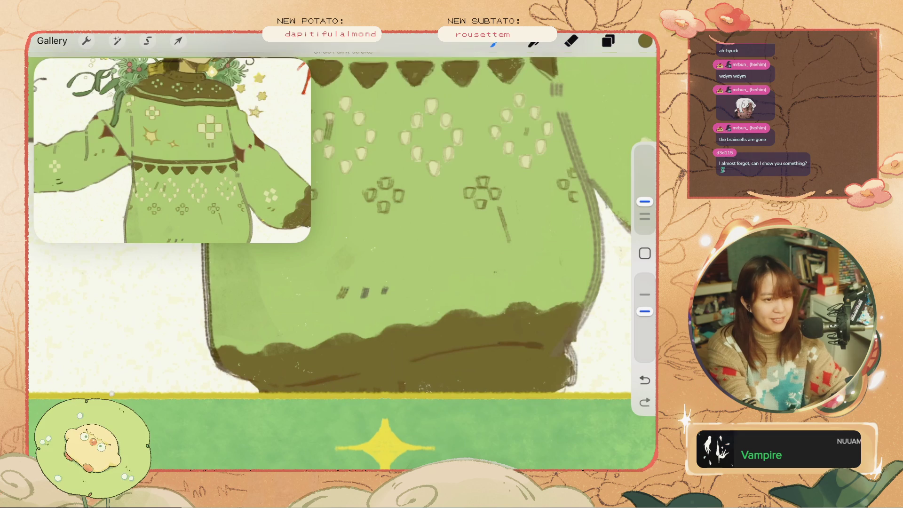
key(ctrl+z)
drag(561, 342, 572, 381)
drag(581, 312, 586, 332)
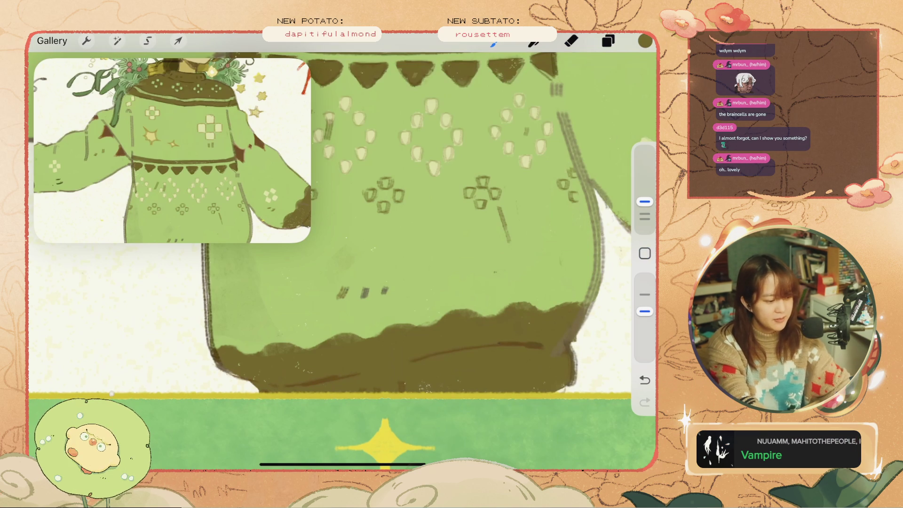
Resample the light green and dark brown and undo stray strokes on the hem
click(644, 253)
click(228, 344)
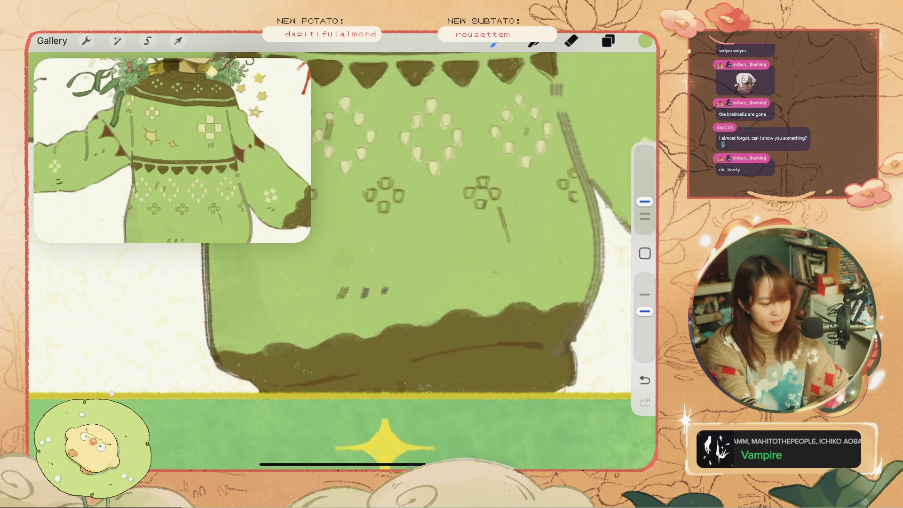
key(ctrl+z)
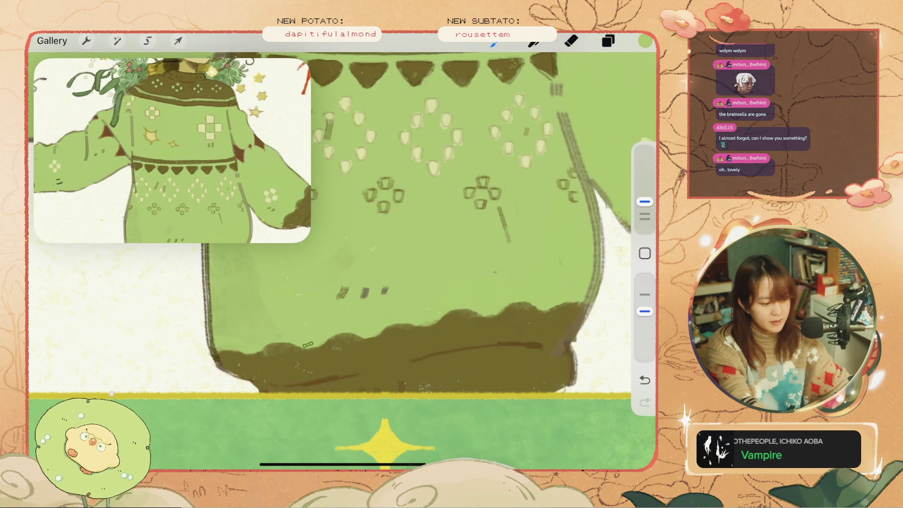
click(645, 253)
click(404, 334)
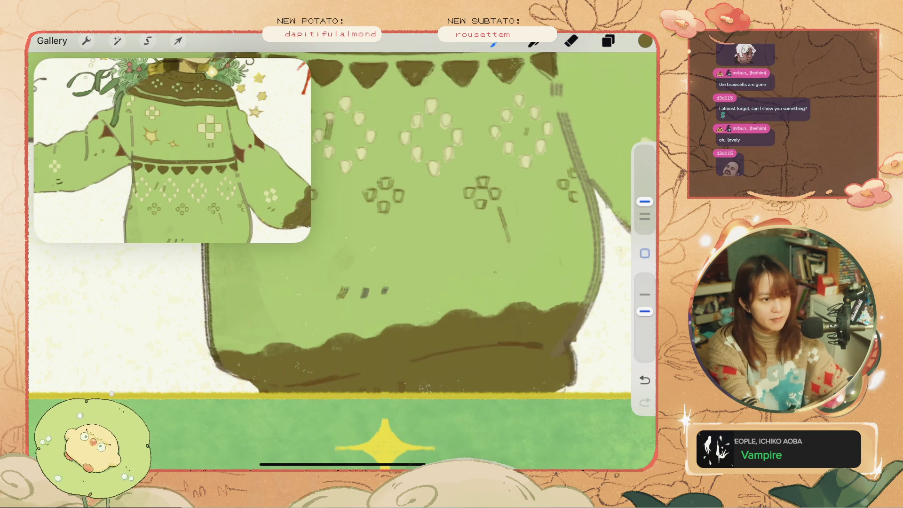
key(ctrl+z)
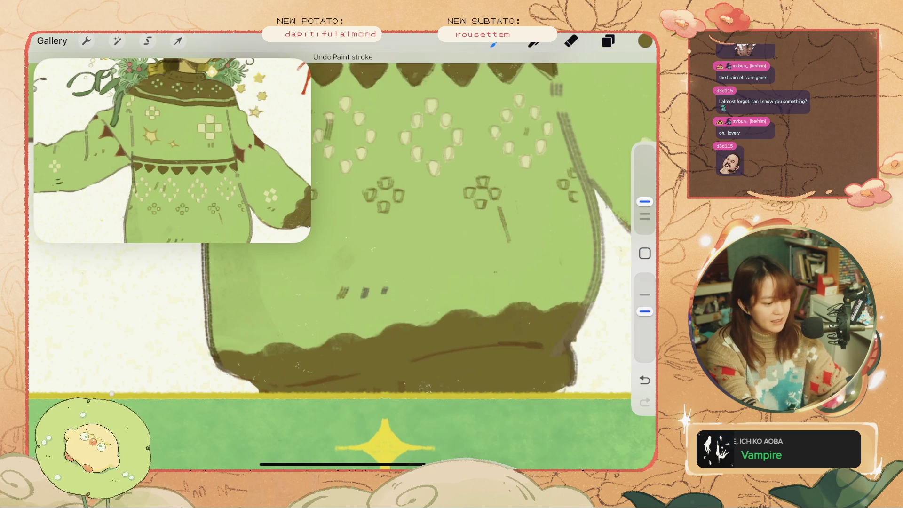
scroll(342, 254, down, 5)
scroll(342, 254, down, 3)
scroll(342, 254, up, 2)
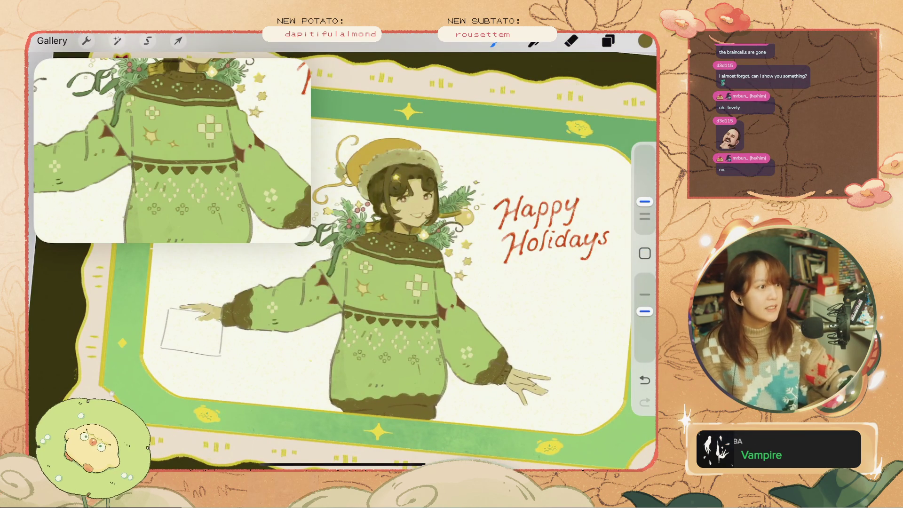
Zoom out to check the full Happy Holidays card, then back in on the sweater figure
scroll(343, 253, up, 2)
scroll(343, 254, down, 2)
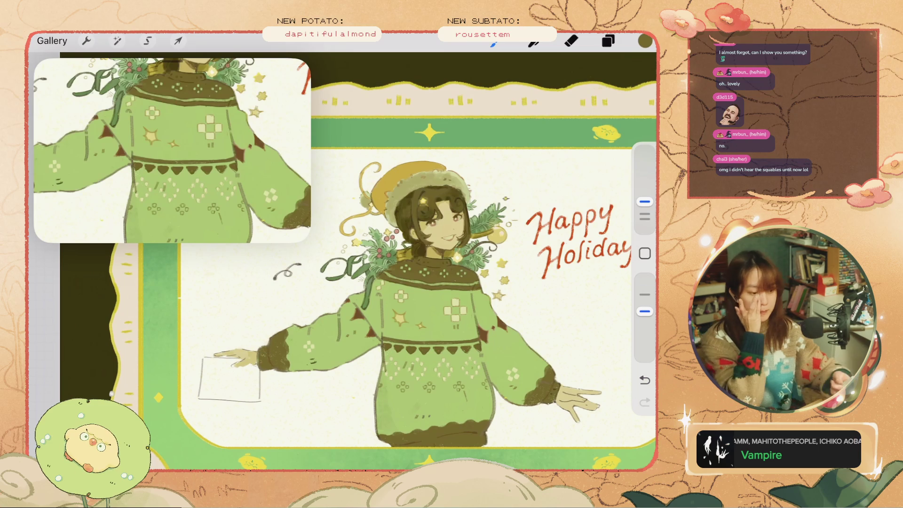
scroll(342, 261, down, 5)
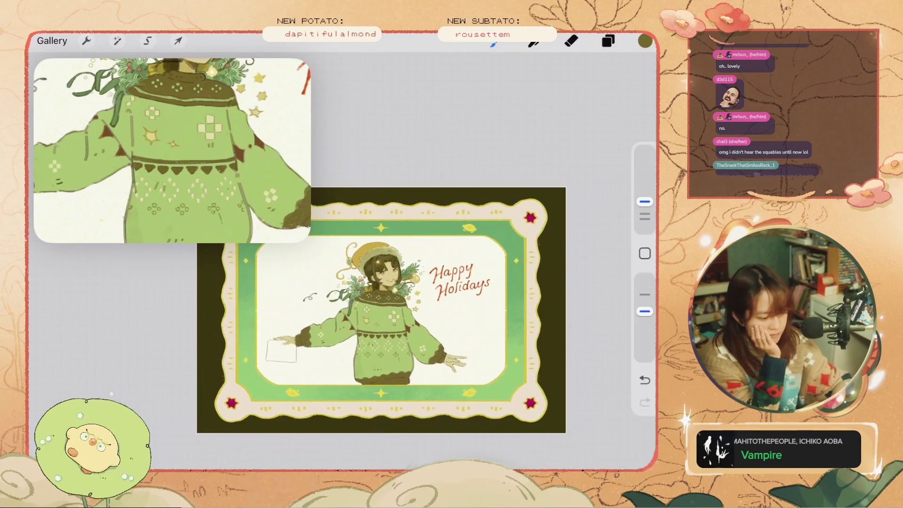
scroll(358, 306, up, 5)
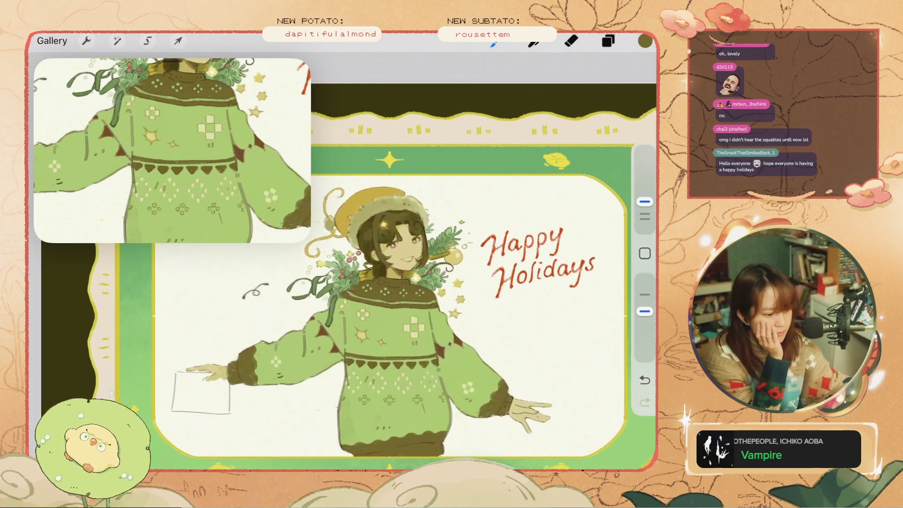
scroll(357, 283, up, 2)
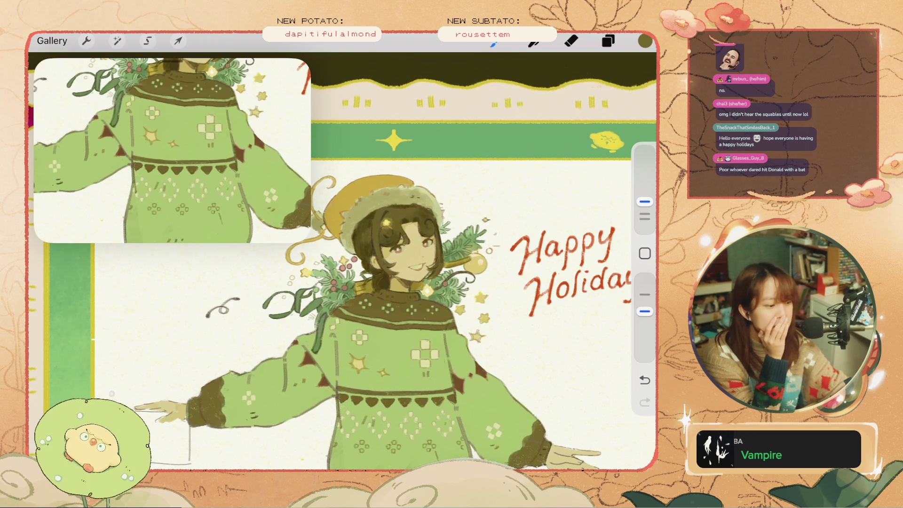
click(607, 41)
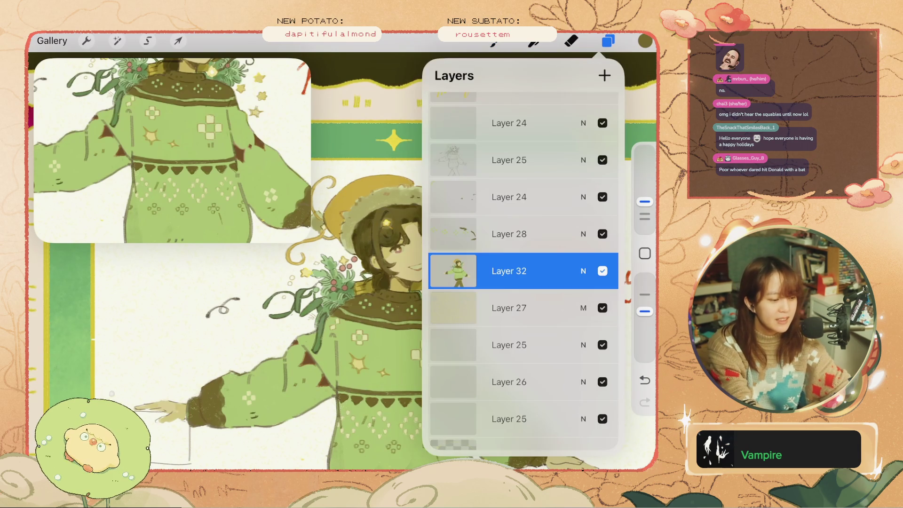
Lighten the active colour to pale cream #E7E6AF
click(608, 41)
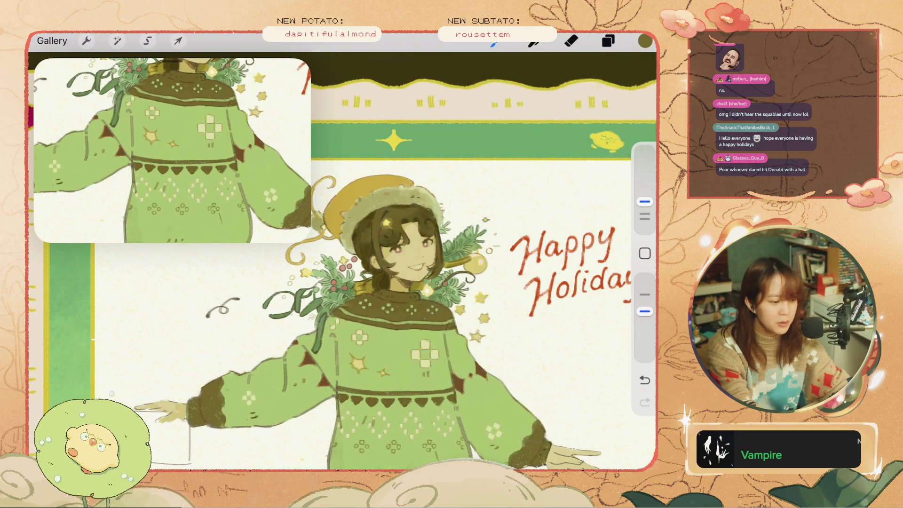
click(644, 41)
drag(560, 160, 570, 160)
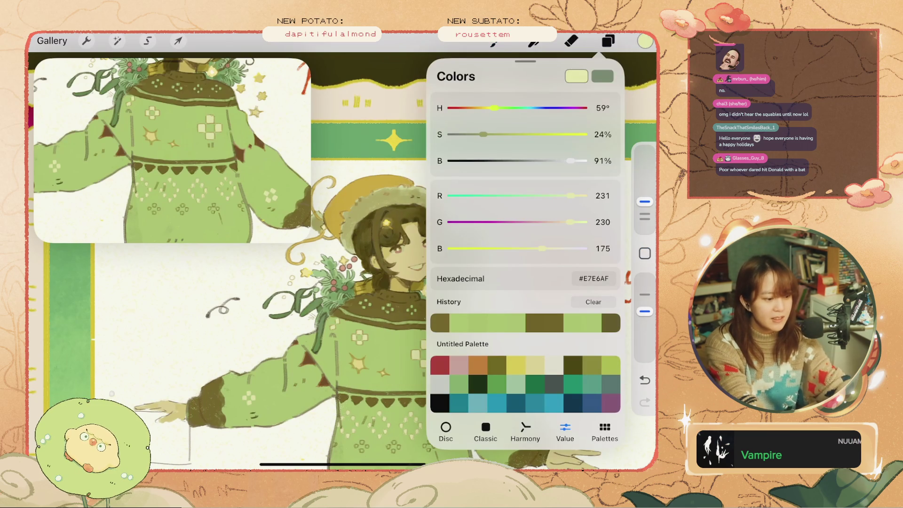
ColorDrop the cream into the hat's fur trim, refilling while tuning the threshold
drag(645, 41, 398, 178)
key(ctrl+z)
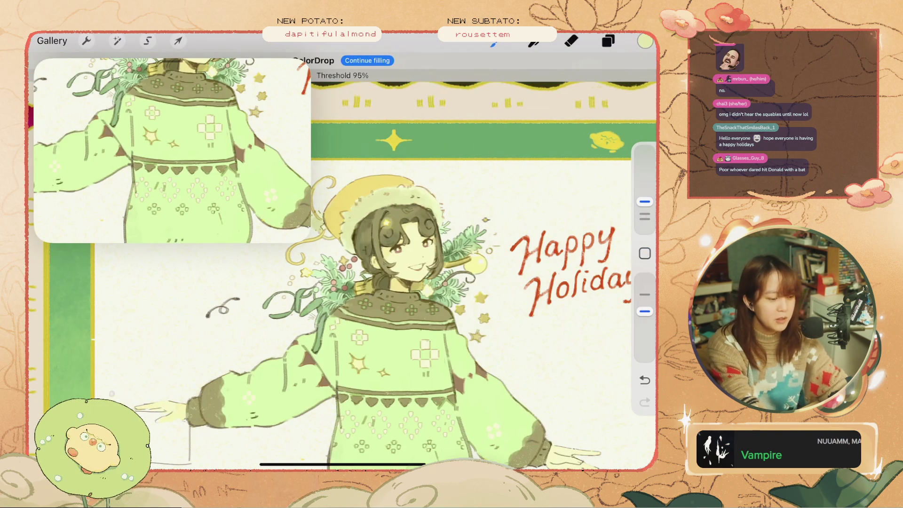
scroll(343, 263, up, 3)
mouse_move(406, 158)
mouse_down()
mouse_move(395, 170)
mouse_move(329, 171)
mouse_up()
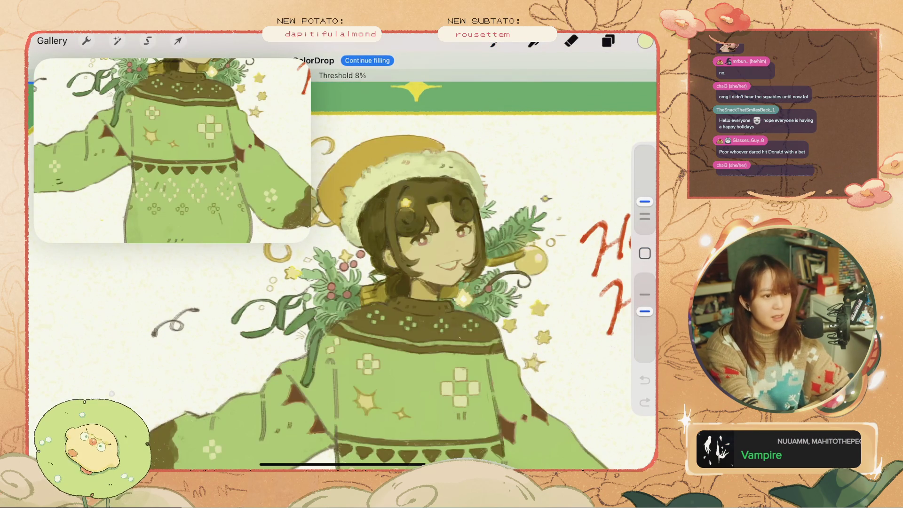
click(411, 162)
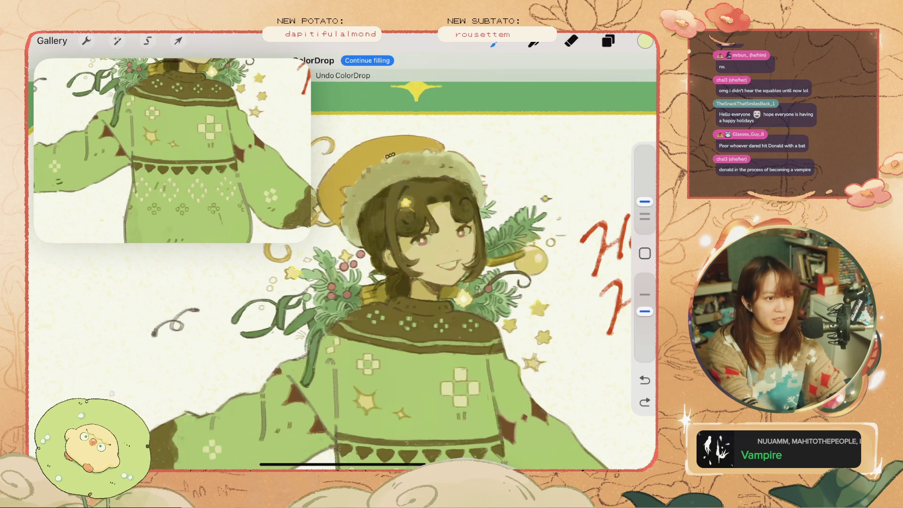
click(414, 162)
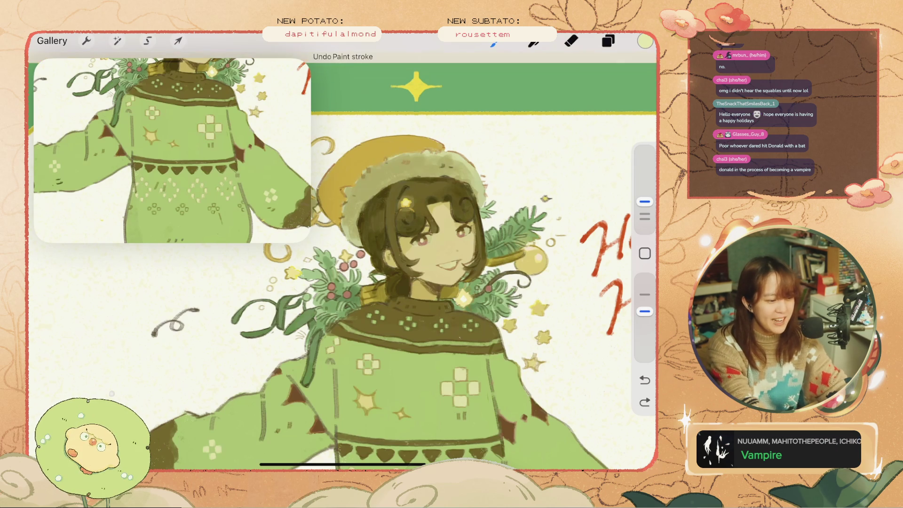
Undo the hat fur recolouring and retry, then undo, small patches along the hat's edge
key(ctrl+z)
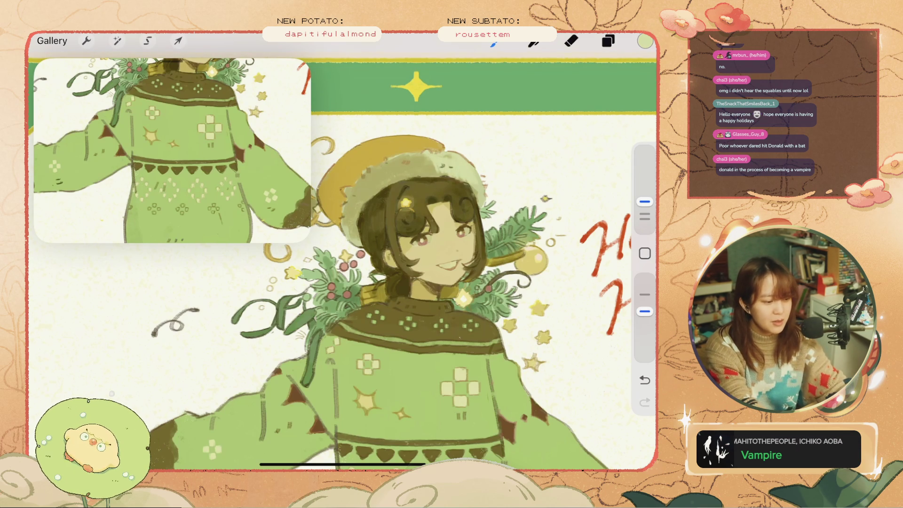
key(ctrl+z)
key(ctrl+z)
key(ctrl+z)
key(ctrl+z)
drag(353, 212, 353, 237)
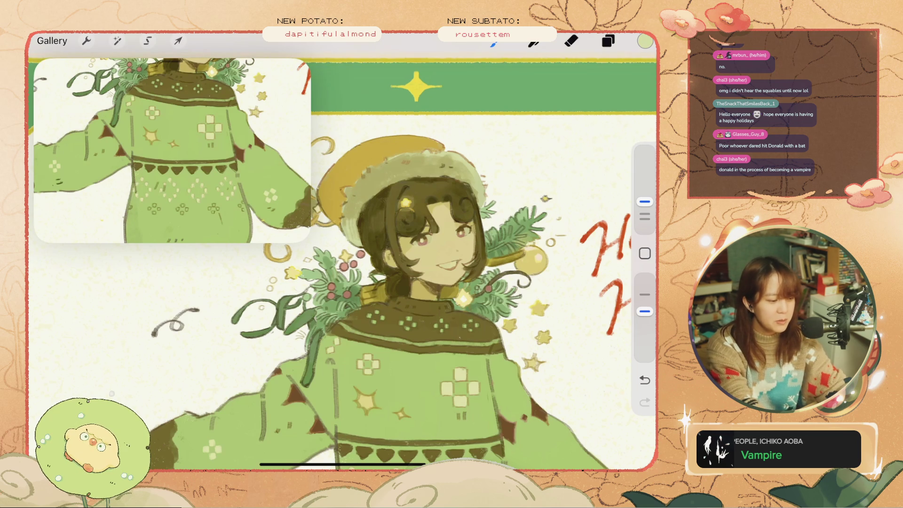
scroll(364, 301, down, 2)
key(ctrl+z)
drag(395, 209, 397, 238)
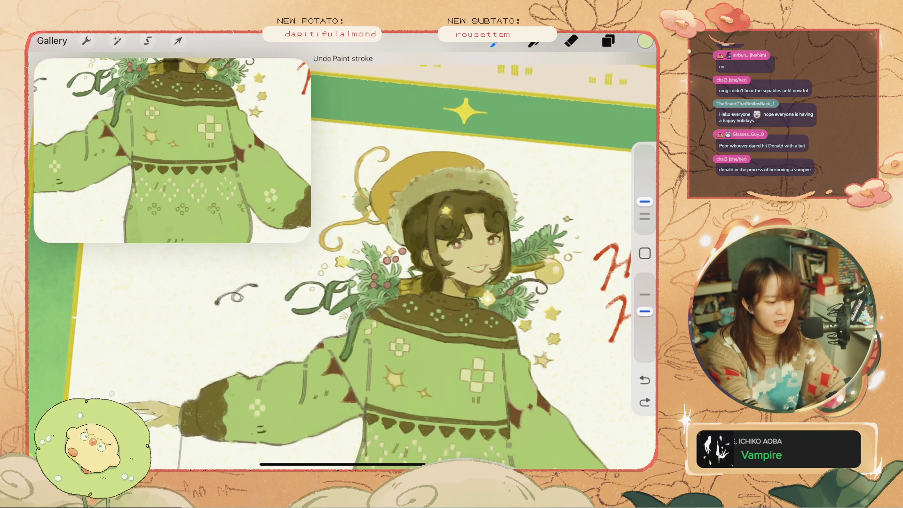
scroll(364, 301, down, 3)
scroll(449, 306, up, 1)
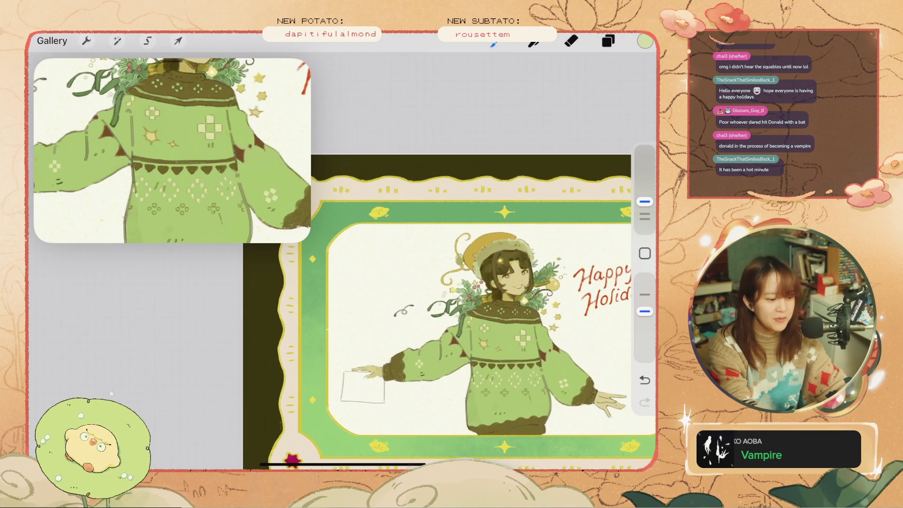
scroll(535, 314, up, 3)
key(ctrl+z)
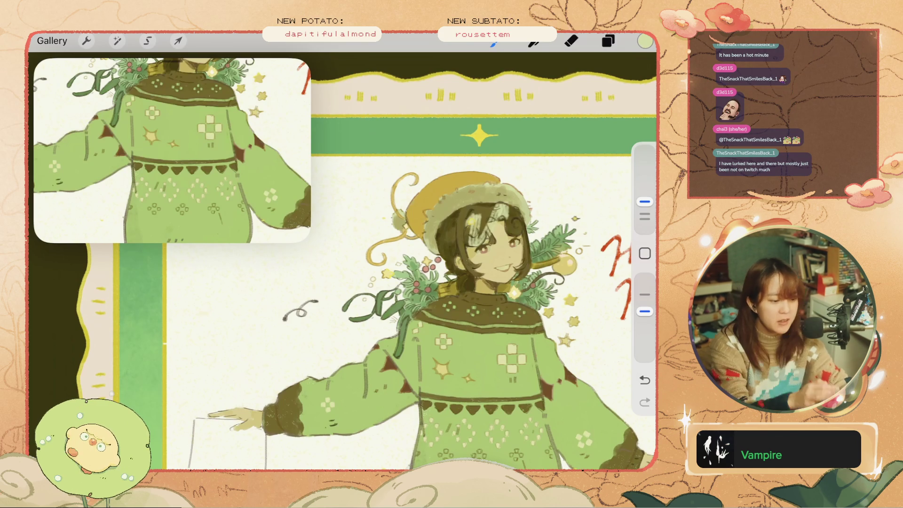
Undo the remaining stray strokes near the hair and hat trim
scroll(424, 259, up, 3)
key(ctrl+z)
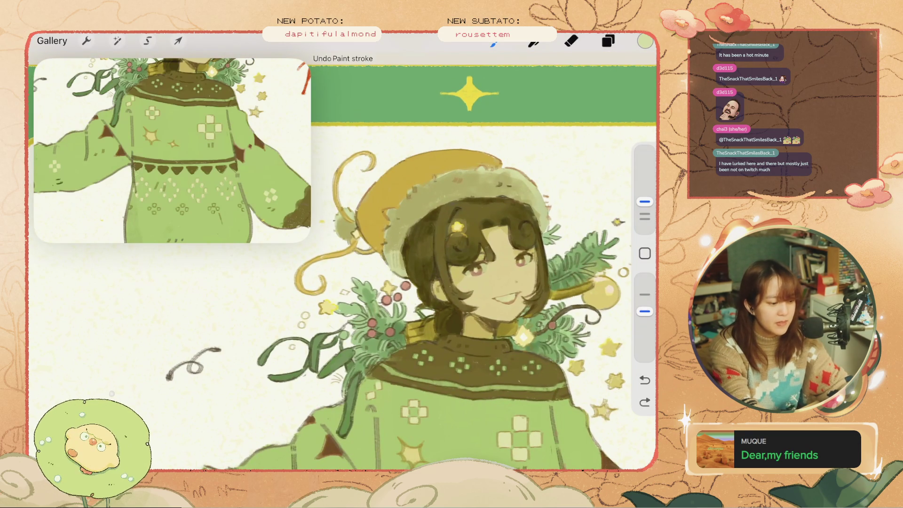
key(ctrl+z)
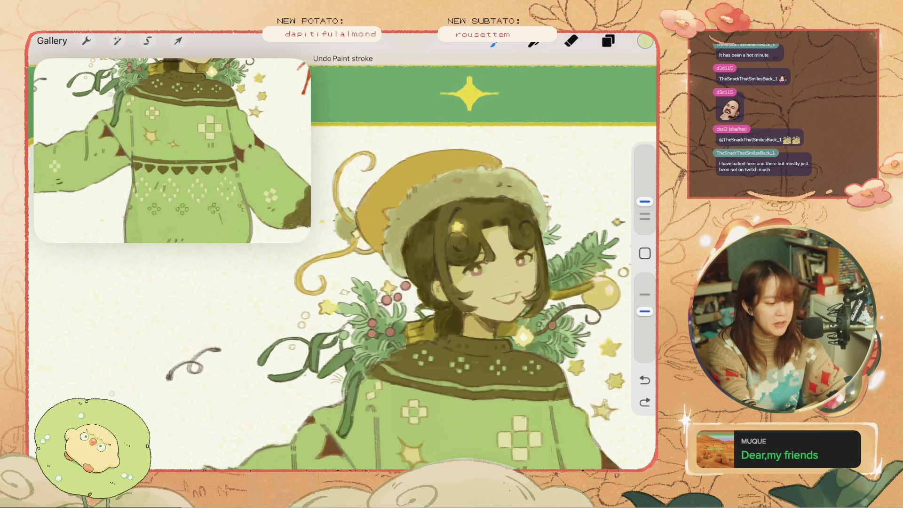
drag(393, 262, 403, 266)
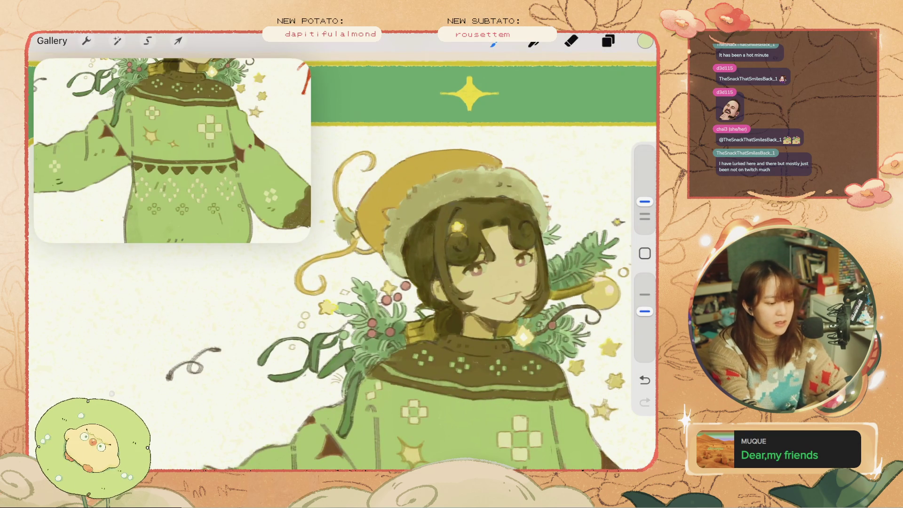
scroll(411, 306, down, 3)
scroll(487, 302, right, 1)
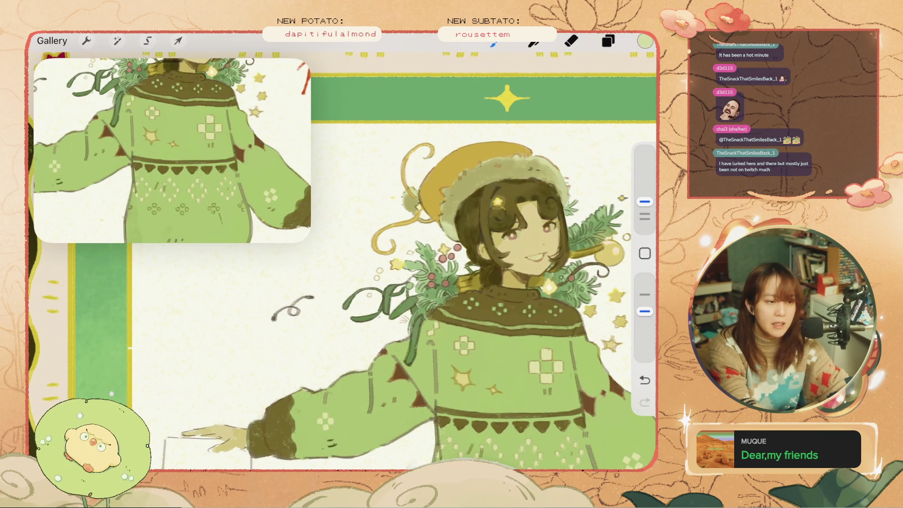
scroll(405, 277, up, 2)
key(ctrl+z)
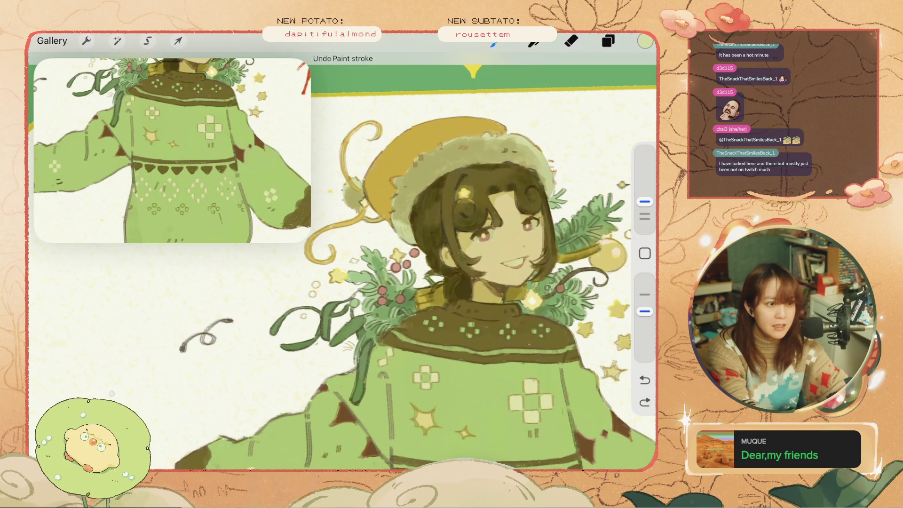
key(ctrl+z)
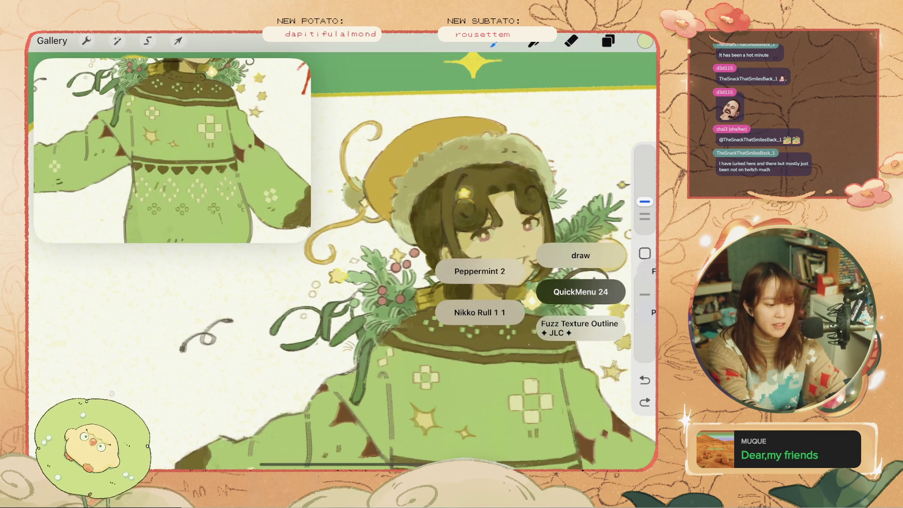
key(ctrl+z)
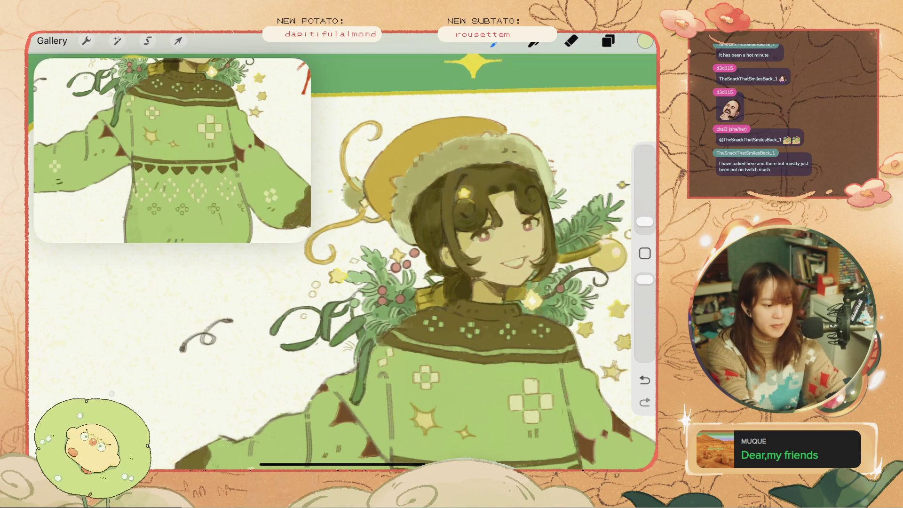
key(ctrl+z)
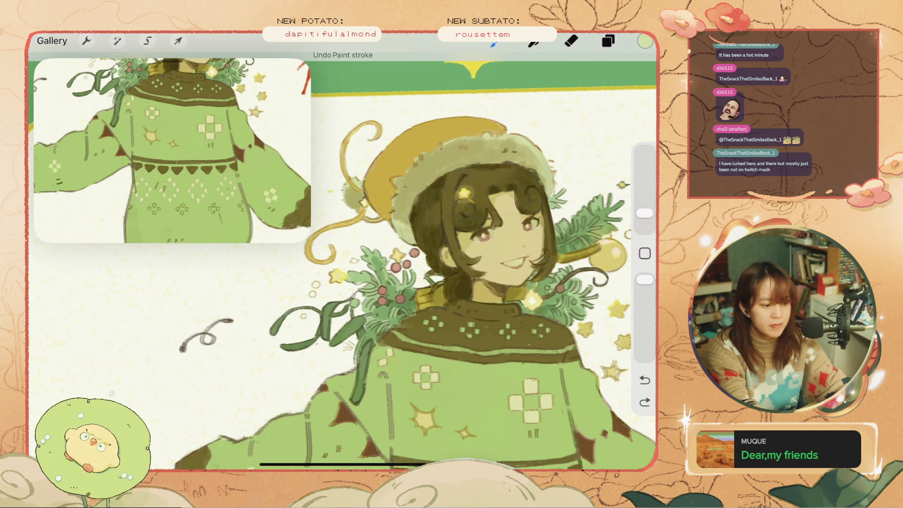
Sketch and undo a rectangle on the held paper, then zoom the reference out to the whole card
scroll(342, 252, down, 5)
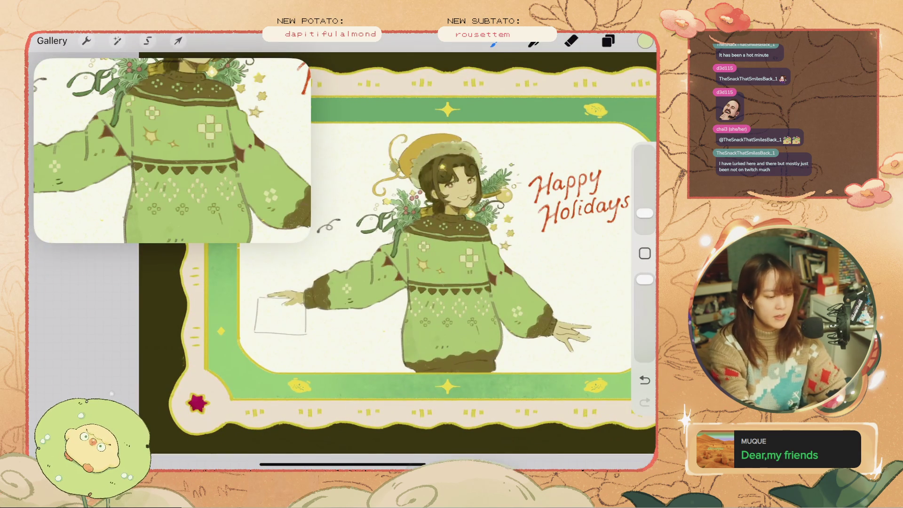
scroll(376, 235, up, 1)
drag(257, 310, 272, 319)
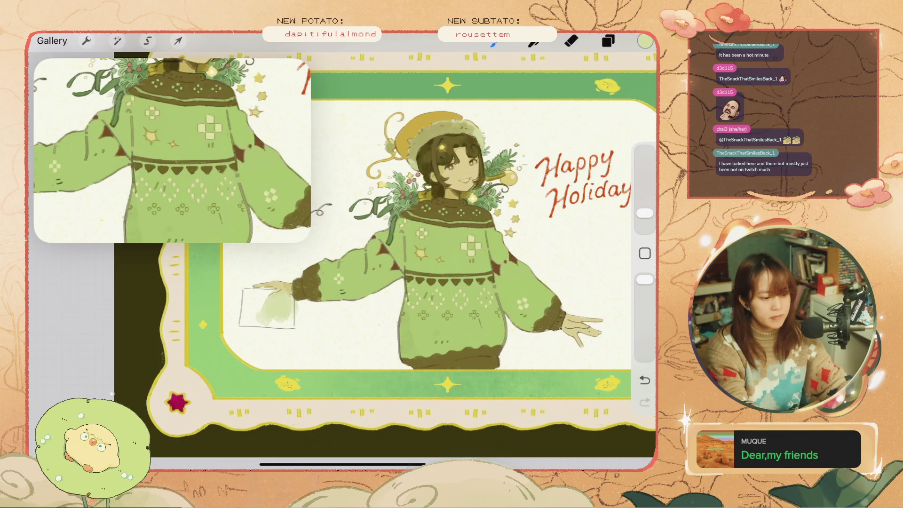
key(ctrl+z)
scroll(423, 212, up, 5)
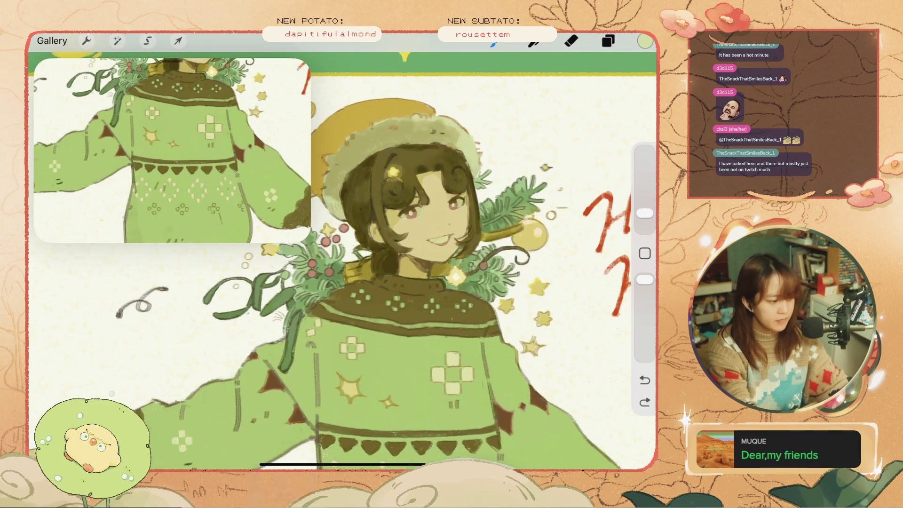
scroll(171, 151, down, 3)
scroll(342, 259, down, 1)
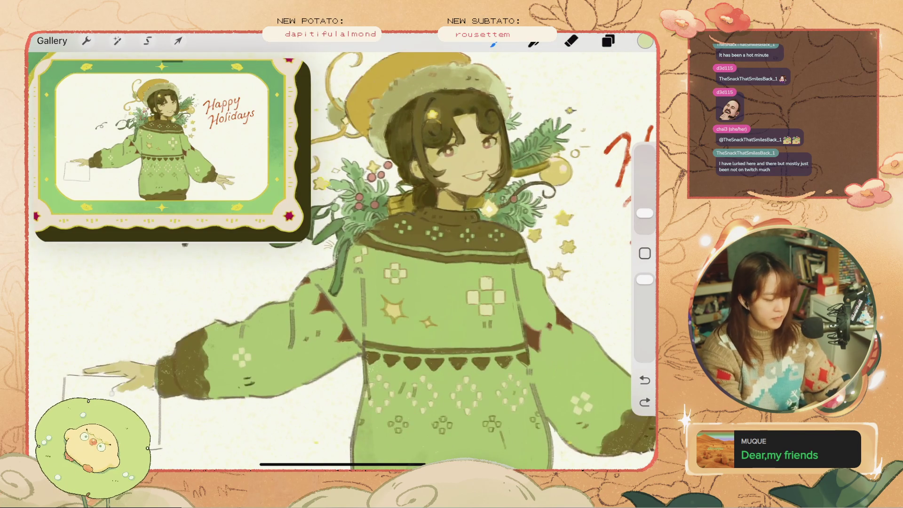
Switch to the eraser, then test a purple mark on the sweater and undo it
scroll(342, 258, down, 2)
scroll(343, 258, down, 2)
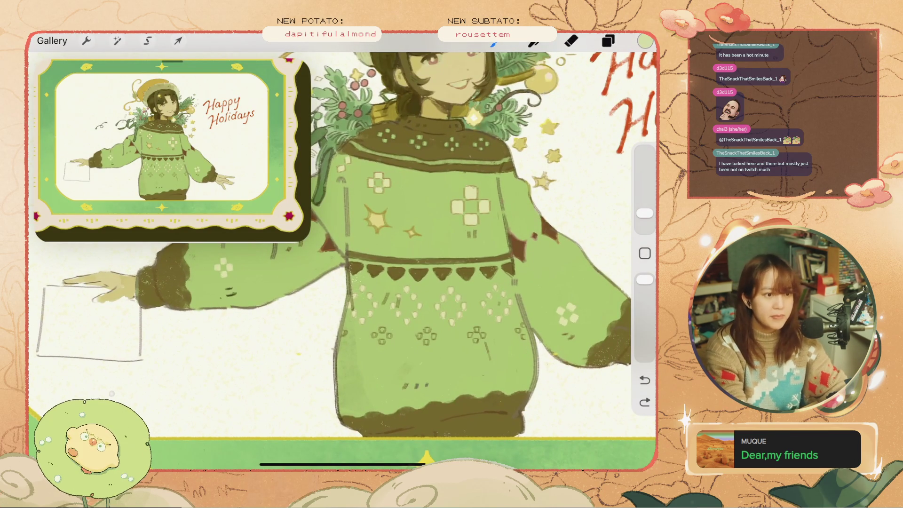
click(570, 41)
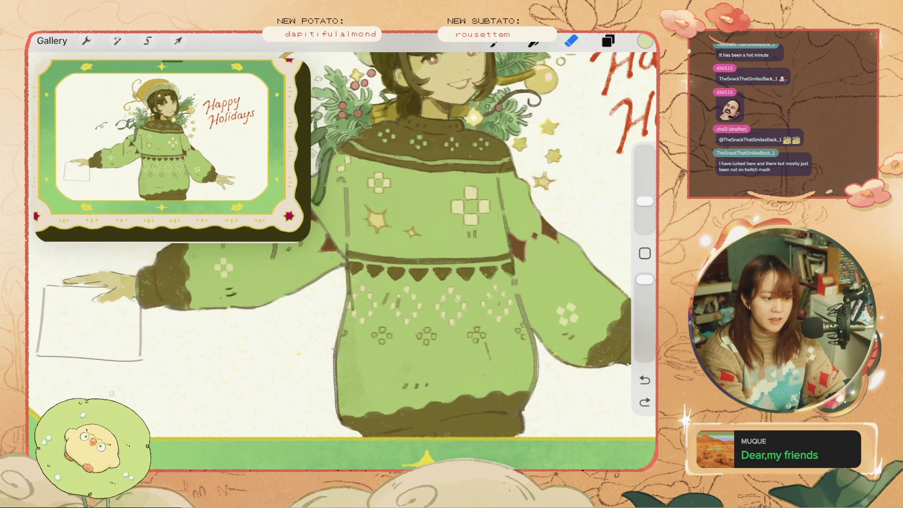
scroll(342, 259, down, 3)
scroll(342, 259, up, 4)
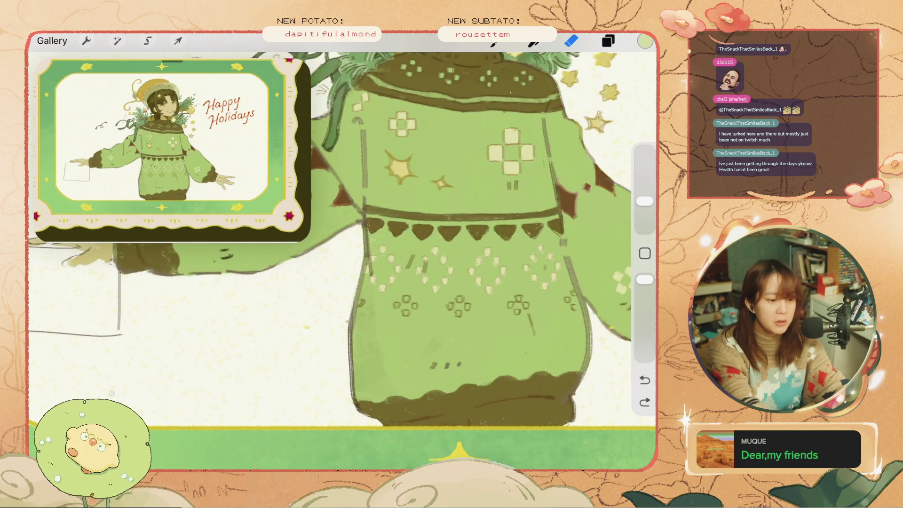
click(644, 41)
drag(496, 108, 577, 108)
drag(393, 292, 409, 301)
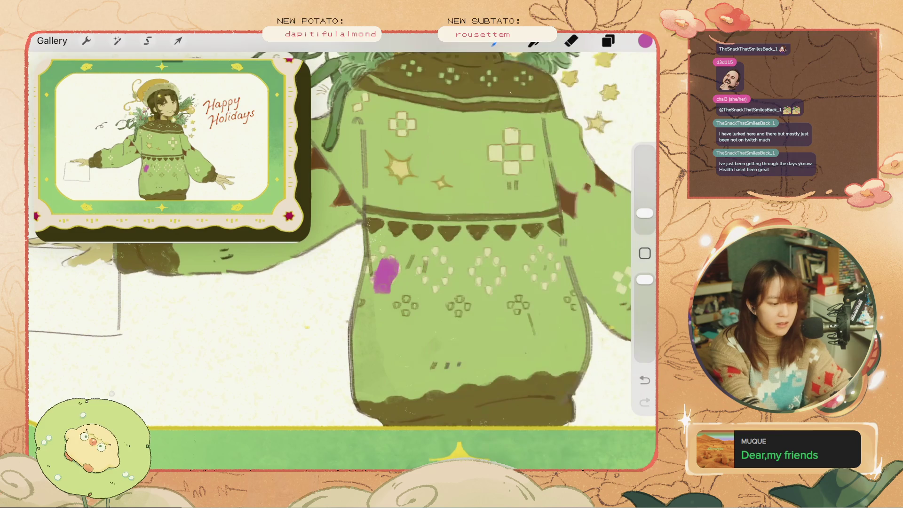
click(645, 379)
key(ctrl+z)
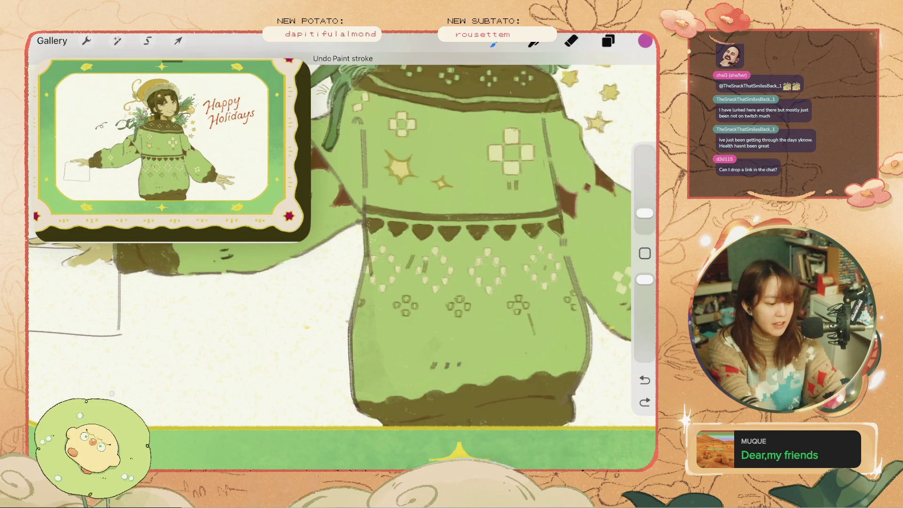
Adjust the layers list and undo the purple mark again
click(608, 41)
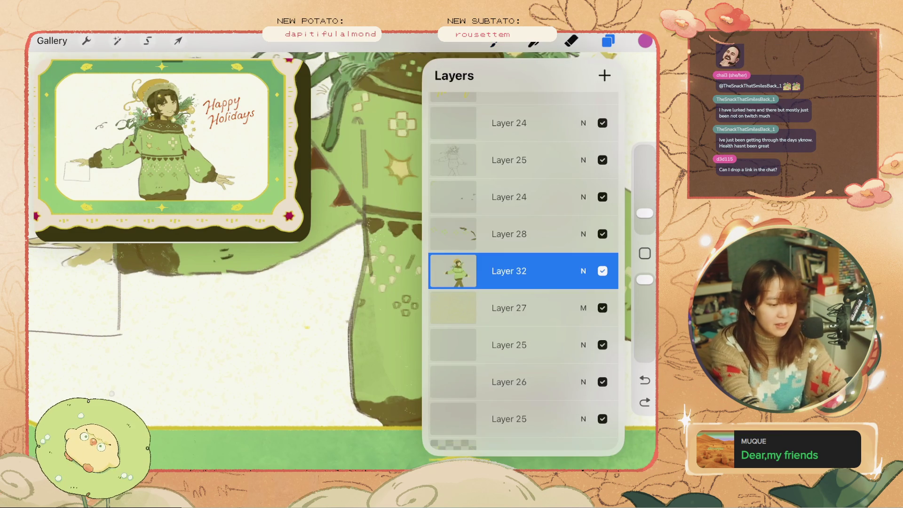
scroll(524, 282, down, 1)
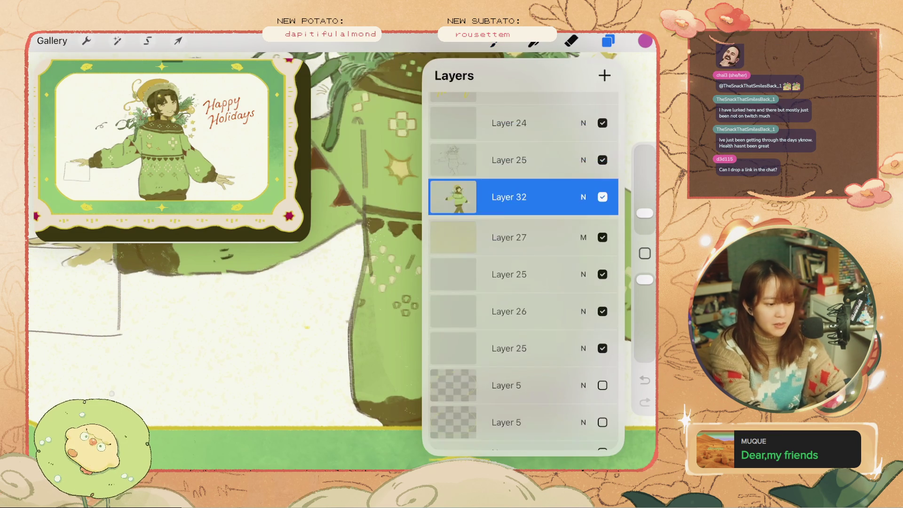
drag(507, 233, 508, 196)
click(645, 402)
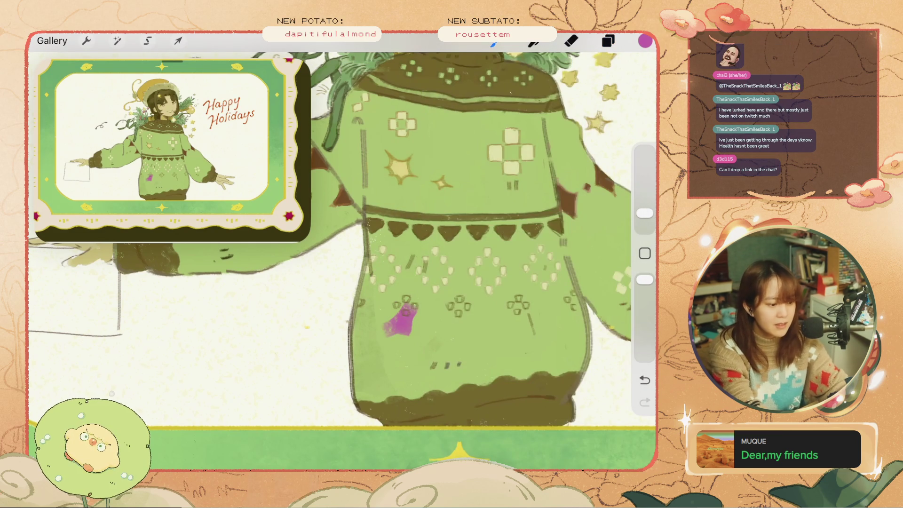
key(ctrl+z)
Sample the sweater's dark brown as the painting colour, undoing the stray dark marks
click(556, 226)
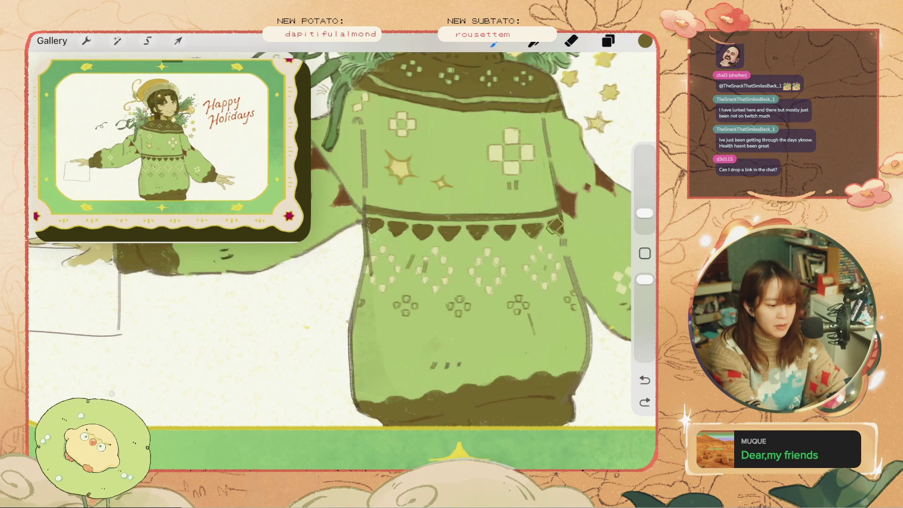
key(ctrl+z)
click(559, 229)
drag(366, 226, 373, 232)
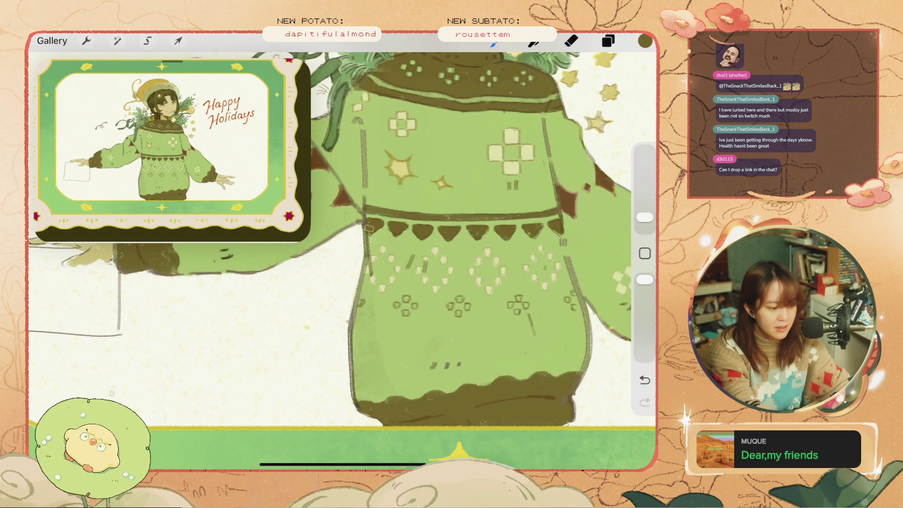
key(ctrl+z)
scroll(342, 261, down, 3)
scroll(343, 261, up, 3)
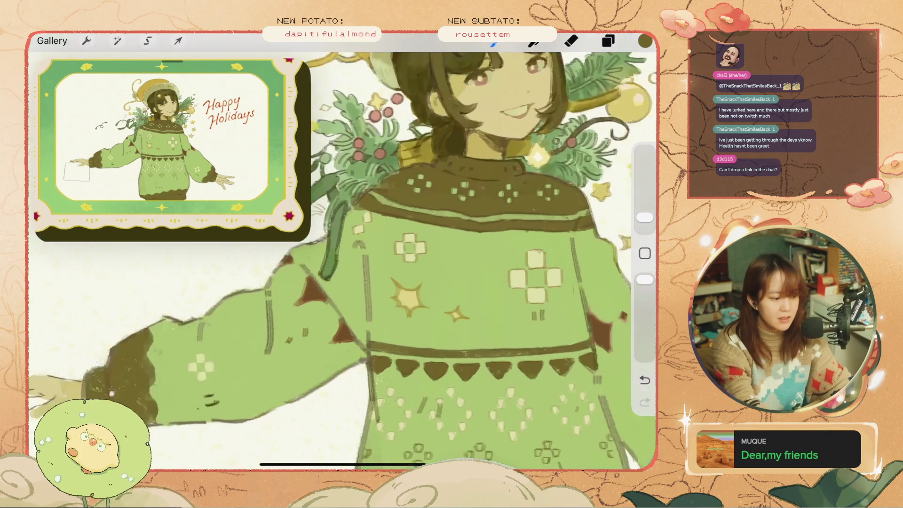
Sample the sweater's light green and undo a tiny mark on the shoulder
click(363, 210)
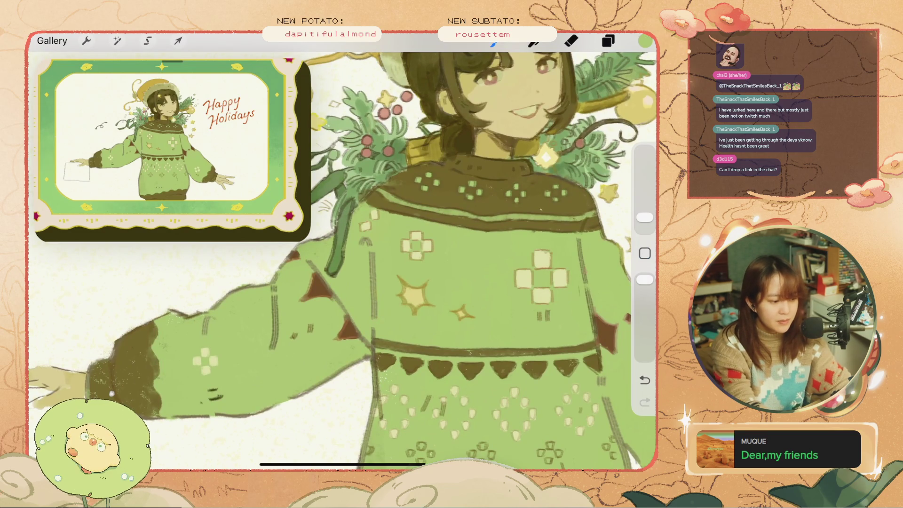
key(ctrl+z)
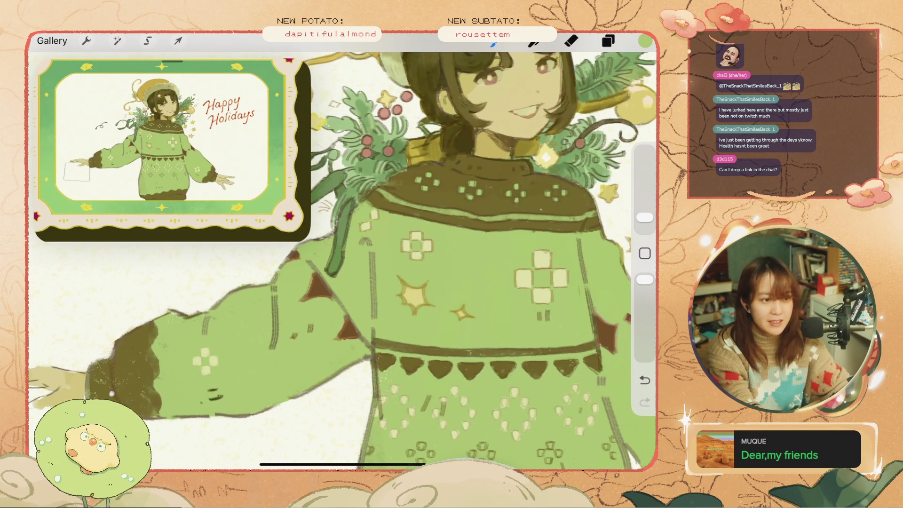
drag(400, 219, 404, 226)
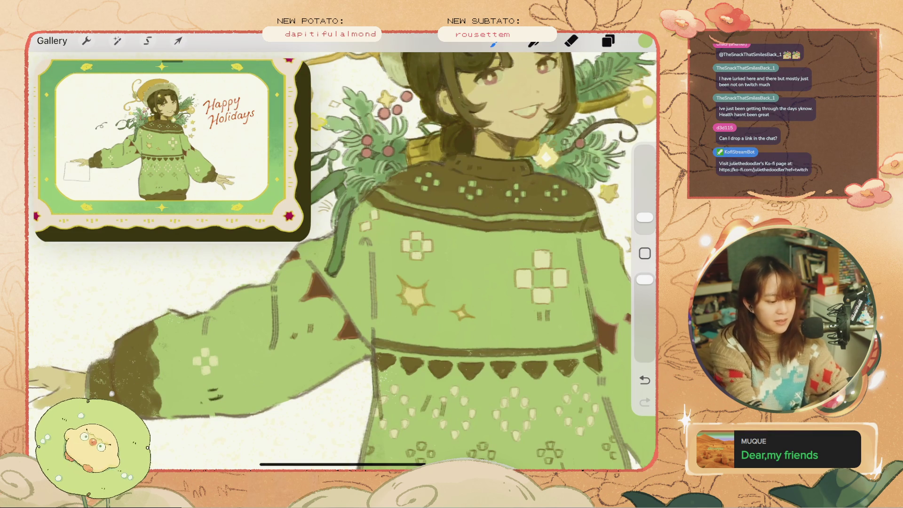
scroll(343, 252, down, 3)
scroll(343, 251, up, 2)
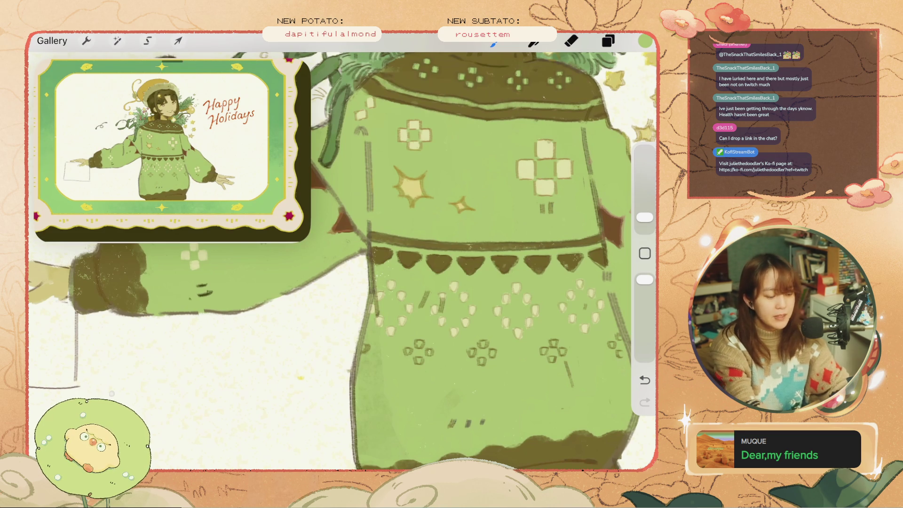
scroll(343, 251, down, 3)
scroll(343, 251, up, 1)
scroll(343, 252, up, 1)
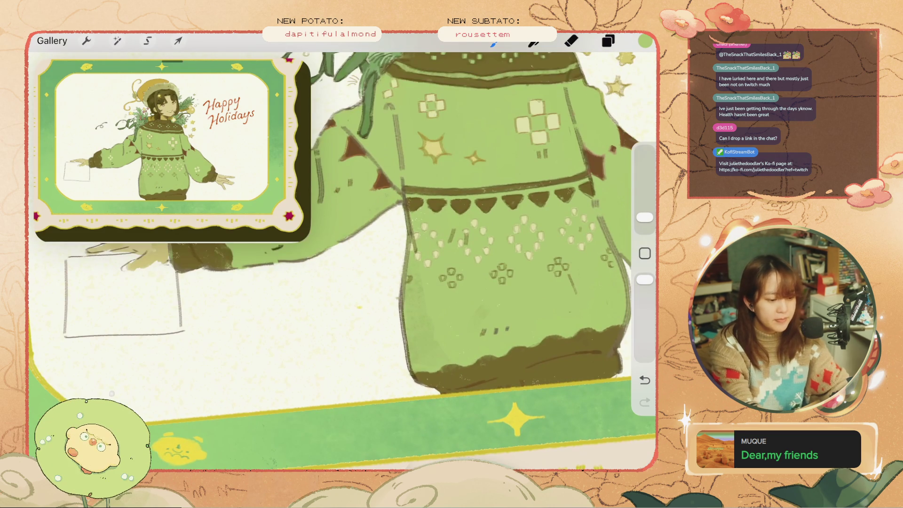
Sample the sweater's brown, then undo trial brown strokes on the sweater and left sleeve
click(382, 180)
drag(390, 197, 442, 287)
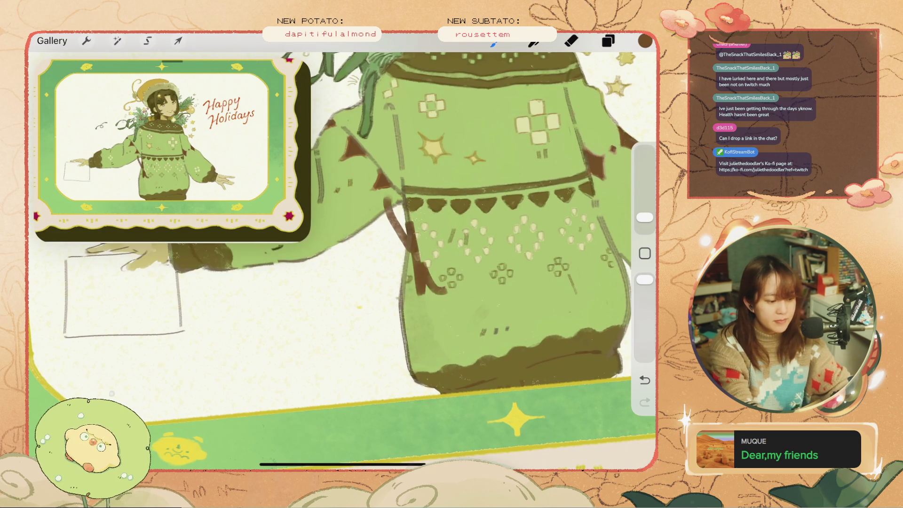
key(ctrl+z)
scroll(343, 251, down, 3)
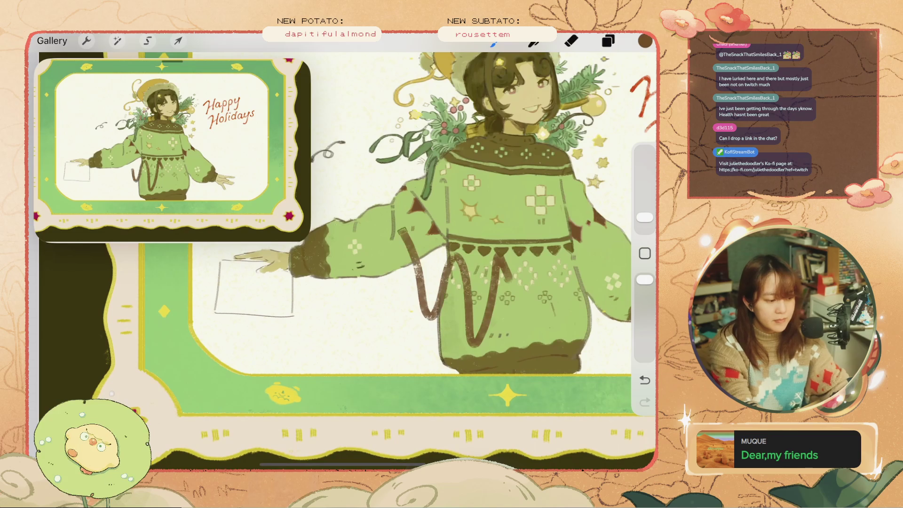
key(ctrl+z)
key(ctrl+z)
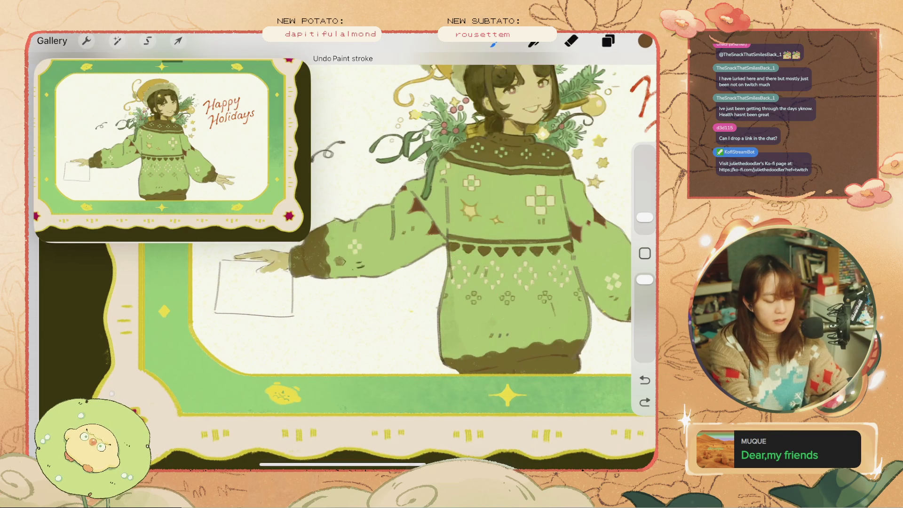
scroll(343, 254, down, 5)
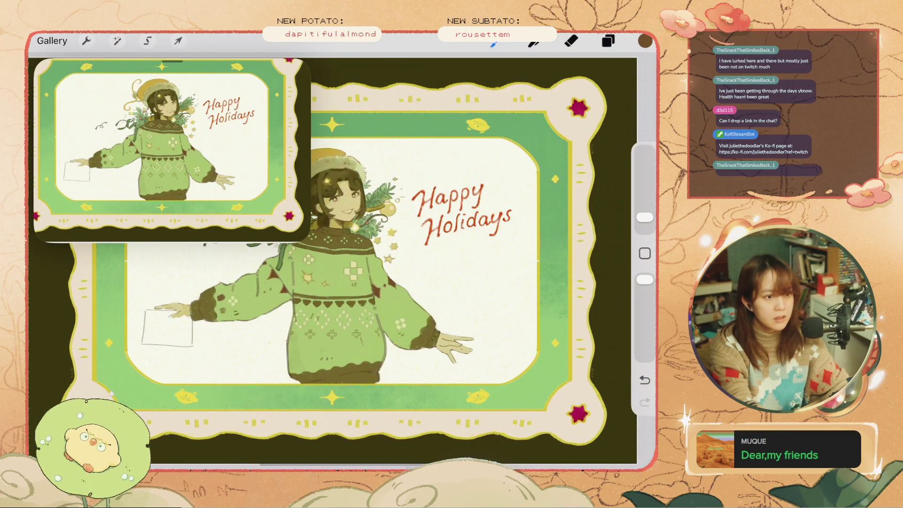
key(ctrl+z)
scroll(342, 254, up, 5)
Undo and redo recent strokes, ending with the dark dots cleared from the pattern
key(ctrl+z)
key(ctrl+z)
key(ctrl+z)
key(ctrl+z)
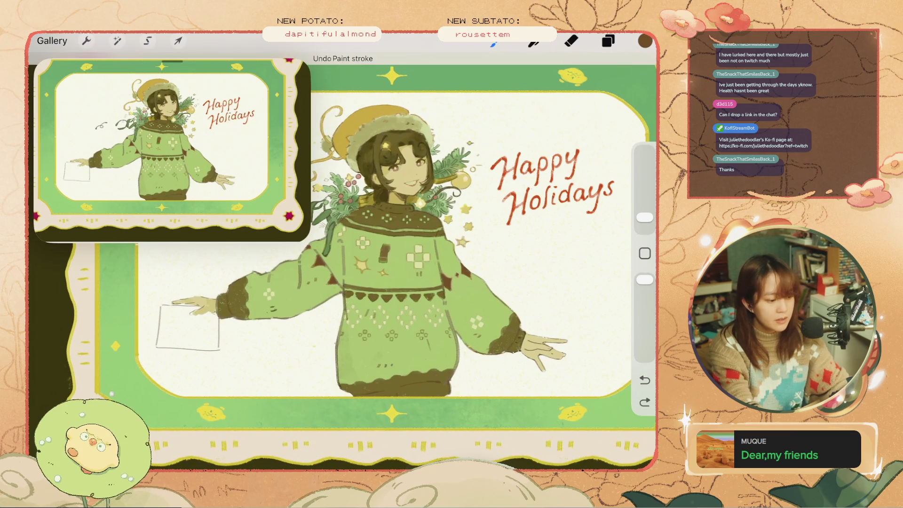
scroll(343, 254, up, 3)
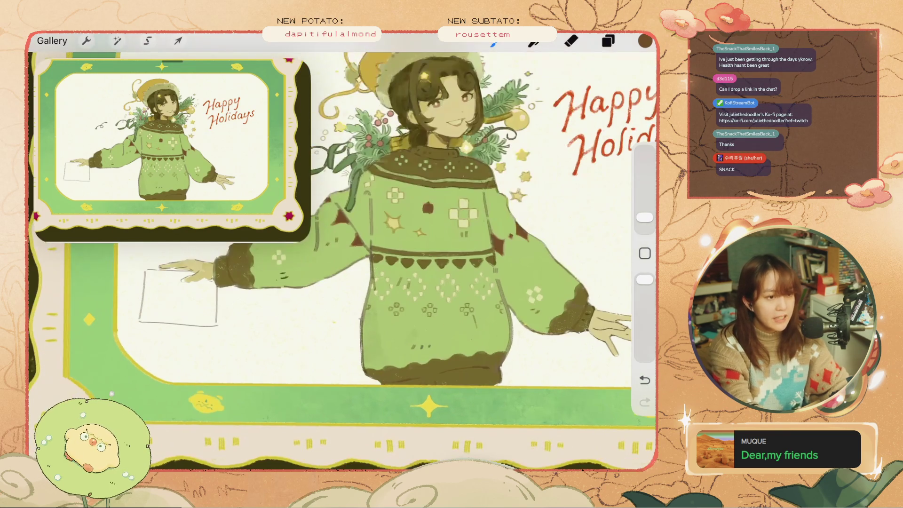
scroll(343, 254, up, 2)
key(ctrl+z)
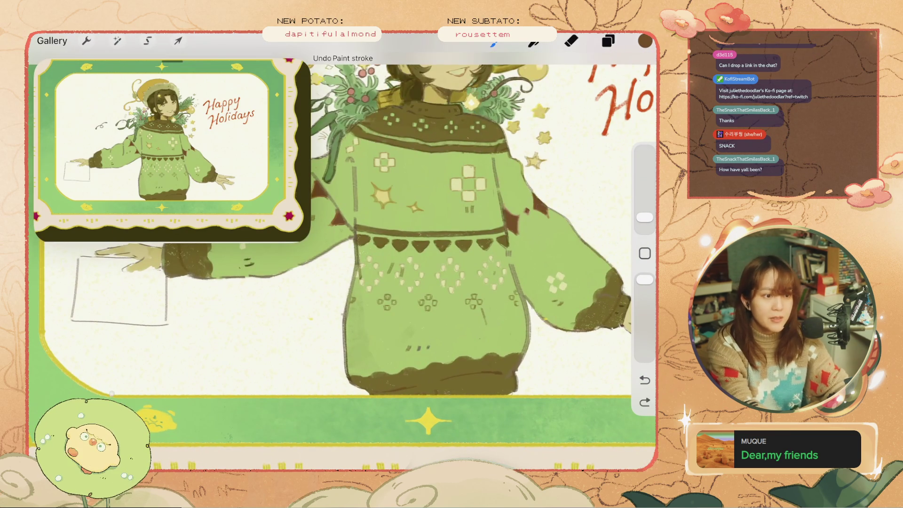
scroll(343, 254, up, 3)
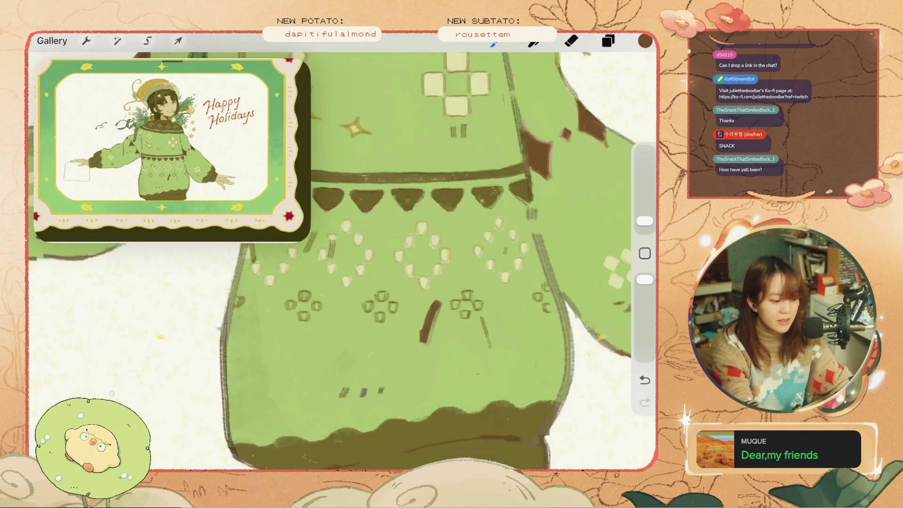
key(ctrl+z)
key(ctrl+shift+z)
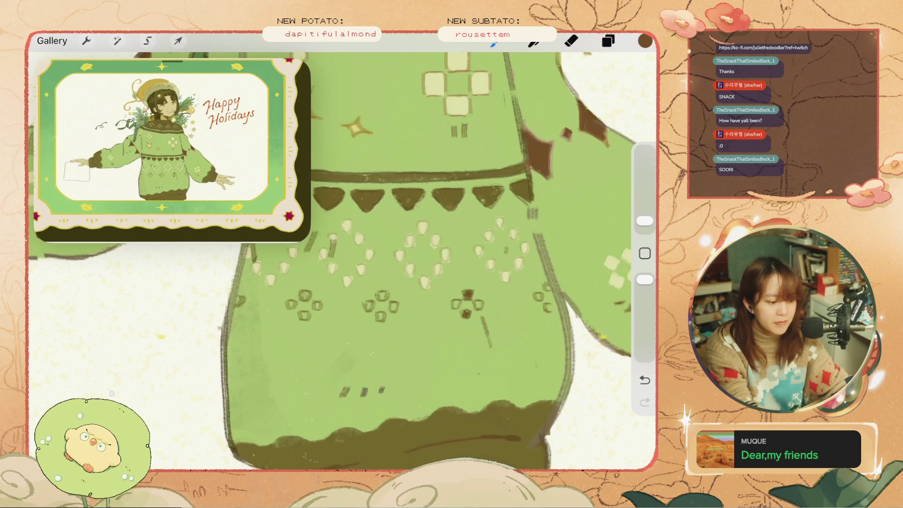
key(ctrl+z)
Dot dark brown into the three flower motifs on the sweater's lower band
mouse_move(470, 296)
mouse_down()
mouse_move(451, 327)
mouse_move(463, 324)
mouse_up()
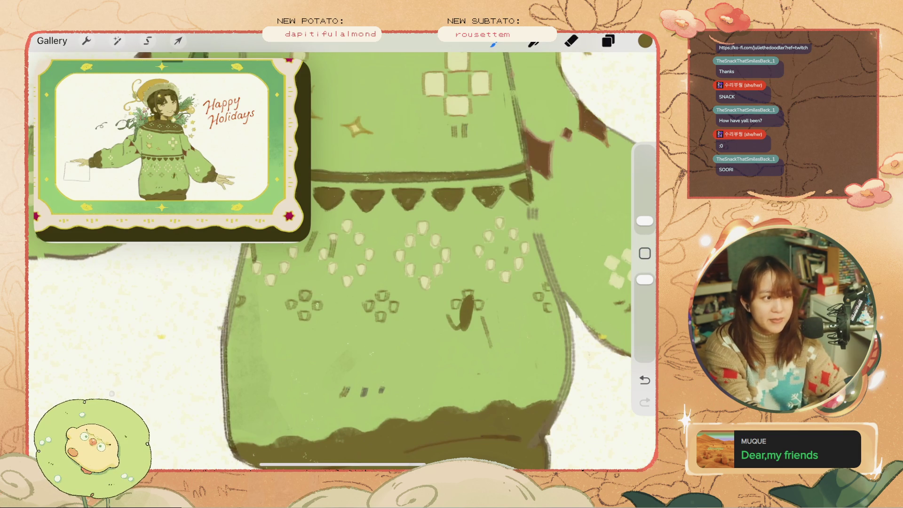
key(ctrl+z)
click(468, 295)
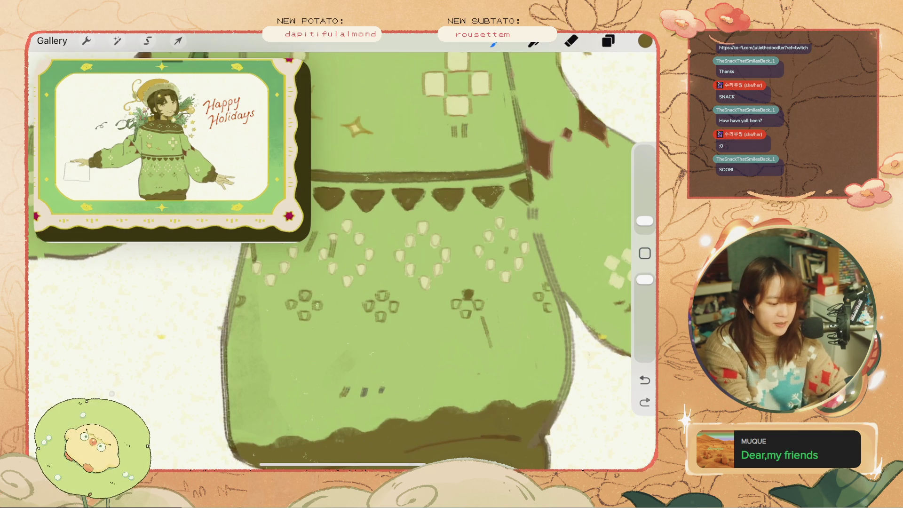
click(479, 304)
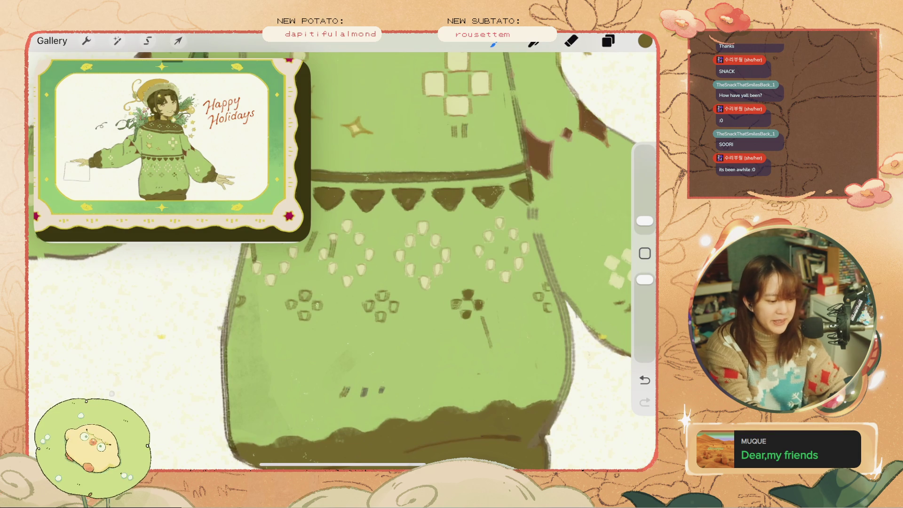
scroll(329, 254, down, 5)
scroll(404, 226, up, 5)
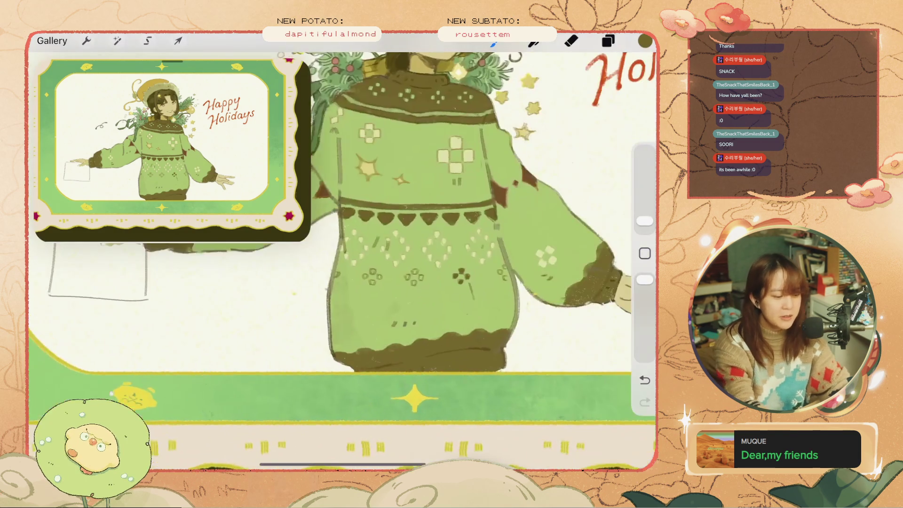
scroll(423, 235, up, 3)
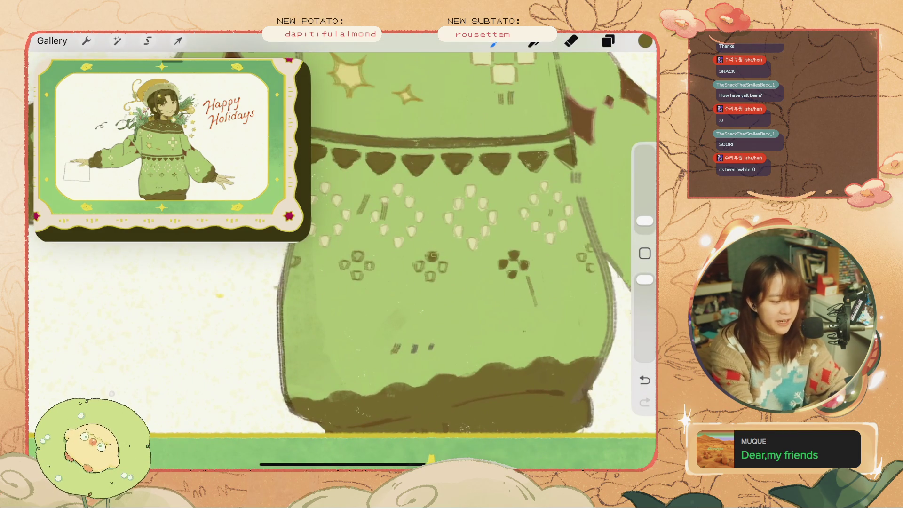
key(ctrl+z)
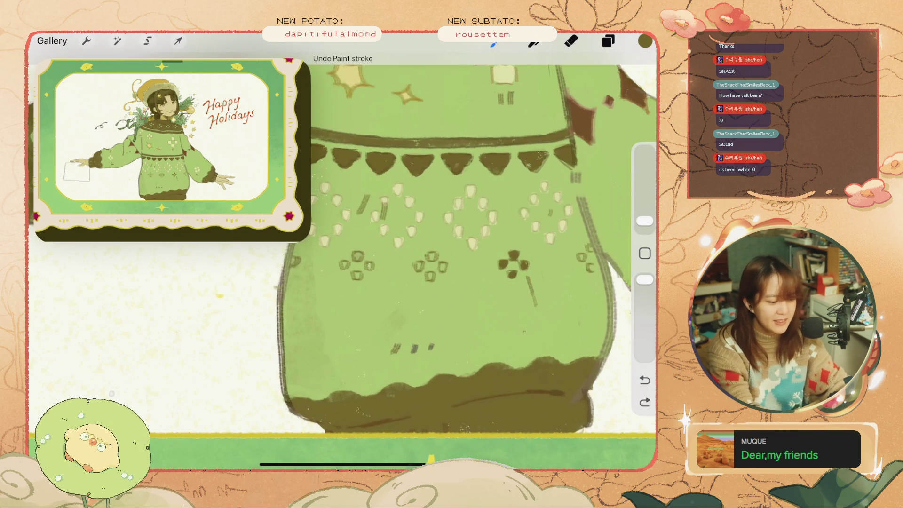
key(ctrl+shift+z)
click(429, 274)
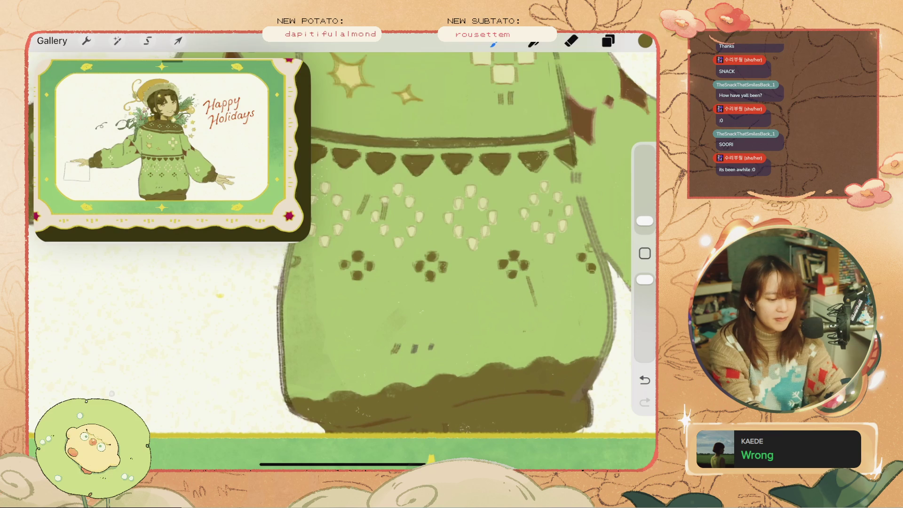
scroll(341, 254, down, 5)
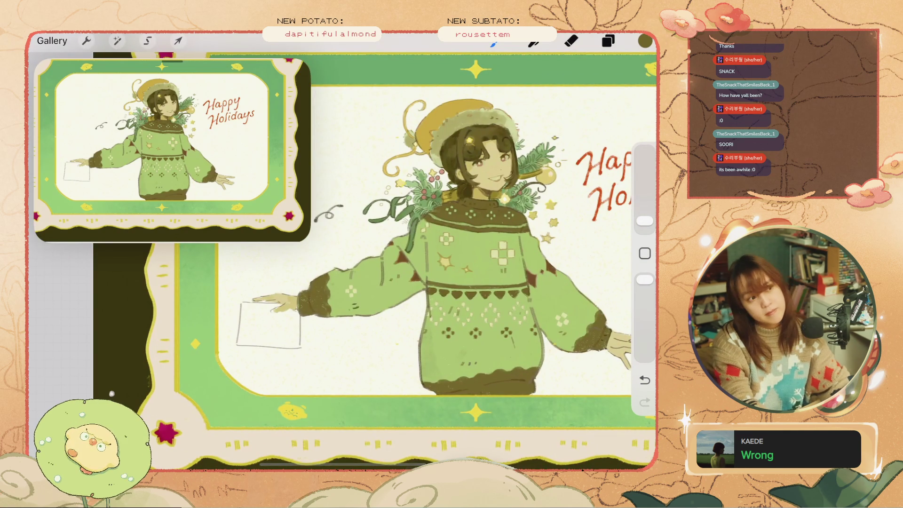
scroll(342, 254, up, 5)
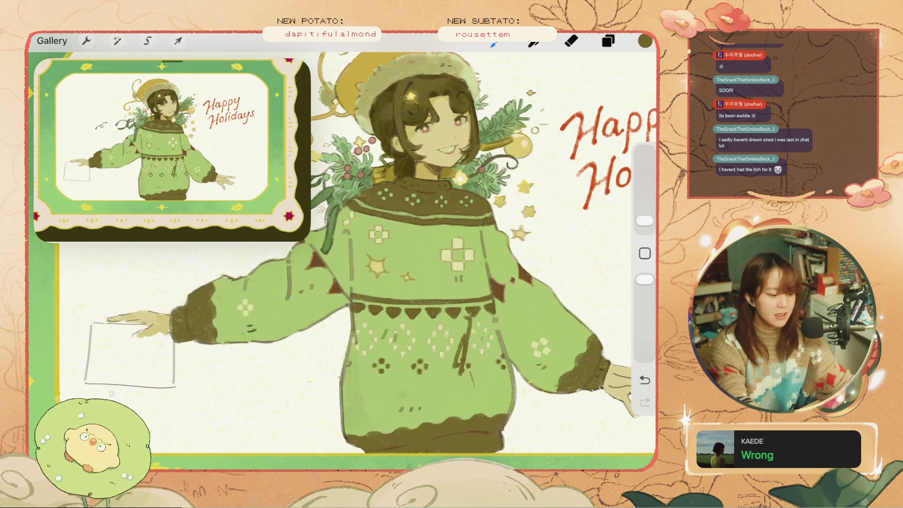
Choose a light green paint colour from the colour swatch
scroll(400, 371, up, 5)
click(447, 341)
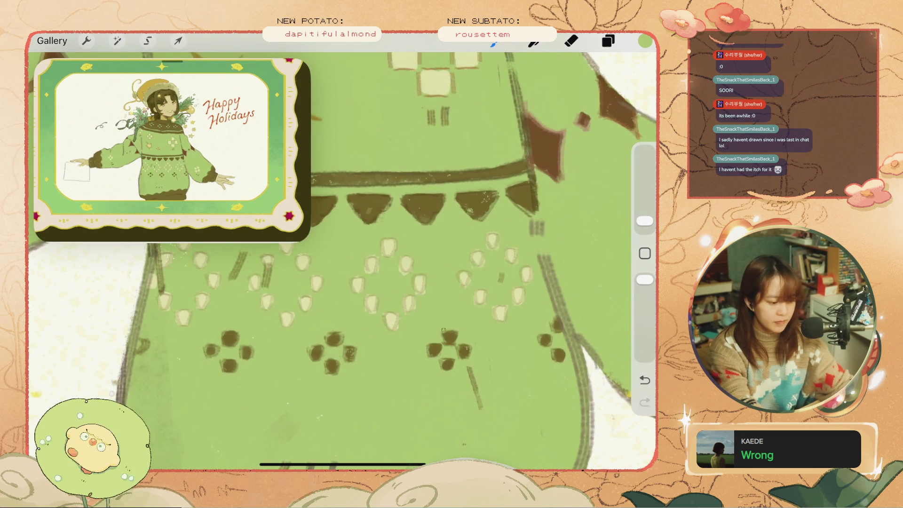
scroll(341, 261, down, 3)
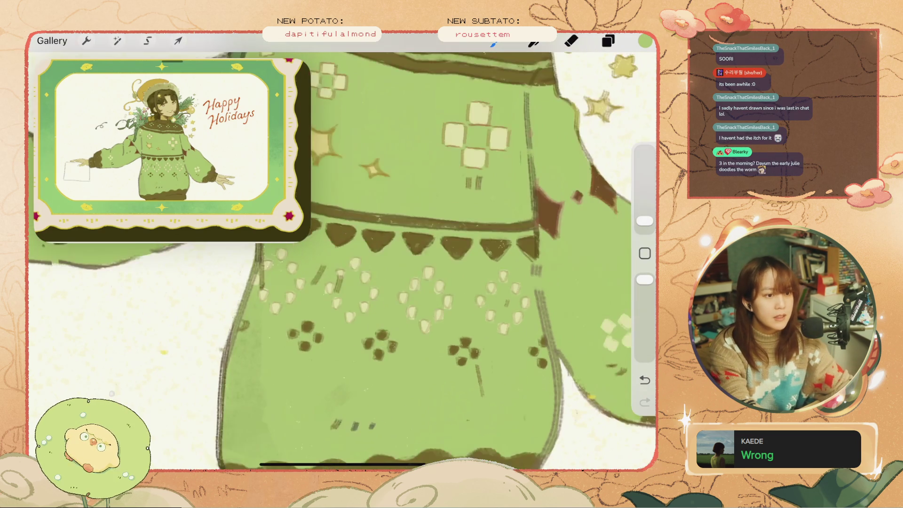
scroll(341, 261, down, 3)
scroll(341, 261, down, 5)
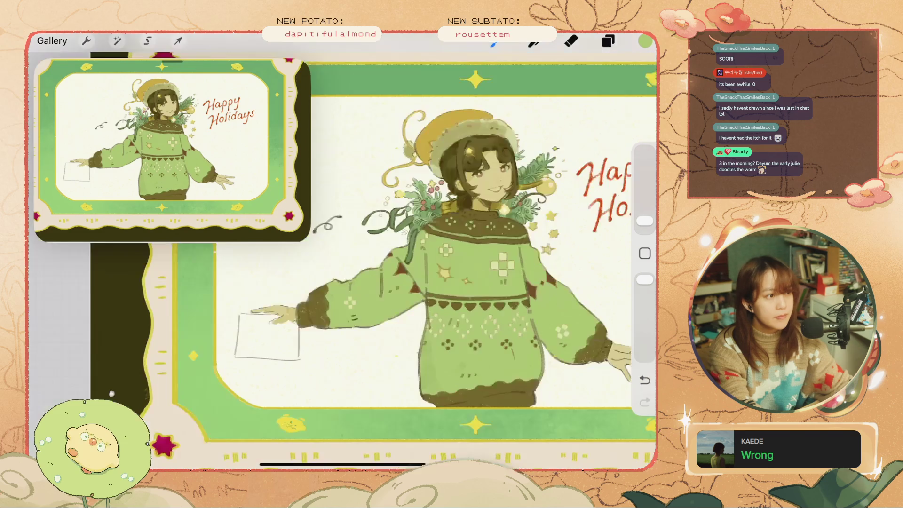
scroll(341, 261, up, 3)
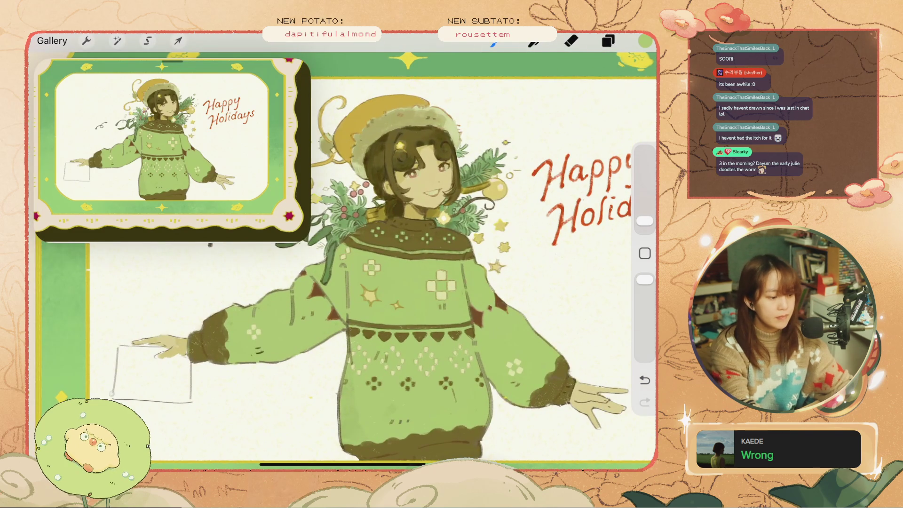
scroll(424, 236, up, 5)
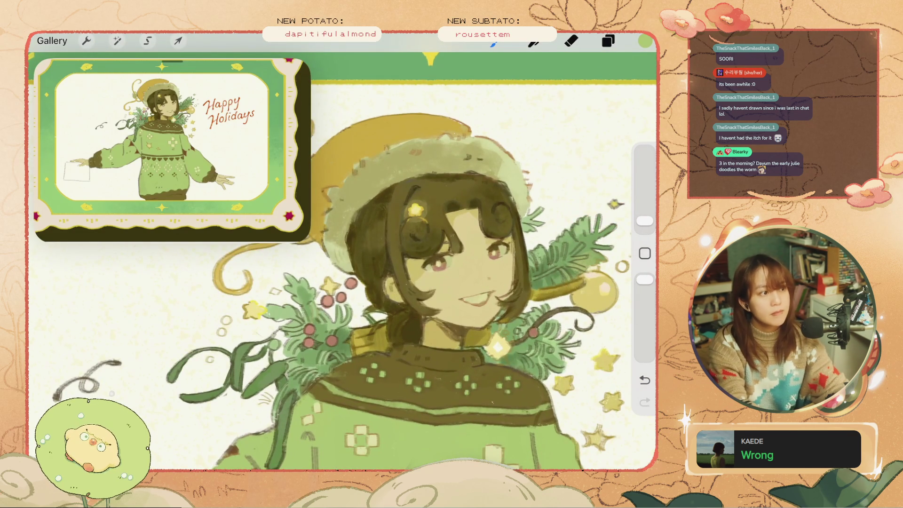
scroll(341, 261, down, 5)
scroll(341, 261, up, 2)
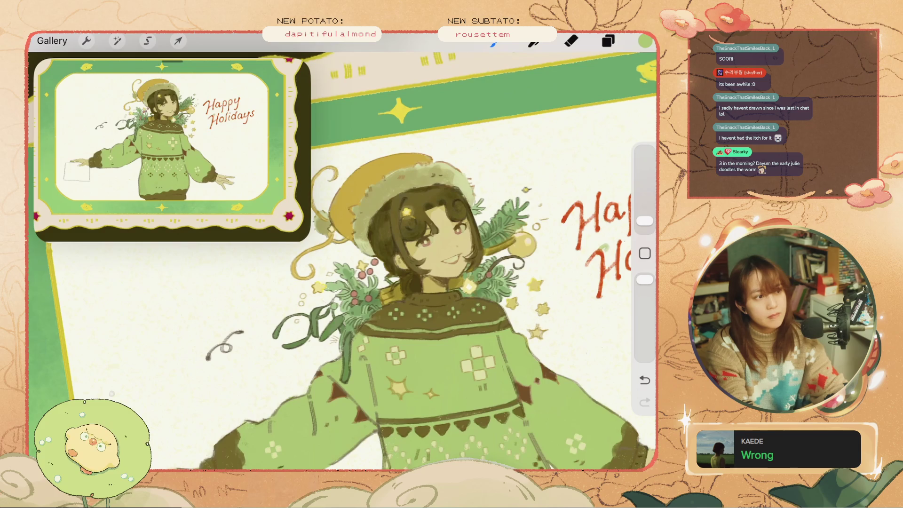
scroll(399, 258, up, 3)
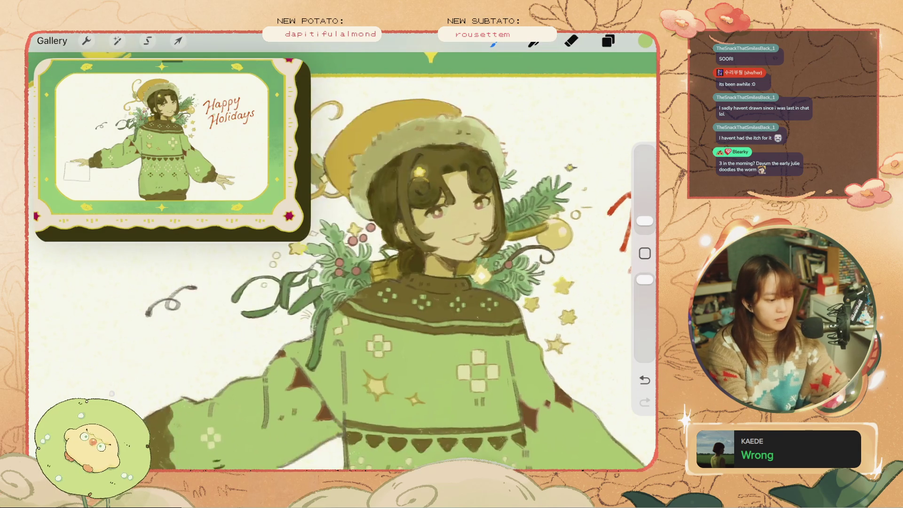
scroll(341, 261, down, 3)
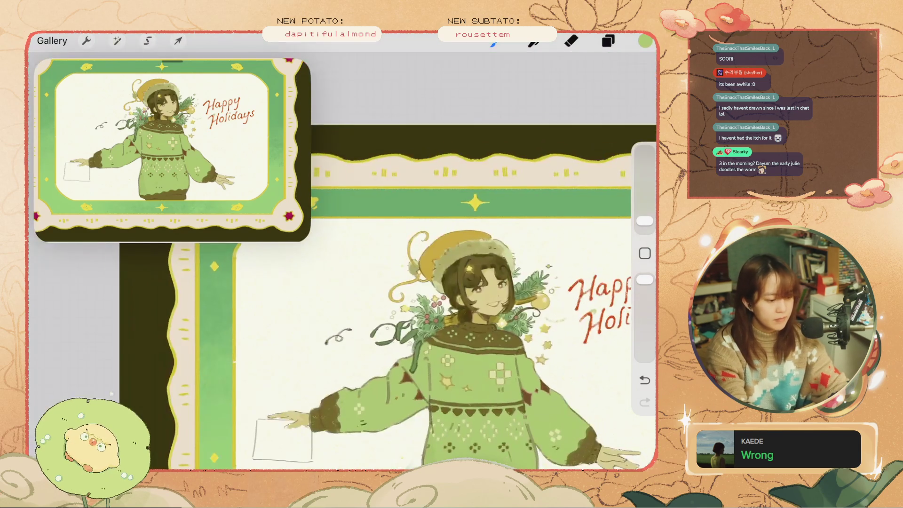
Undo the last stroke and erase a stray mark beside the Happy Holidays lettering
key(ctrl+z)
scroll(400, 259, up, 3)
key(e)
drag(554, 277, 542, 296)
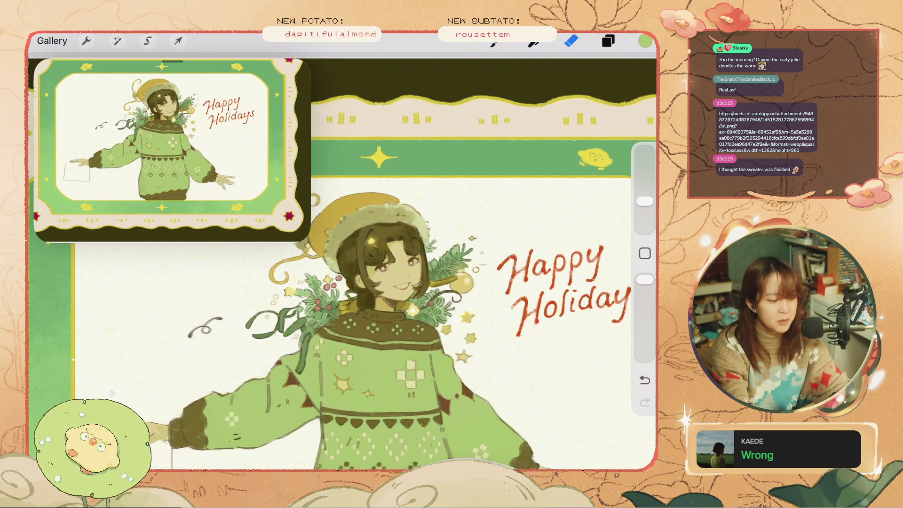
Undo the eraser stroke made beside the lettering
scroll(343, 263, down, 3)
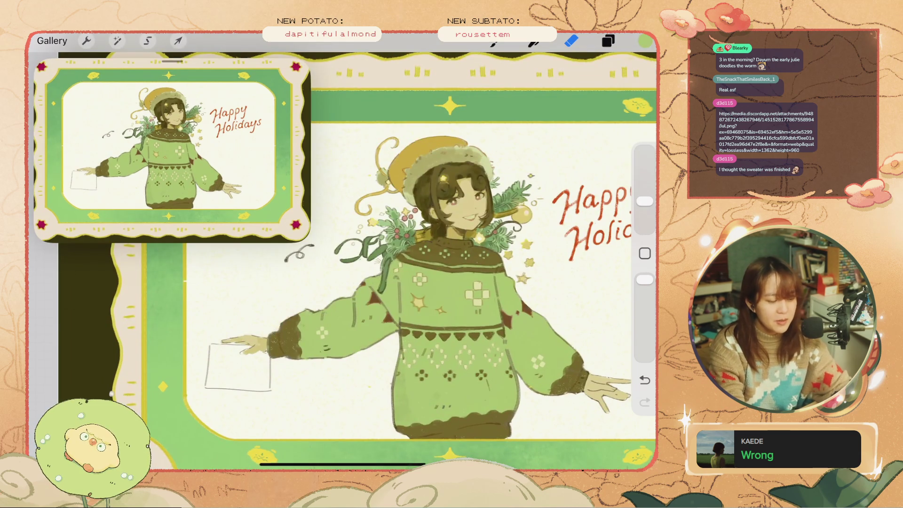
scroll(396, 266, up, 5)
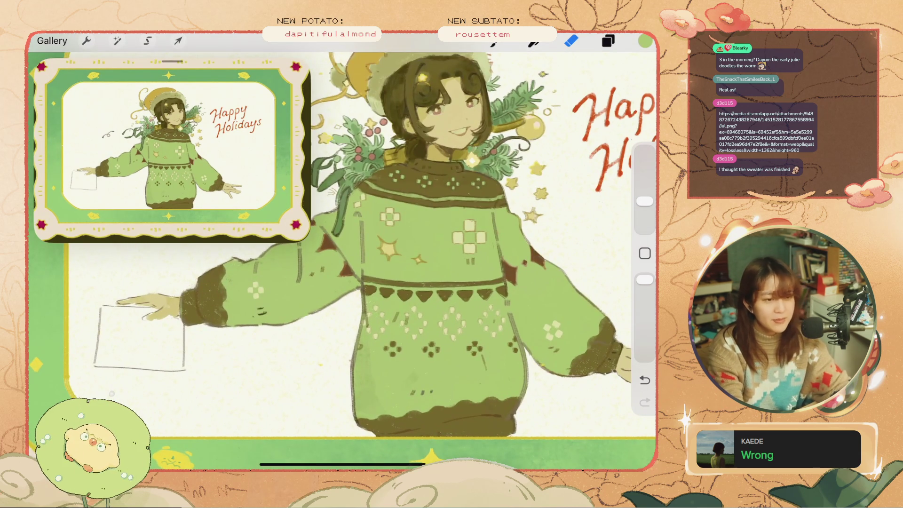
key(ctrl+z)
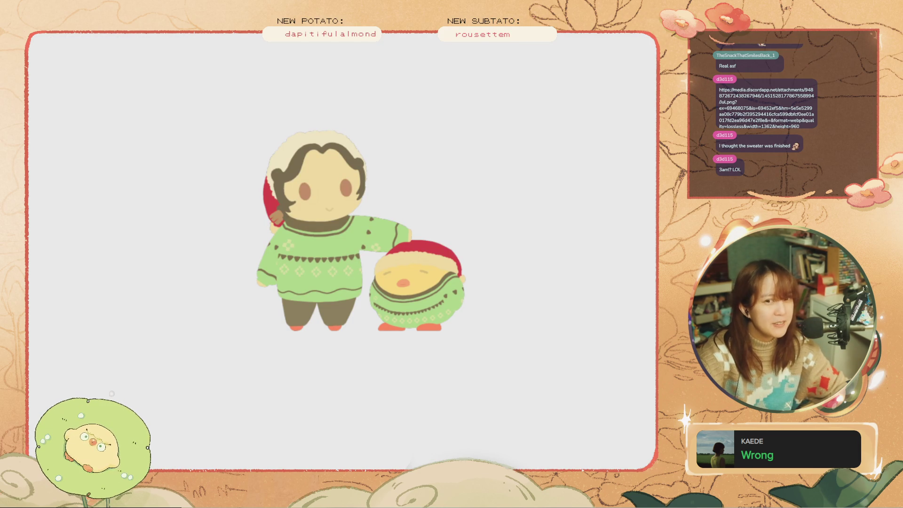
scroll(379, 329, down, 2)
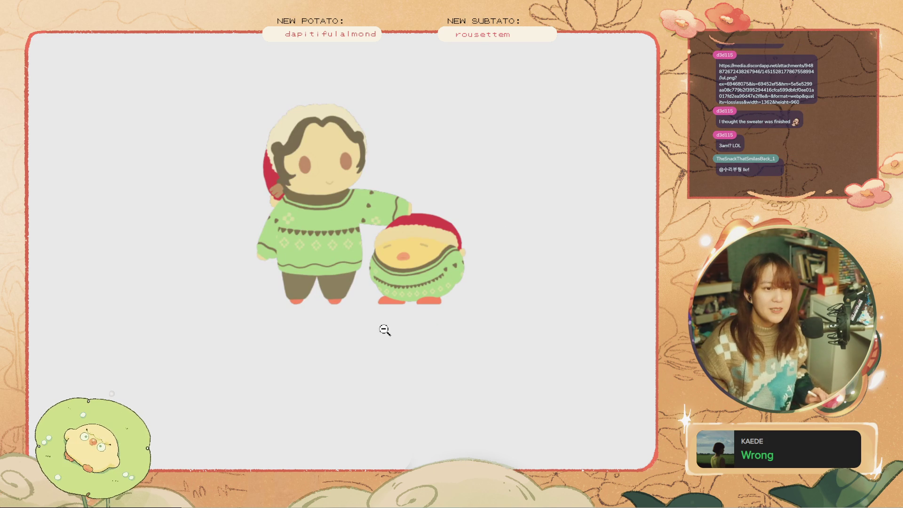
scroll(385, 330, up, 1)
scroll(385, 330, up, 2)
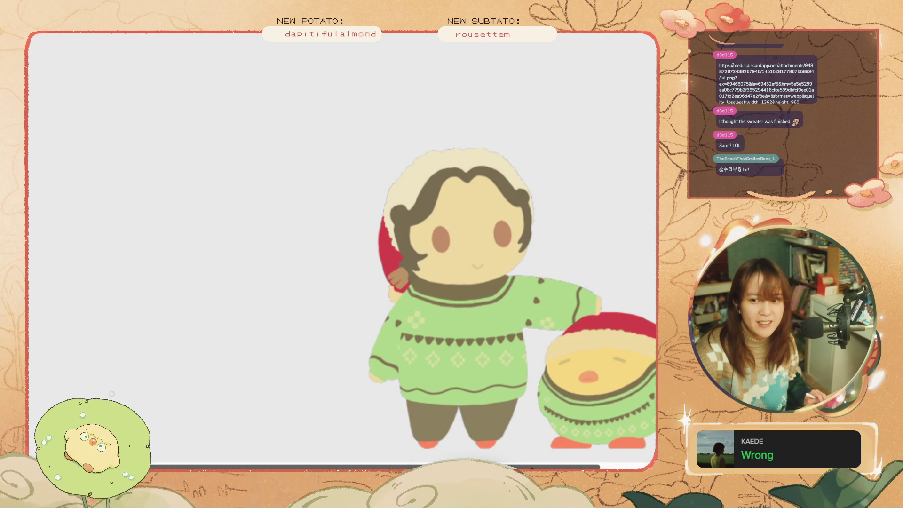
scroll(622, 451, right, 3)
scroll(630, 450, right, 1)
scroll(536, 387, down, 3)
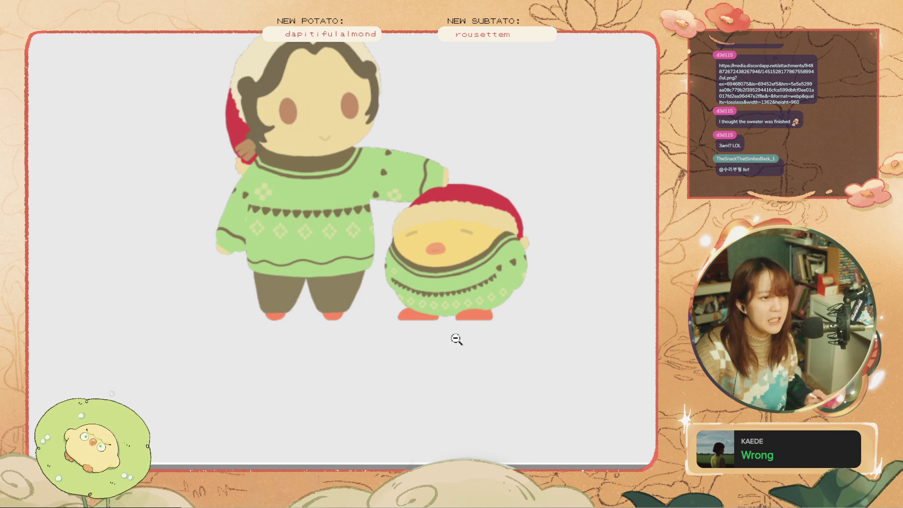
scroll(455, 338, up, 3)
scroll(454, 359, down, 1)
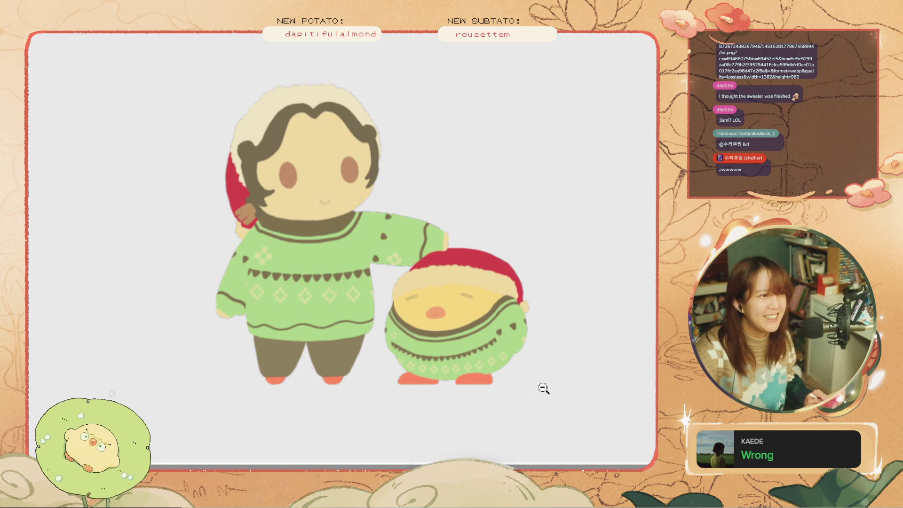
alt+click(524, 294)
scroll(515, 197, up, 1)
scroll(517, 221, up, 4)
scroll(518, 228, down, 1)
scroll(516, 229, down, 1)
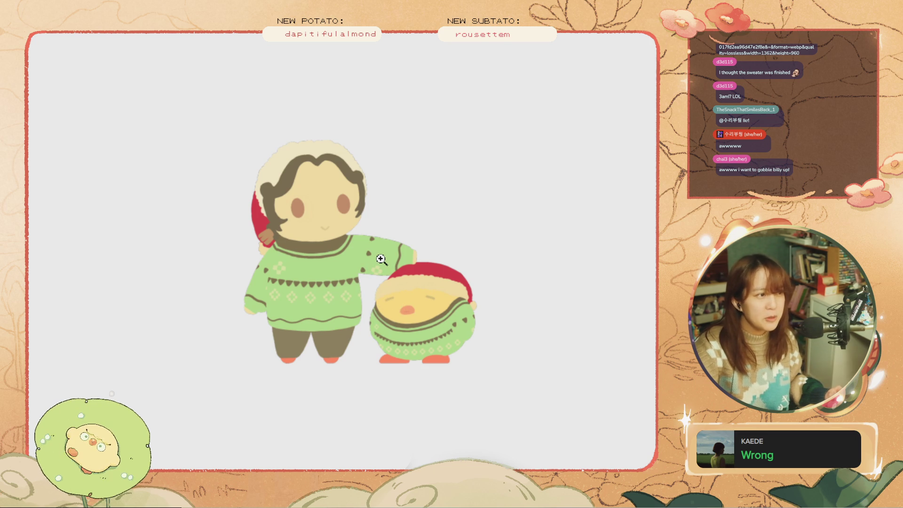
scroll(381, 278, down, 2)
scroll(381, 278, up, 5)
scroll(381, 278, down, 5)
scroll(389, 262, up, 3)
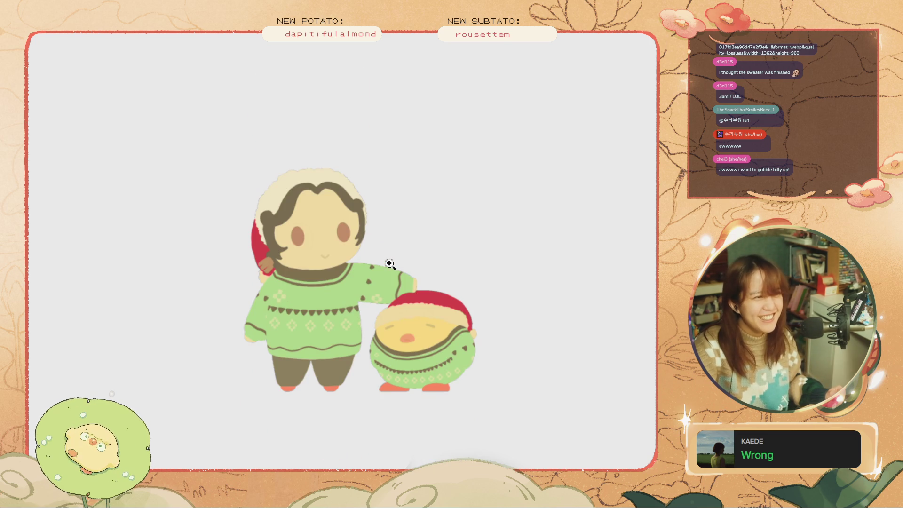
scroll(389, 264, down, 2)
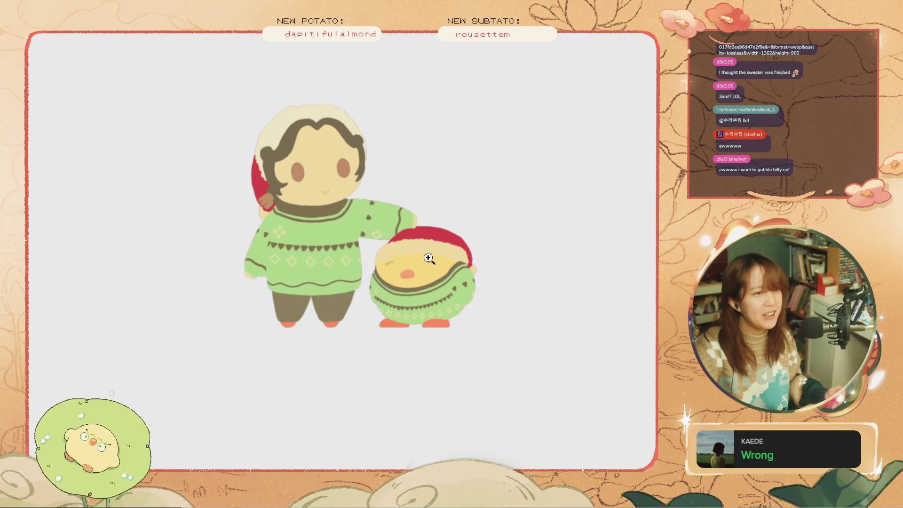
scroll(428, 258, up, 2)
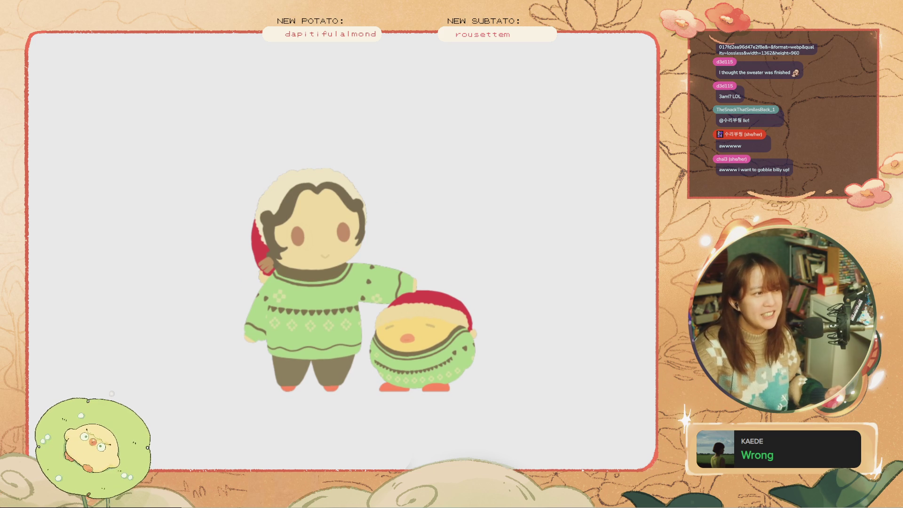
Zoom in and pan over the two chibi characters, then zoom back out
scroll(414, 268, down, 4)
scroll(444, 244, up, 4)
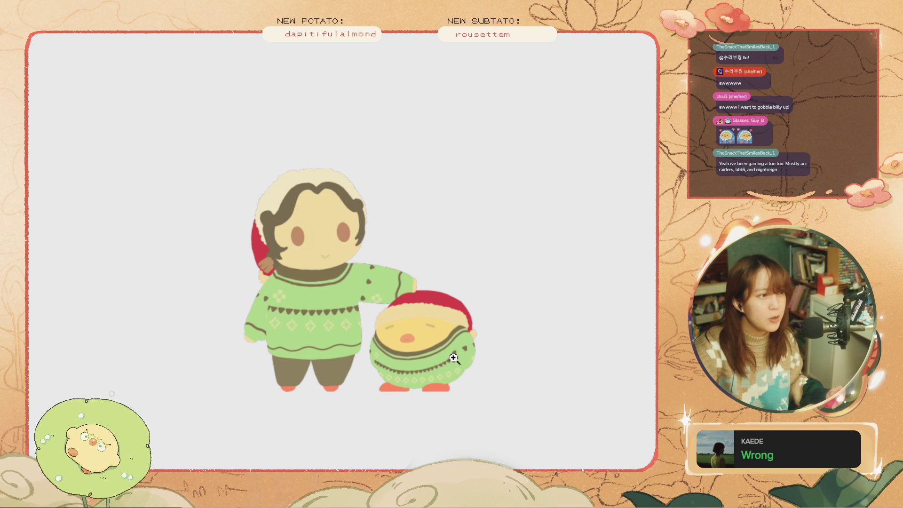
click(453, 358)
scroll(416, 450, down, 5)
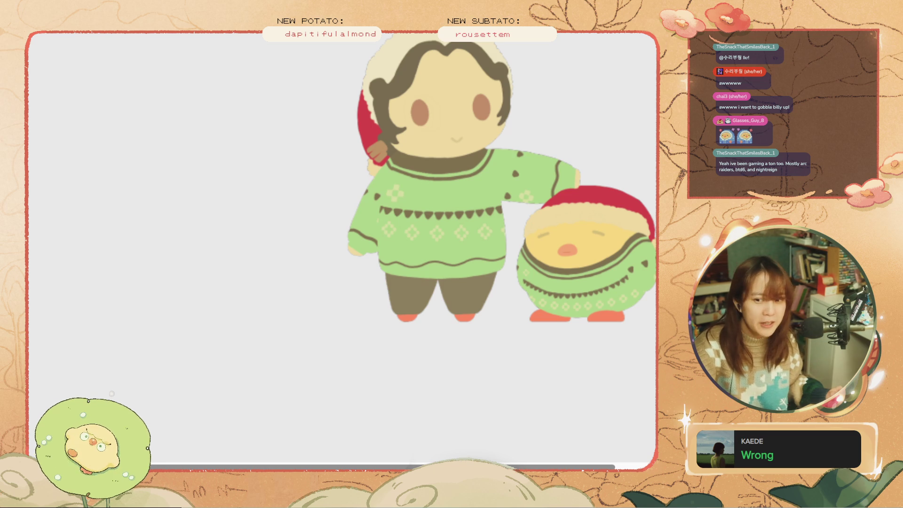
drag(616, 458, 638, 458)
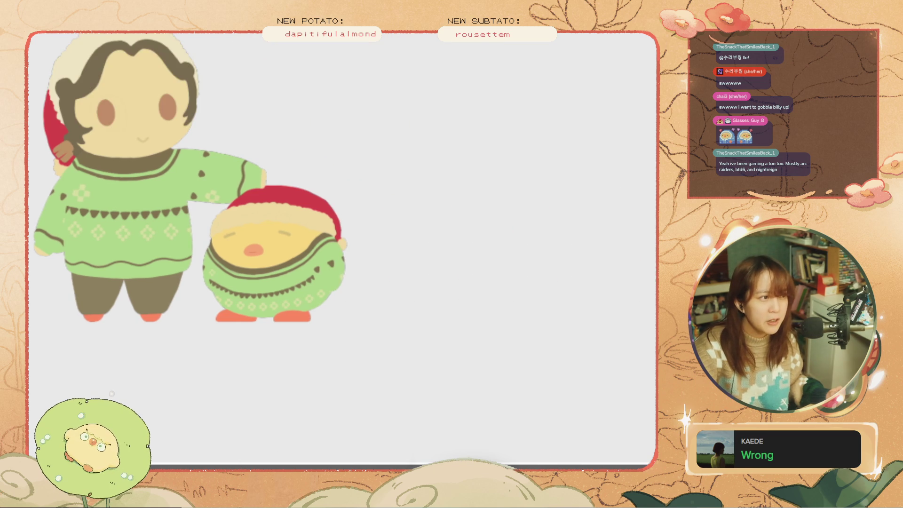
scroll(615, 312, up, 5)
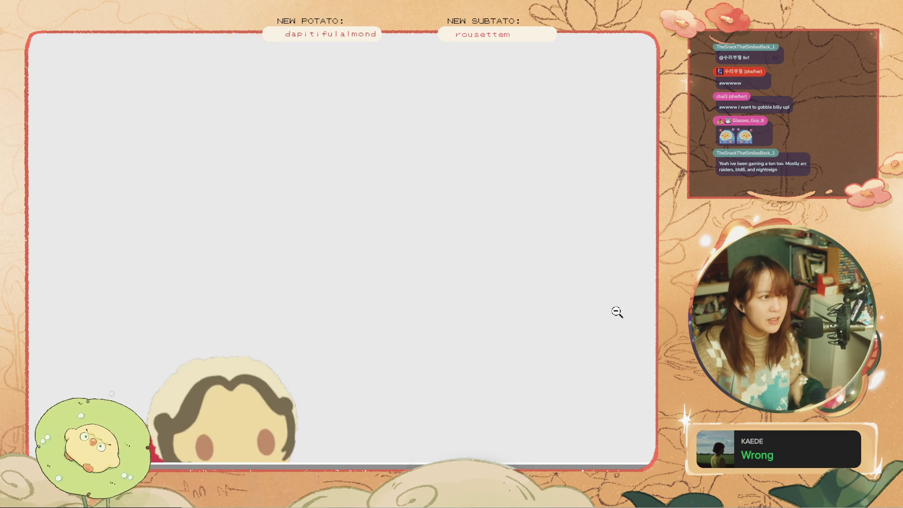
scroll(298, 343, down, 2)
scroll(297, 343, down, 2)
scroll(342, 338, down, 2)
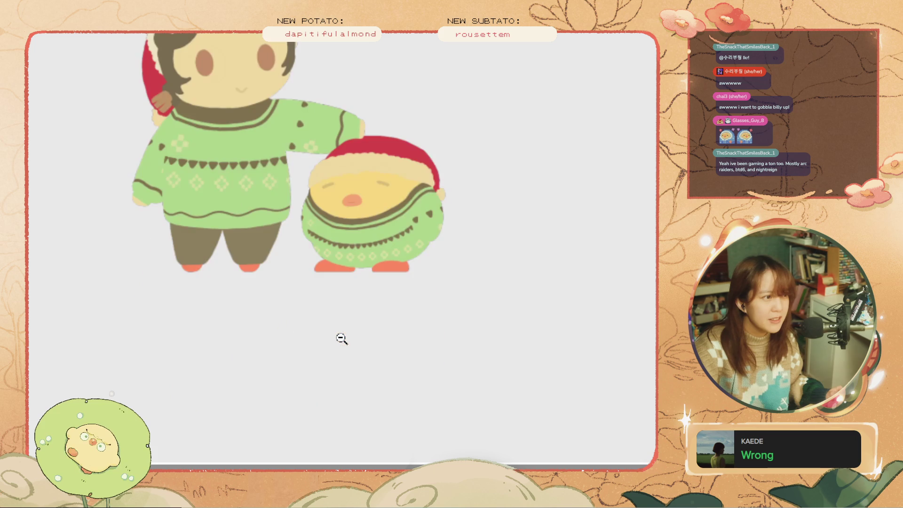
scroll(341, 338, up, 2)
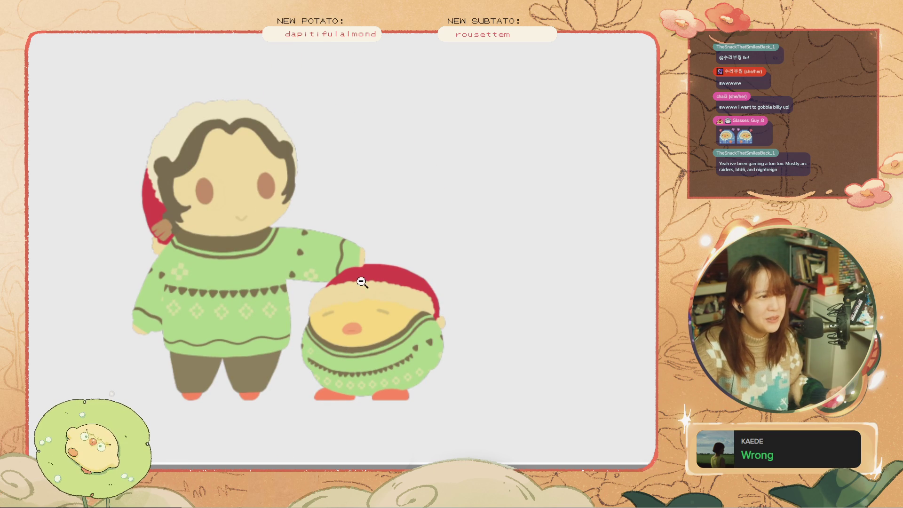
alt+click(386, 331)
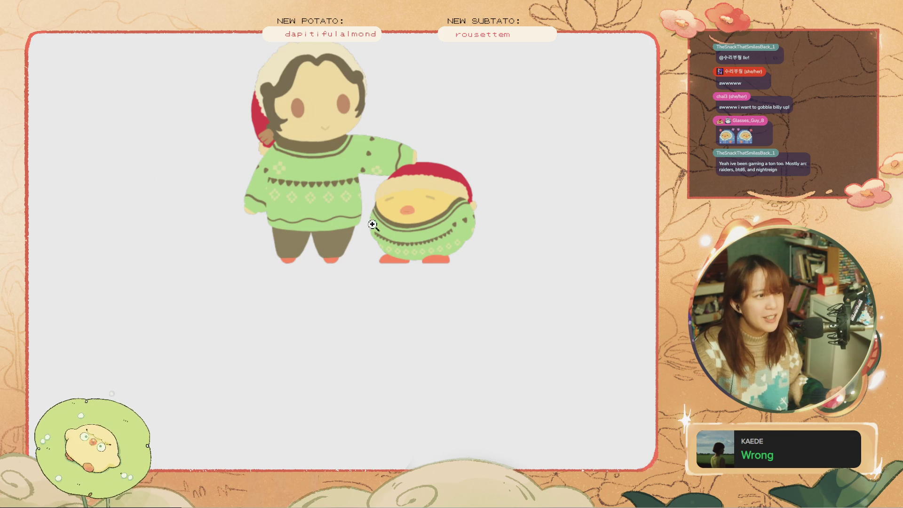
scroll(385, 235, up, 3)
scroll(386, 237, up, 2)
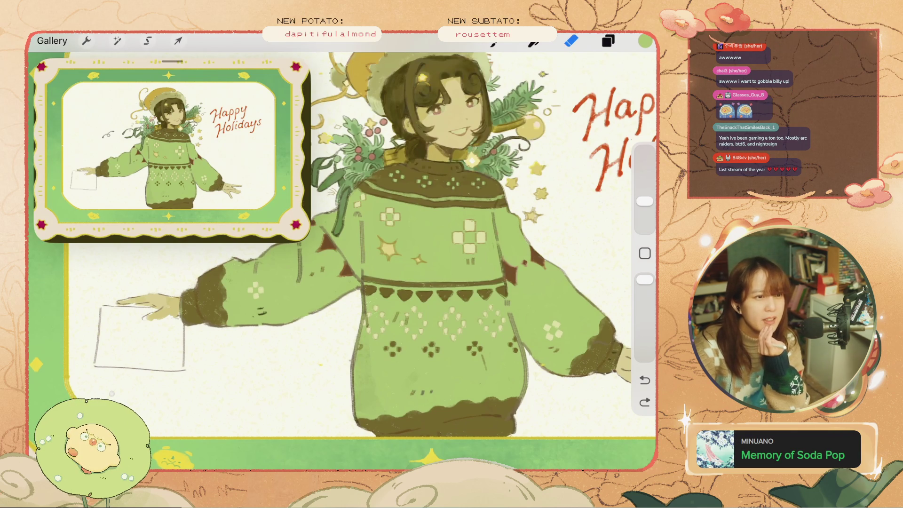
Zoom the reference view onto the character's outstretched arm holding the paper
scroll(342, 253, down, 5)
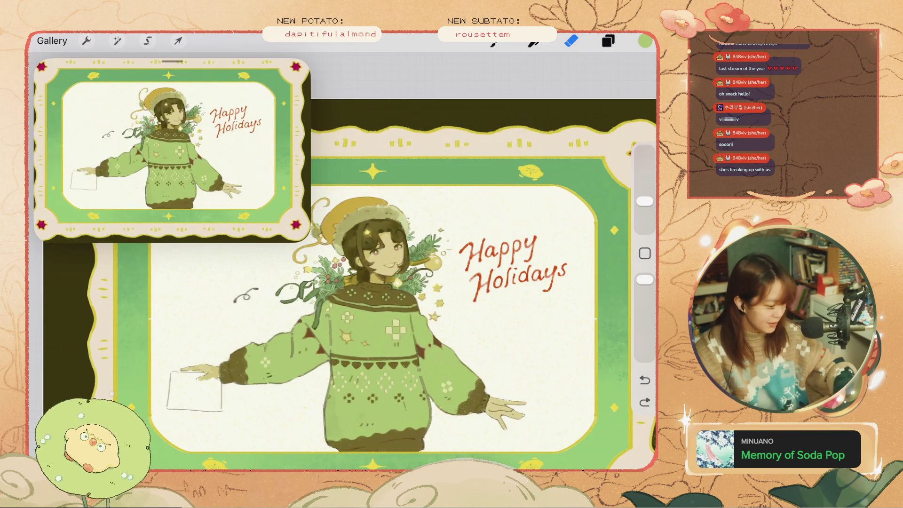
scroll(399, 290, down, 3)
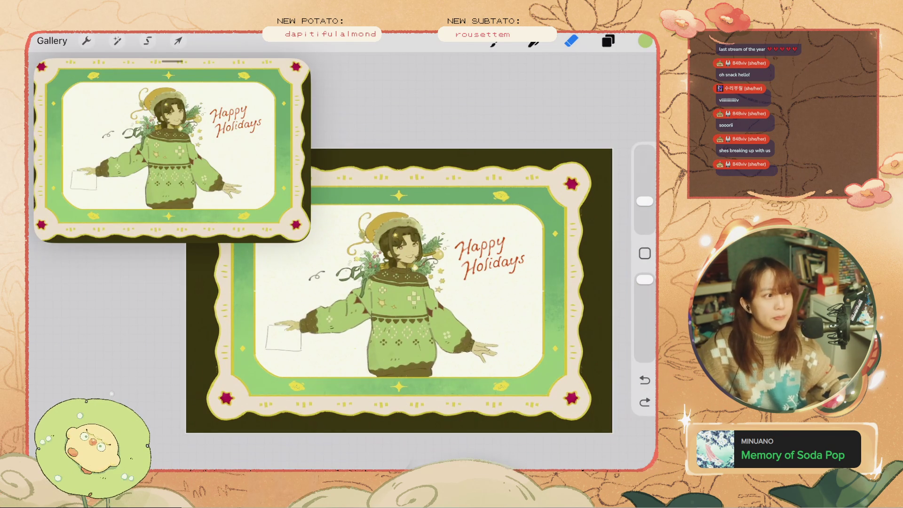
scroll(396, 289, up, 1)
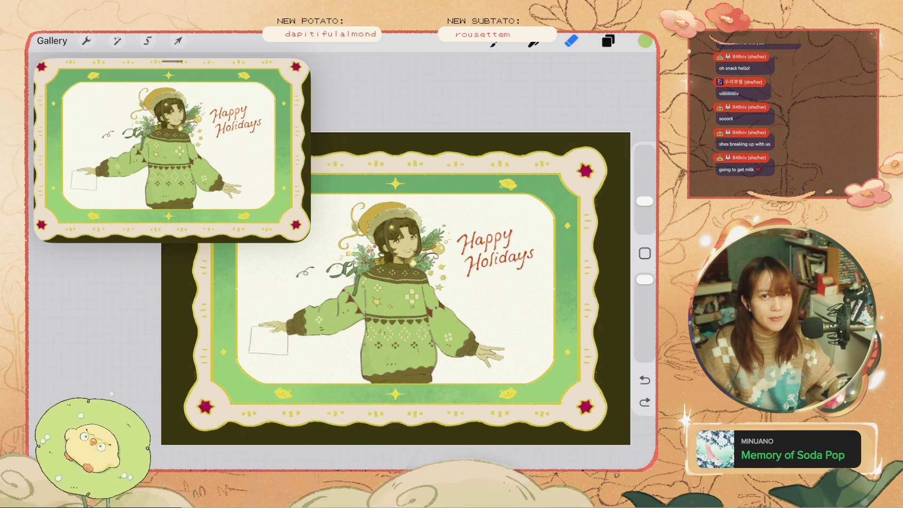
scroll(395, 287, up, 1)
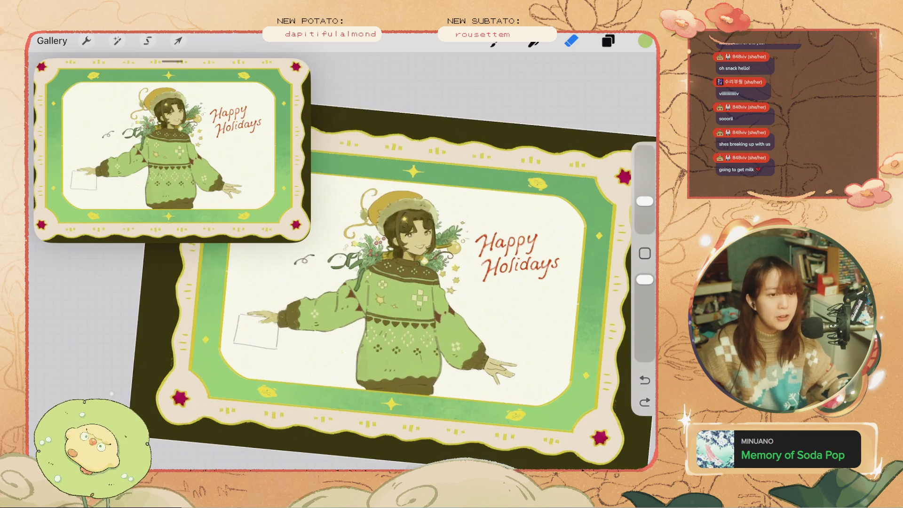
scroll(395, 287, up, 2)
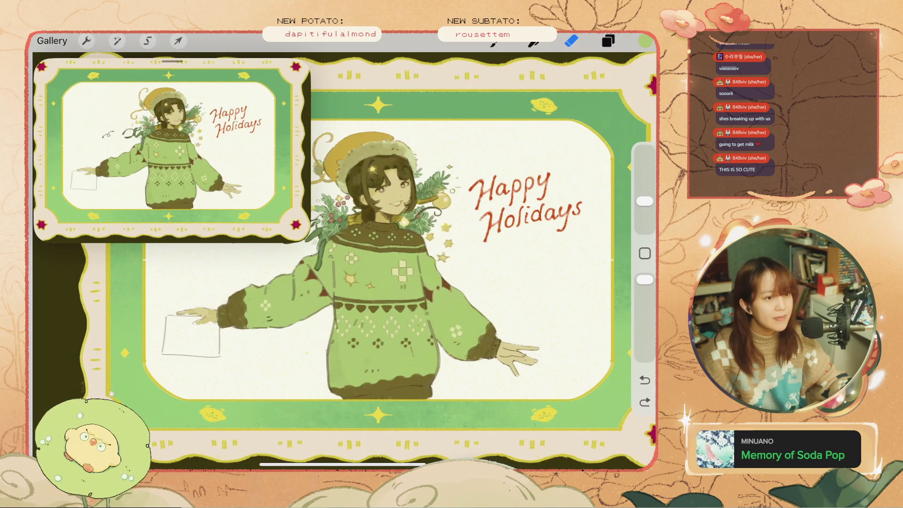
scroll(343, 258, down, 2)
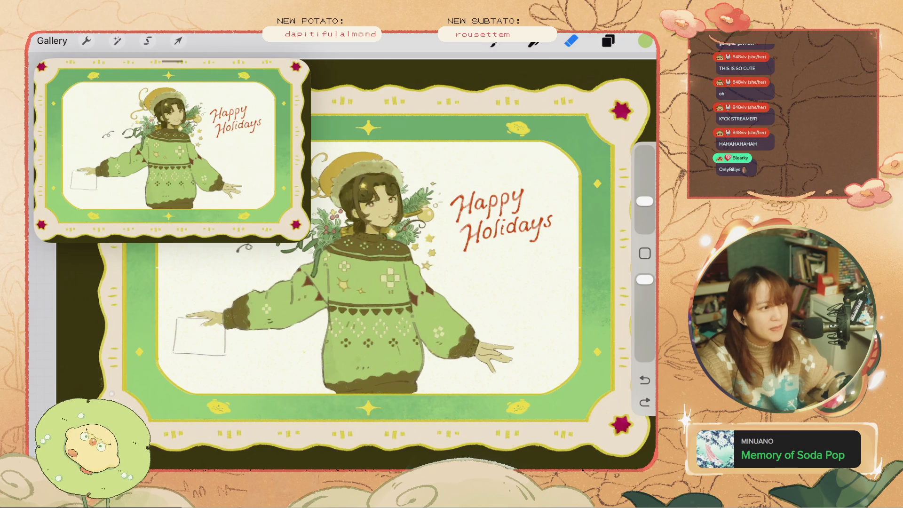
scroll(334, 301, up, 3)
scroll(333, 263, down, 3)
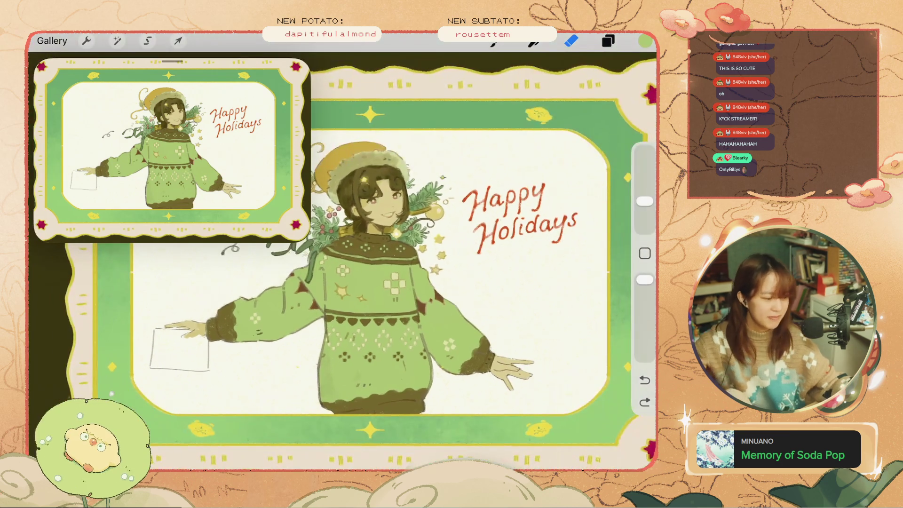
scroll(174, 151, up, 3)
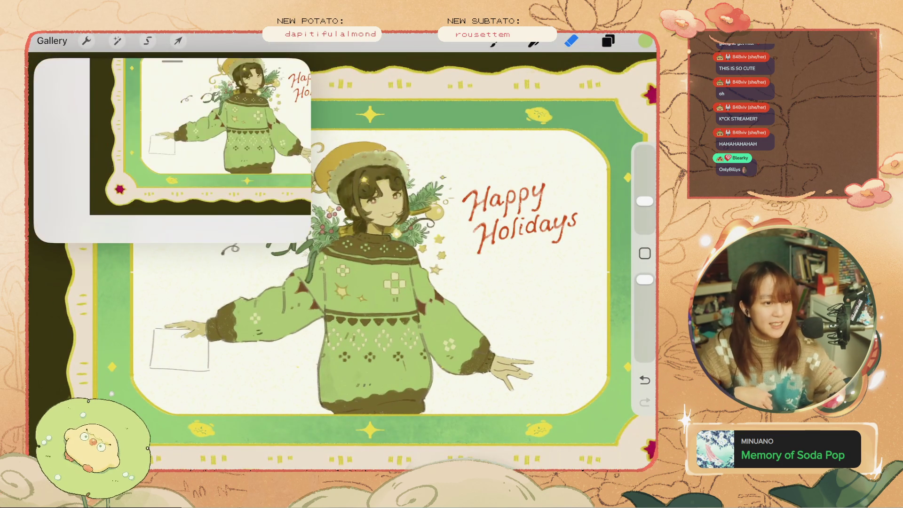
click(608, 41)
Select Layer 27 and undo a trial green shape painted on the paper
click(509, 307)
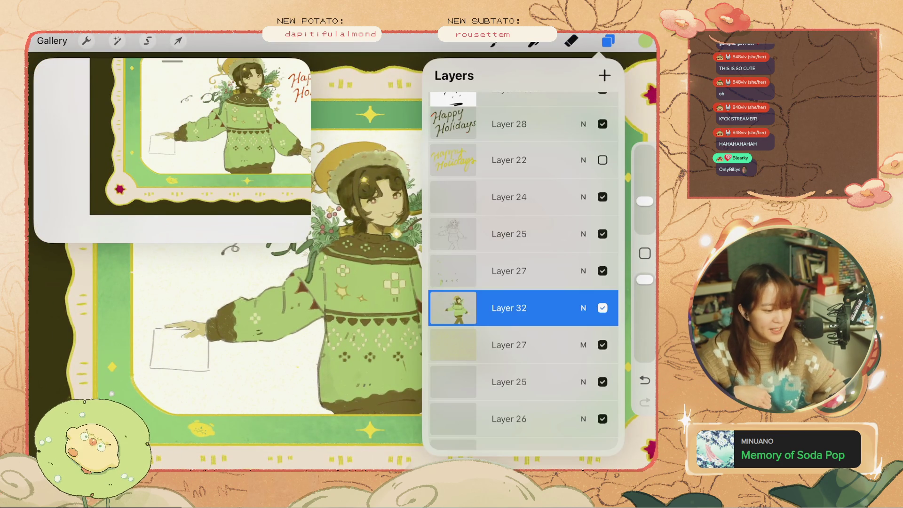
click(509, 345)
click(608, 41)
mouse_move(190, 338)
mouse_down()
mouse_move(200, 367)
mouse_move(197, 358)
mouse_up()
scroll(357, 254, up, 2)
key(ctrl+z)
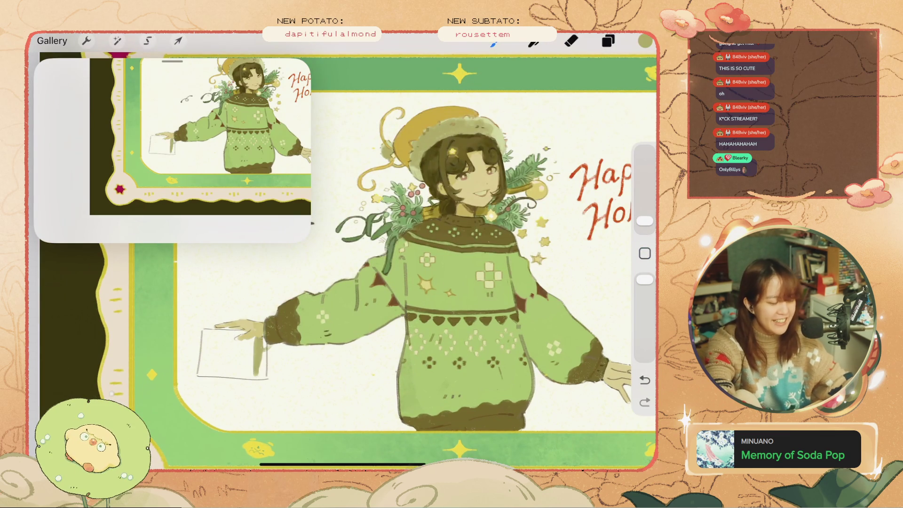
key(ctrl+z)
Paint the held paper olive into a small box with a label mark
drag(255, 333, 257, 374)
drag(257, 341, 259, 376)
mouse_move(254, 336)
mouse_down()
mouse_move(263, 377)
mouse_move(235, 376)
mouse_move(216, 335)
mouse_move(206, 341)
mouse_move(209, 365)
mouse_move(221, 350)
mouse_move(235, 371)
mouse_move(258, 371)
mouse_move(212, 371)
mouse_move(206, 348)
mouse_move(207, 374)
mouse_move(230, 374)
mouse_up()
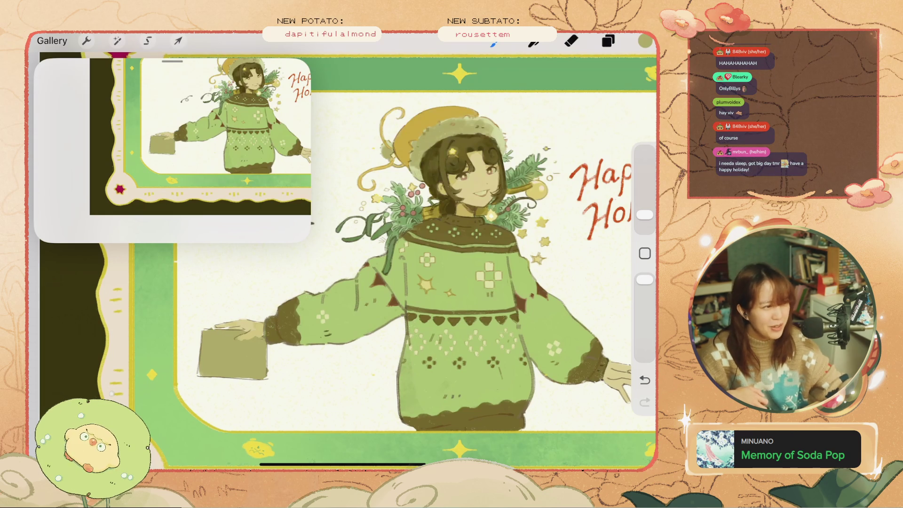
mouse_move(202, 346)
mouse_down()
mouse_move(249, 378)
mouse_move(266, 378)
mouse_up()
mouse_move(248, 334)
mouse_down()
mouse_move(221, 346)
mouse_move(236, 348)
mouse_up()
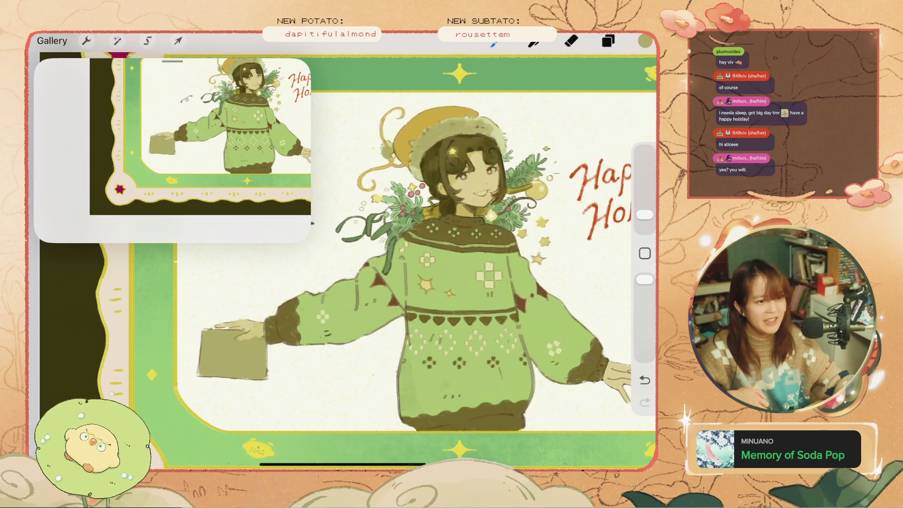
scroll(343, 259, down, 3)
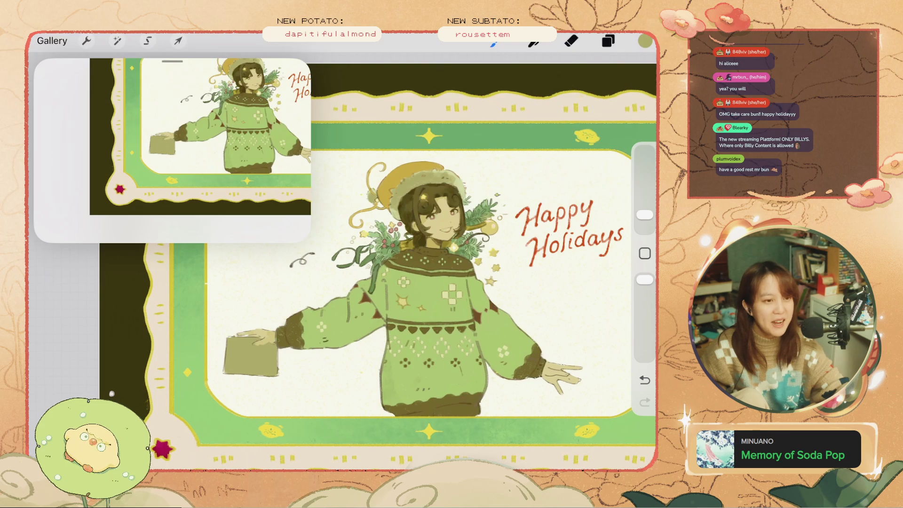
scroll(278, 371, up, 2)
scroll(277, 371, up, 2)
scroll(278, 372, up, 2)
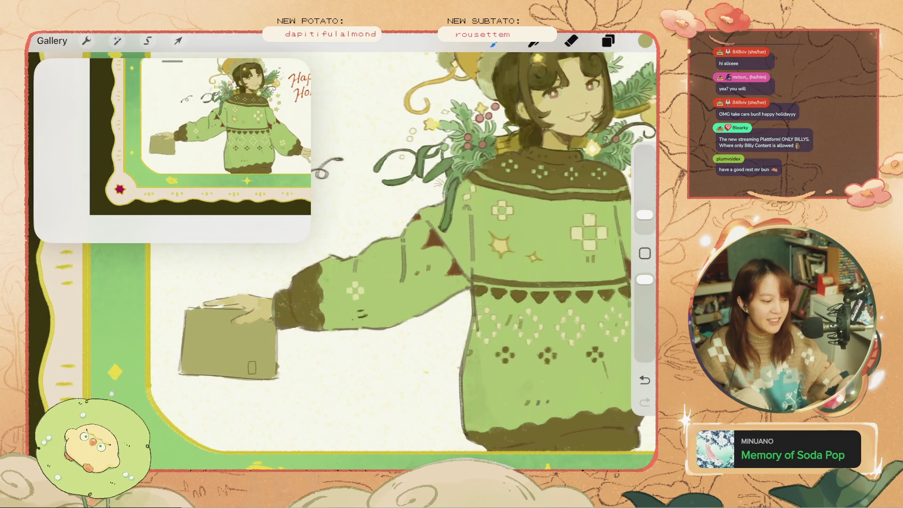
scroll(400, 258, down, 1)
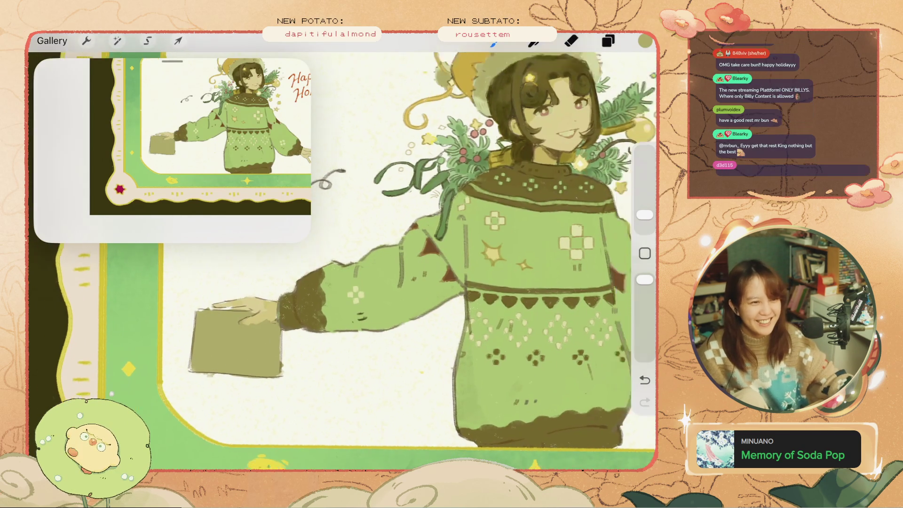
scroll(399, 259, down, 2)
scroll(400, 259, up, 1)
scroll(400, 258, up, 2)
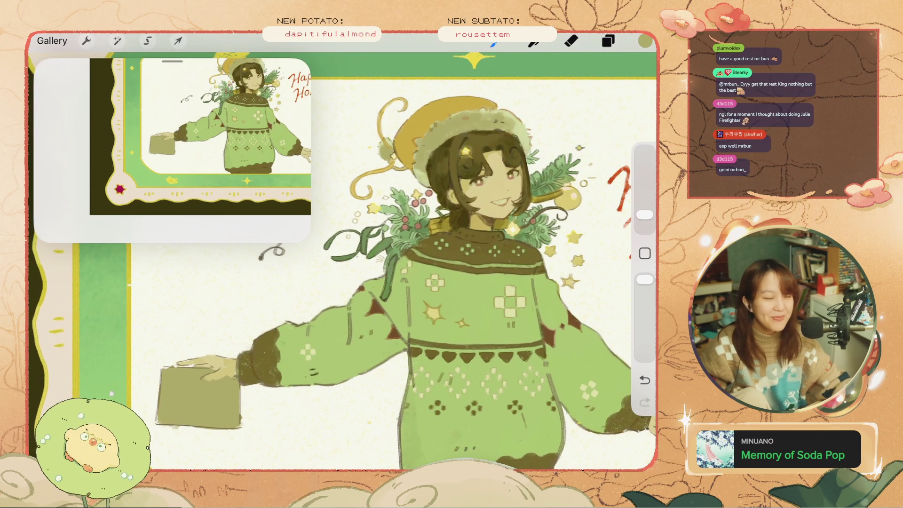
scroll(343, 261, down, 3)
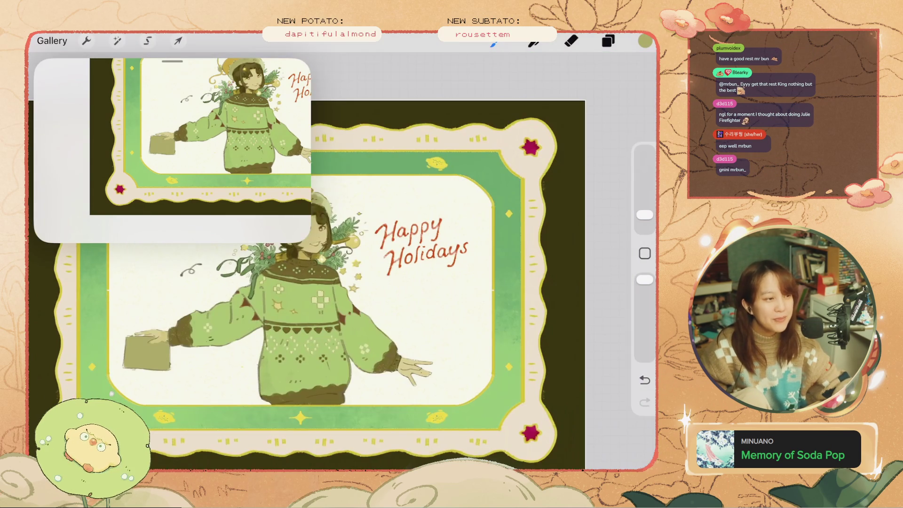
scroll(343, 261, up, 2)
scroll(342, 261, up, 2)
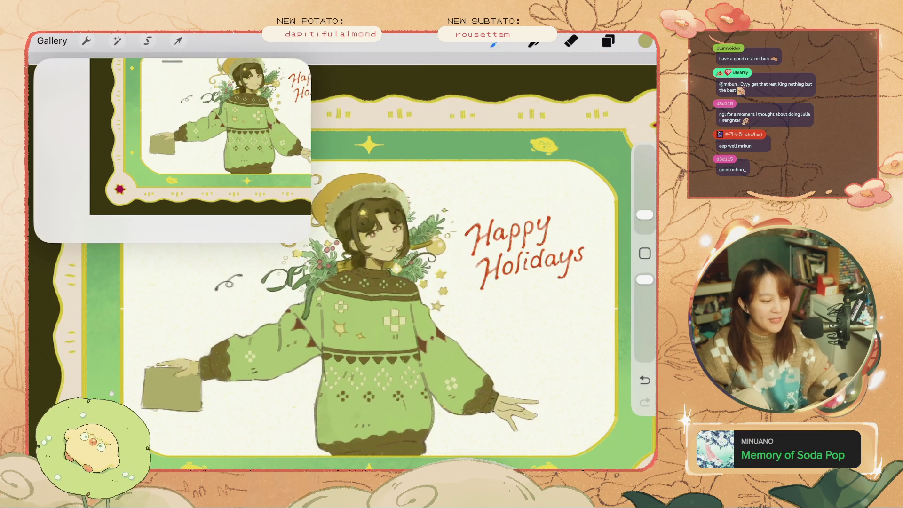
scroll(172, 150, down, 3)
scroll(172, 150, up, 5)
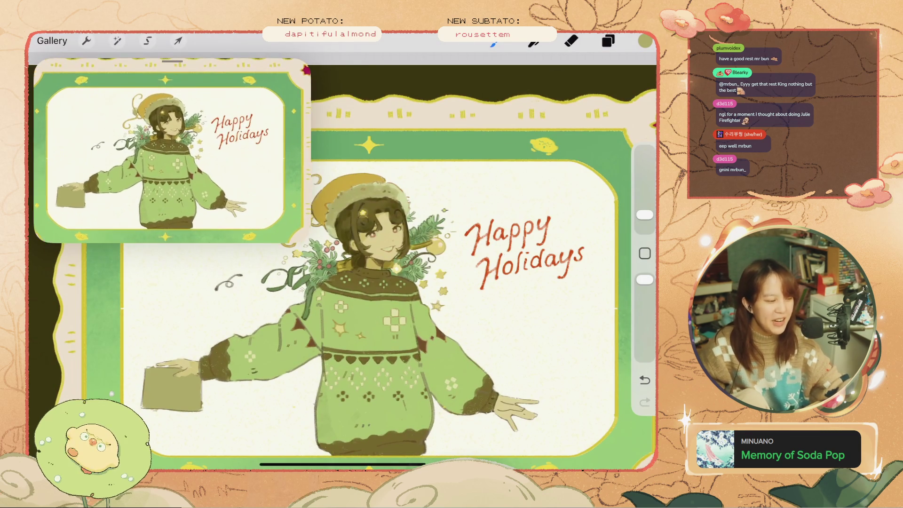
scroll(172, 151, down, 1)
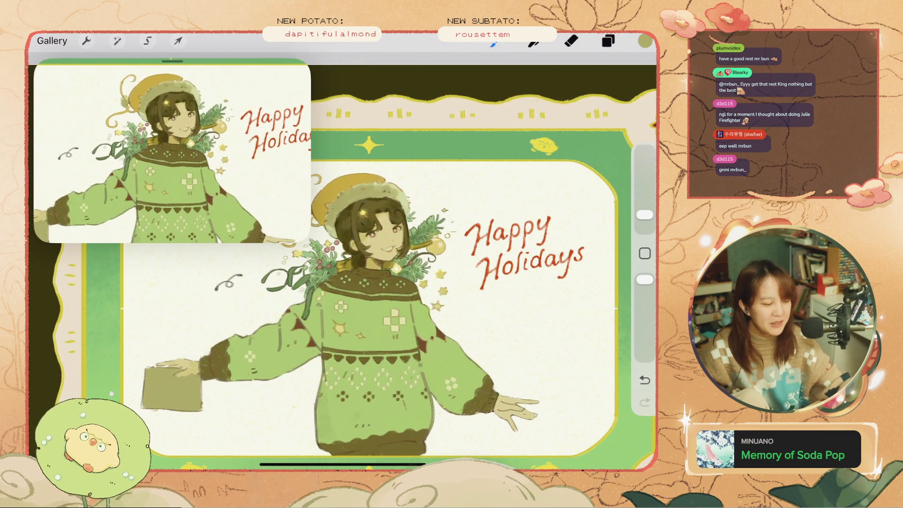
scroll(343, 282, up, 2)
scroll(344, 283, up, 2)
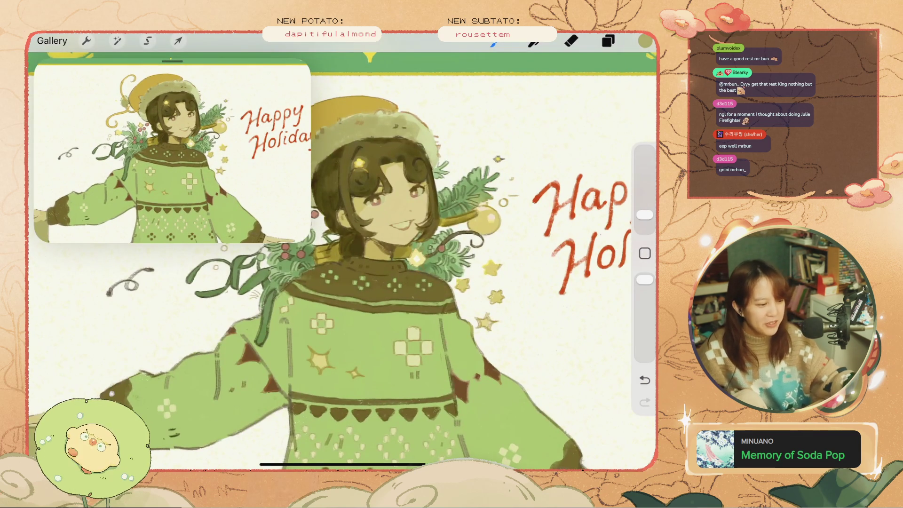
scroll(343, 259, down, 2)
scroll(343, 259, down, 1)
scroll(172, 151, down, 1)
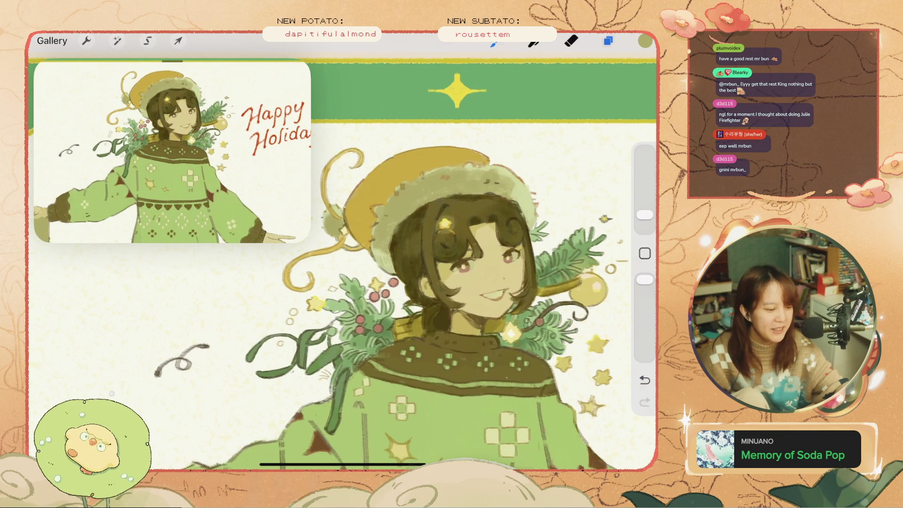
Make Layer 25 the active painting layer
click(608, 41)
click(509, 160)
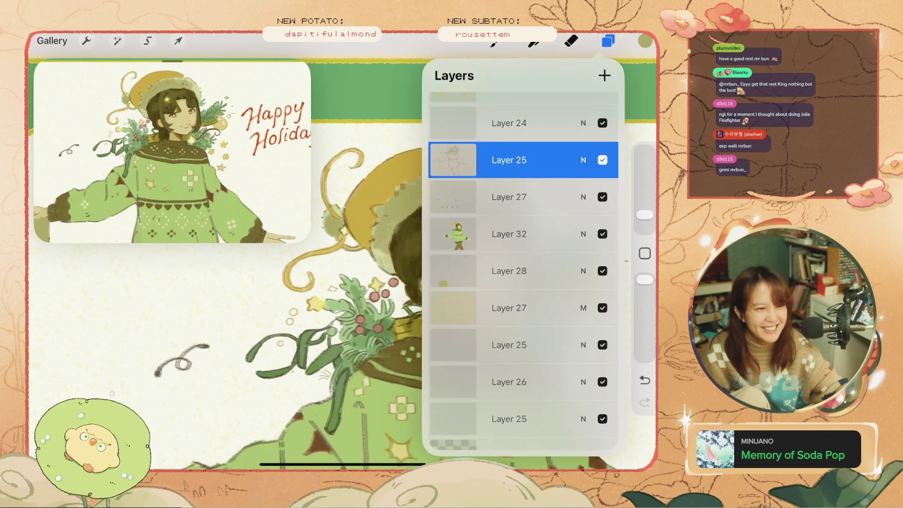
click(608, 41)
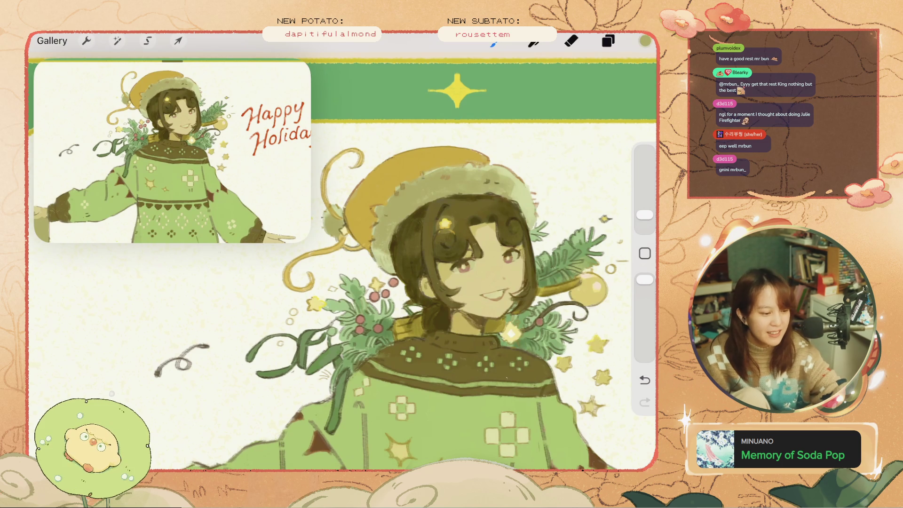
Switch to a darker olive colour and undo the last paint stroke
click(645, 41)
click(587, 385)
click(645, 41)
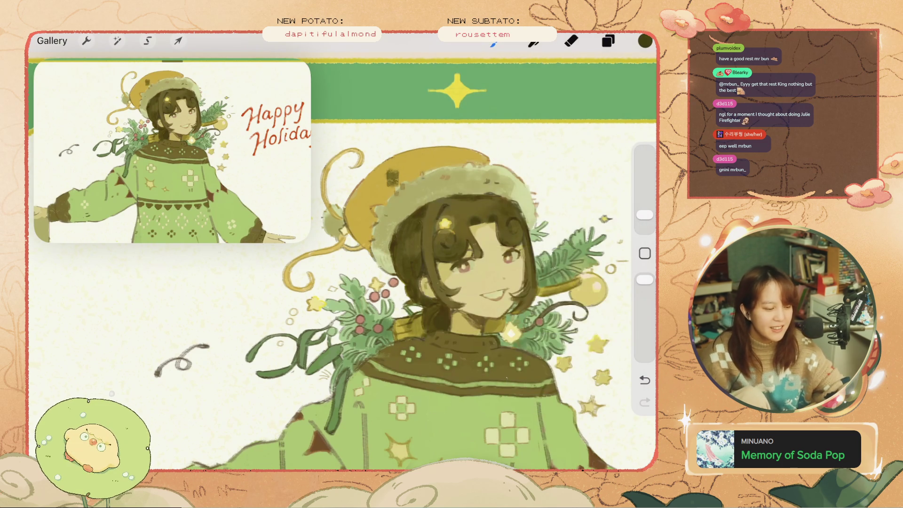
key(ctrl+z)
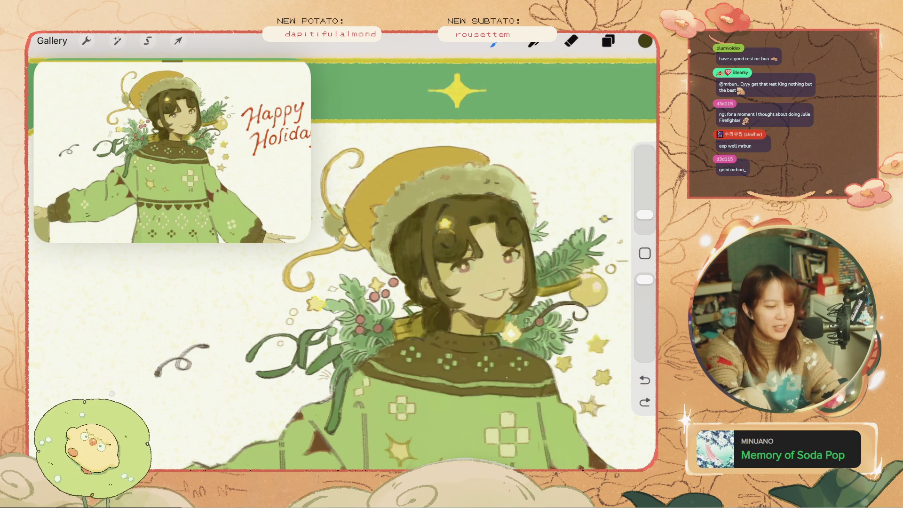
Select the draw brush from the QuickMenu and shrink it to 4%
click(494, 41)
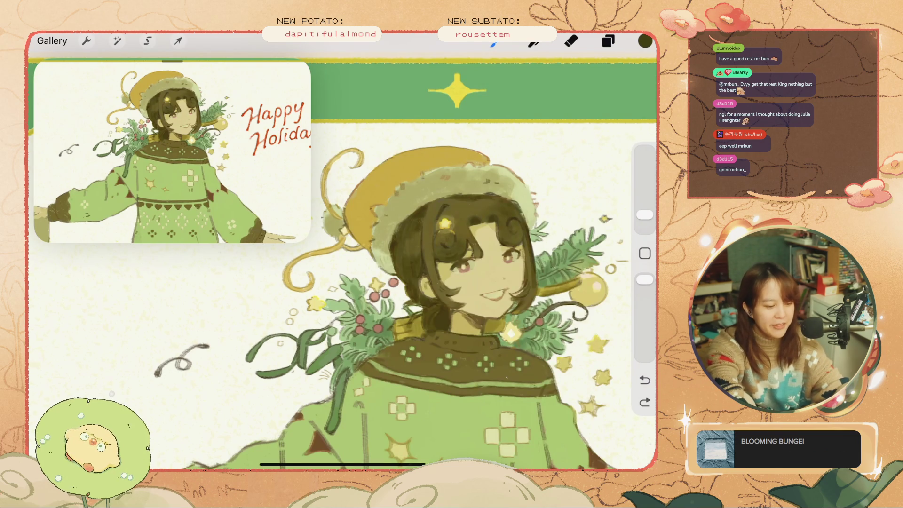
click(576, 296)
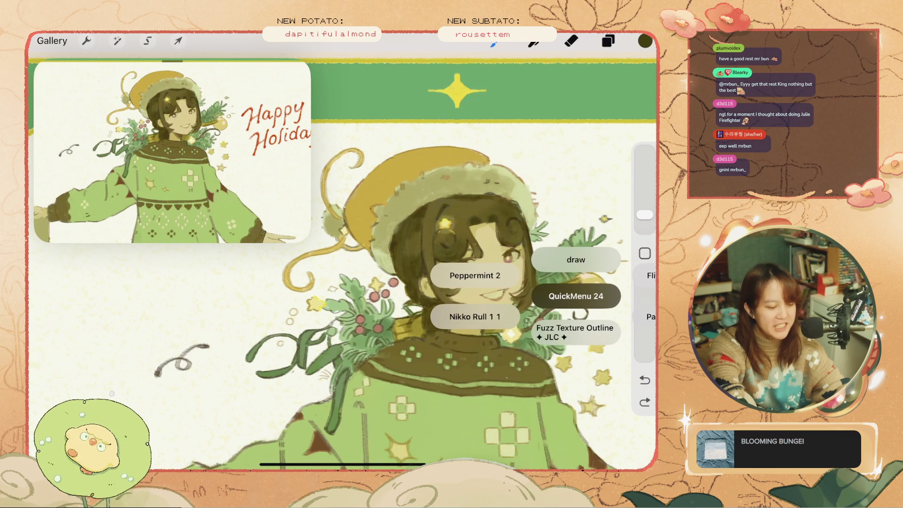
click(576, 260)
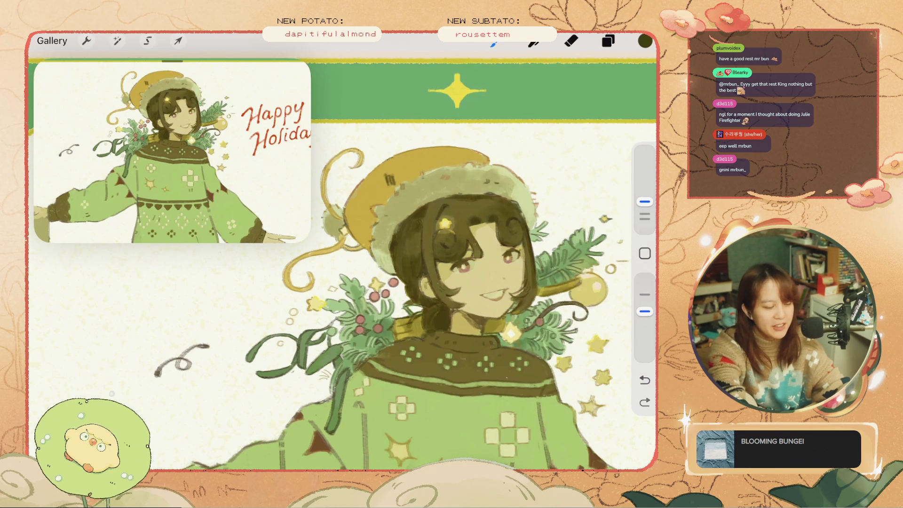
key(ctrl+z)
drag(645, 201, 645, 214)
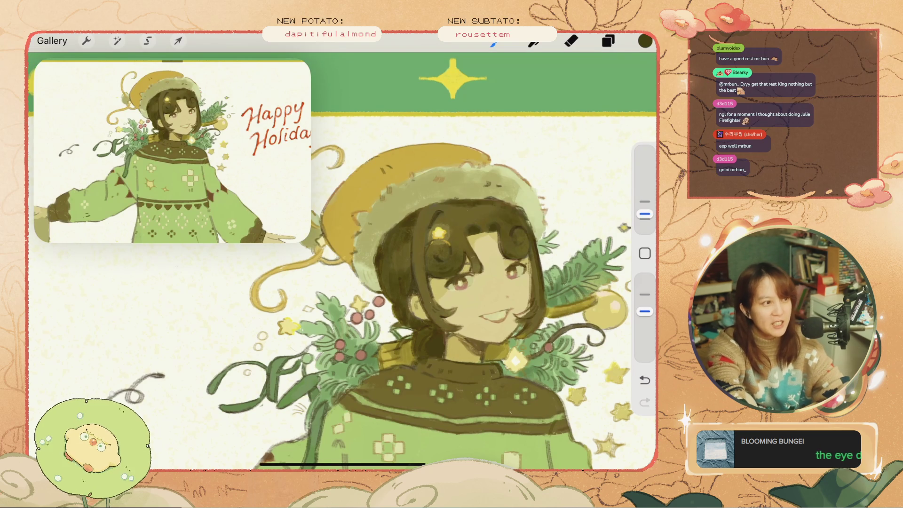
Undo the remaining stray paint strokes, including a small one
key(ctrl+z)
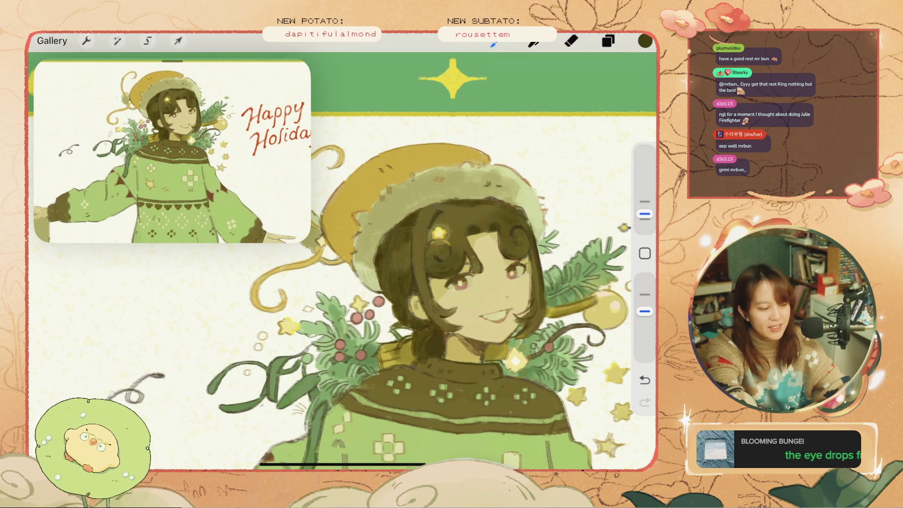
key(ctrl+z)
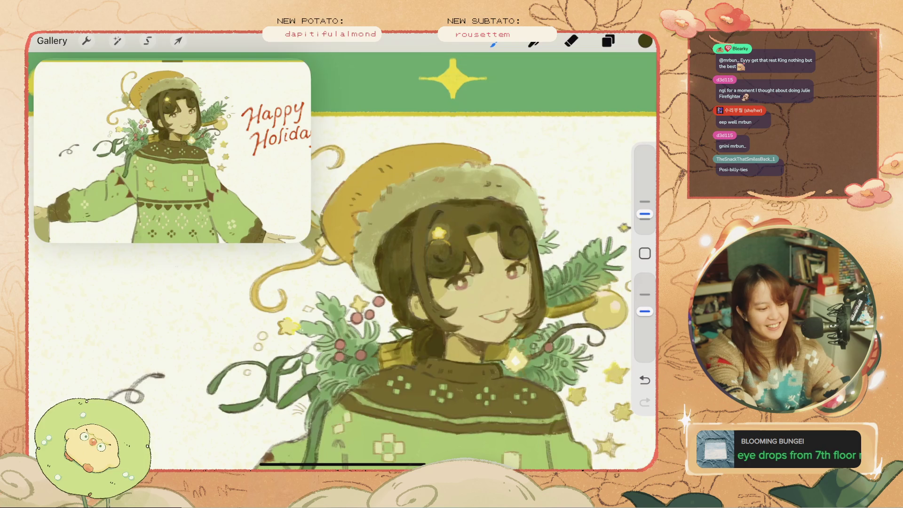
scroll(342, 261, down, 3)
scroll(470, 329, up, 5)
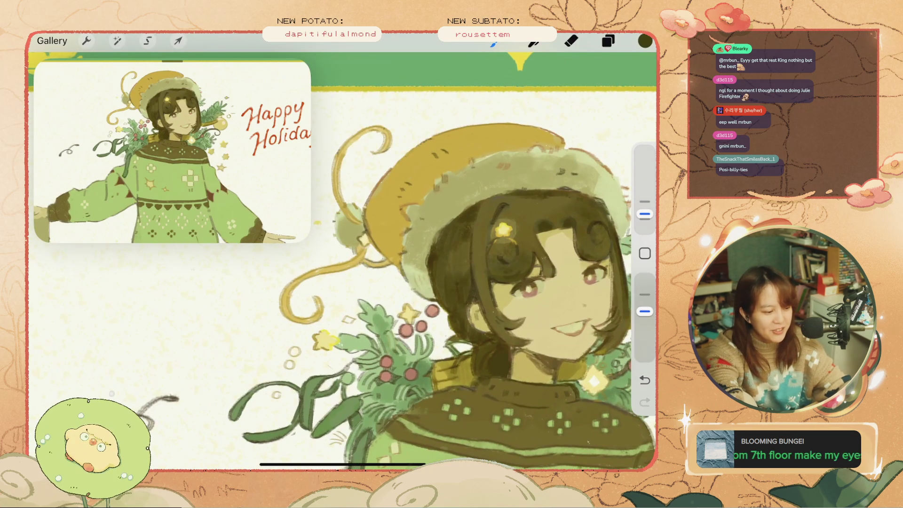
key(ctrl+z)
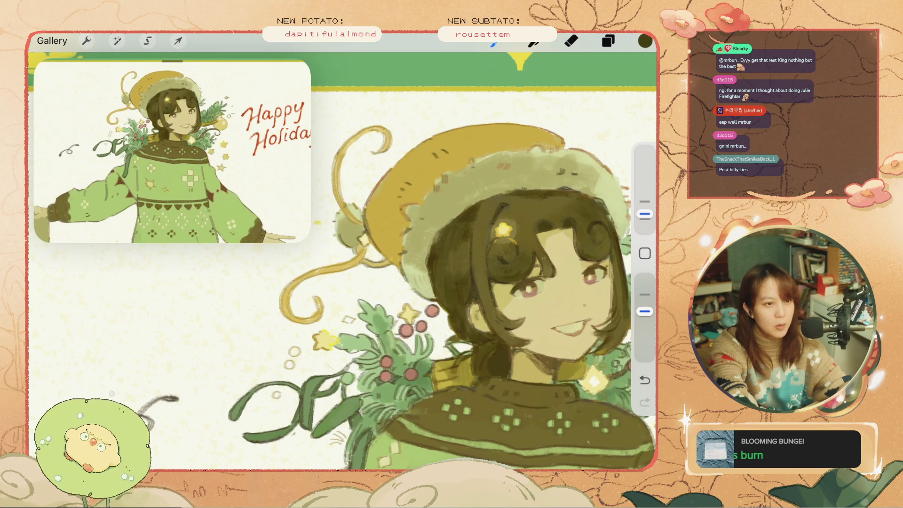
scroll(342, 252, down, 5)
scroll(341, 252, up, 5)
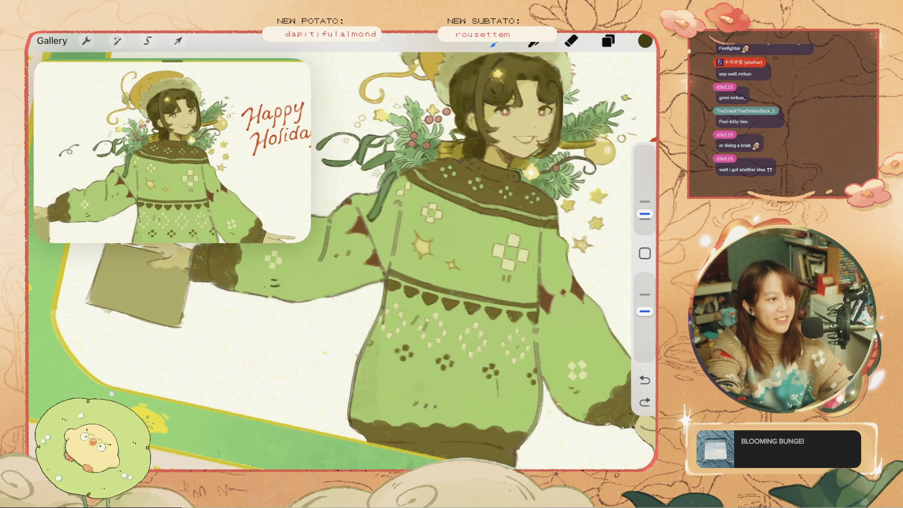
Undo the small stroke near the sweater hem
scroll(341, 251, down, 3)
scroll(423, 258, up, 3)
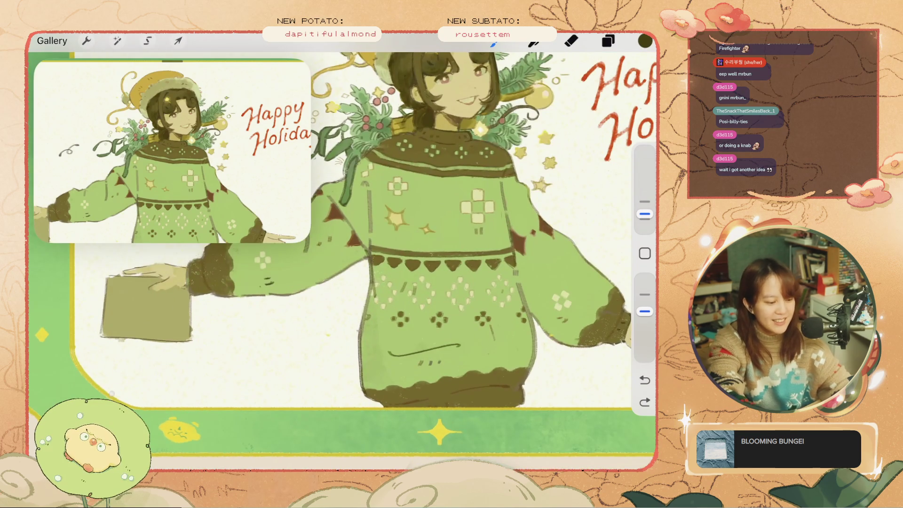
scroll(423, 258, up, 5)
key(ctrl+z)
Shrink the floating reference image
scroll(424, 258, down, 5)
scroll(342, 252, down, 3)
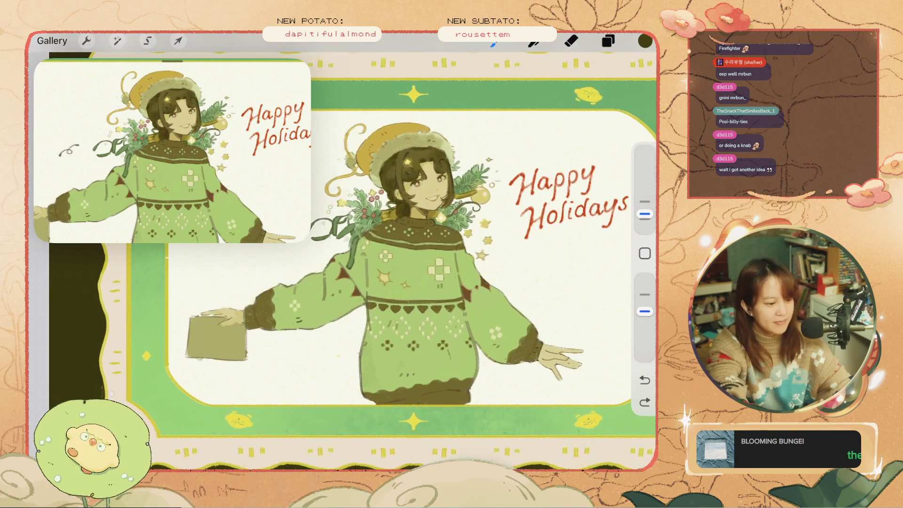
scroll(342, 252, up, 3)
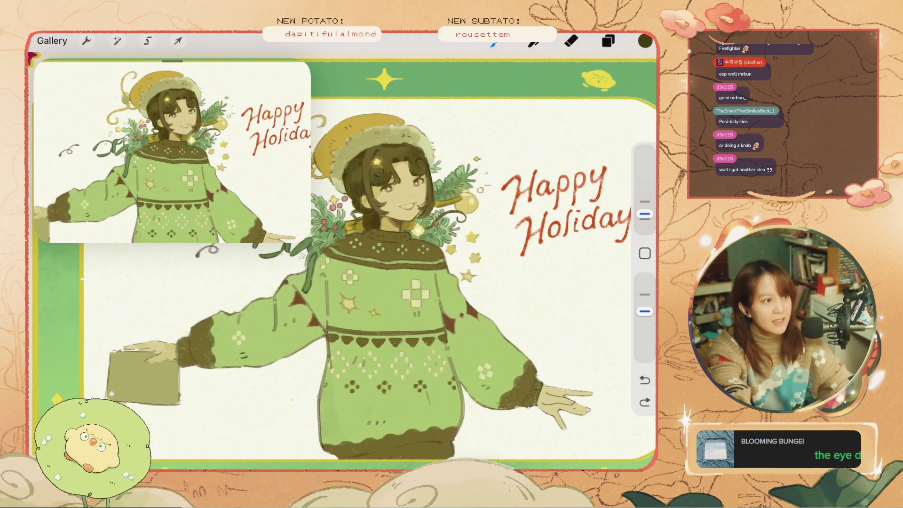
scroll(342, 261, down, 3)
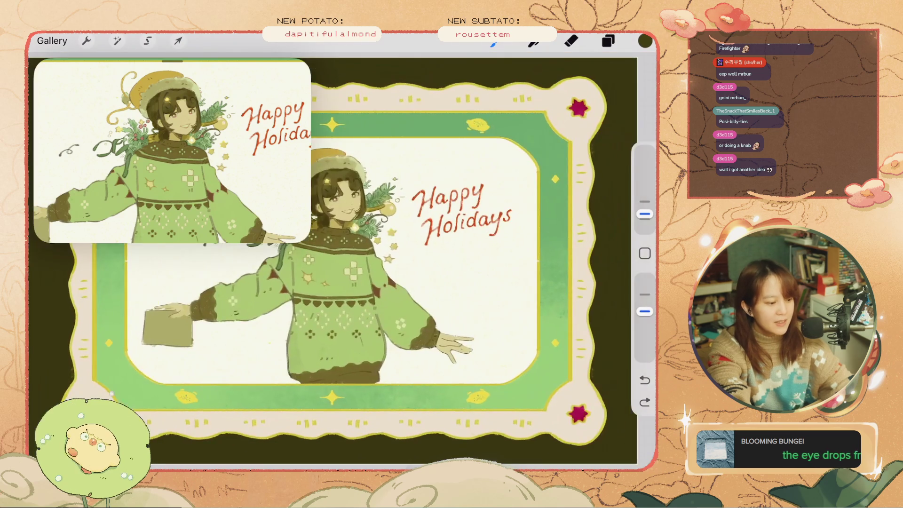
scroll(342, 261, up, 1)
scroll(342, 261, up, 1)
scroll(342, 261, up, 1)
drag(308, 240, 242, 207)
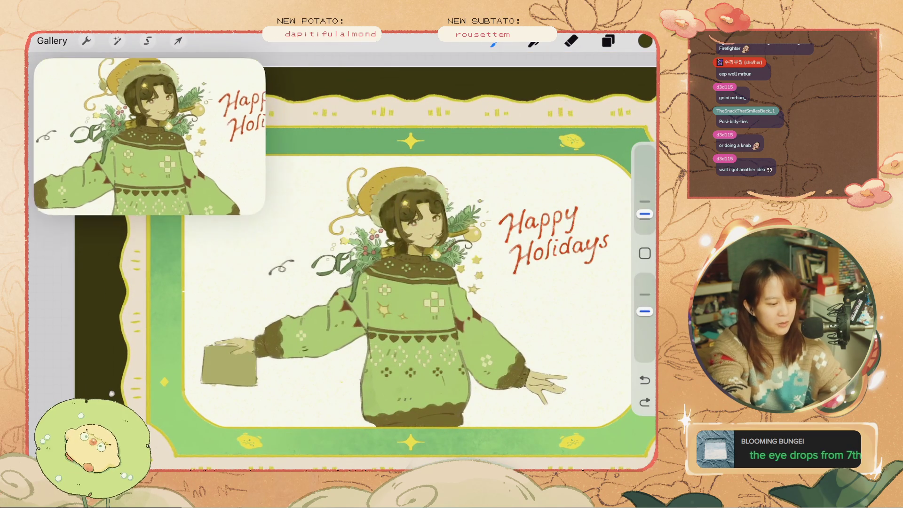
scroll(423, 249, up, 3)
scroll(424, 249, up, 1)
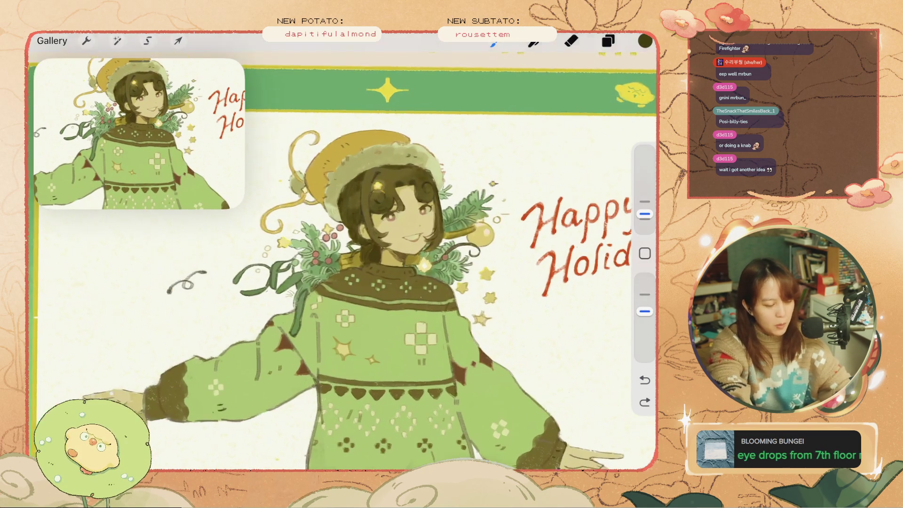
scroll(424, 249, up, 2)
scroll(282, 235, up, 1)
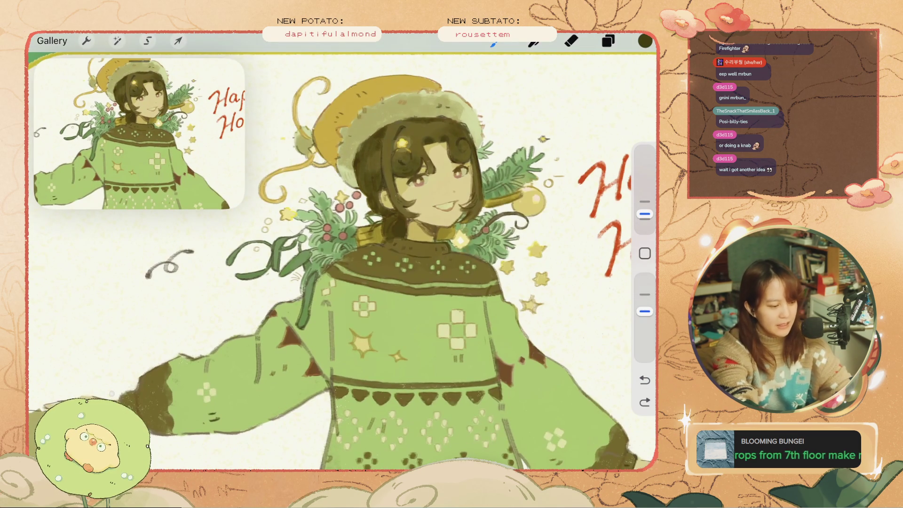
scroll(282, 235, up, 3)
scroll(447, 188, up, 1)
scroll(447, 188, up, 1)
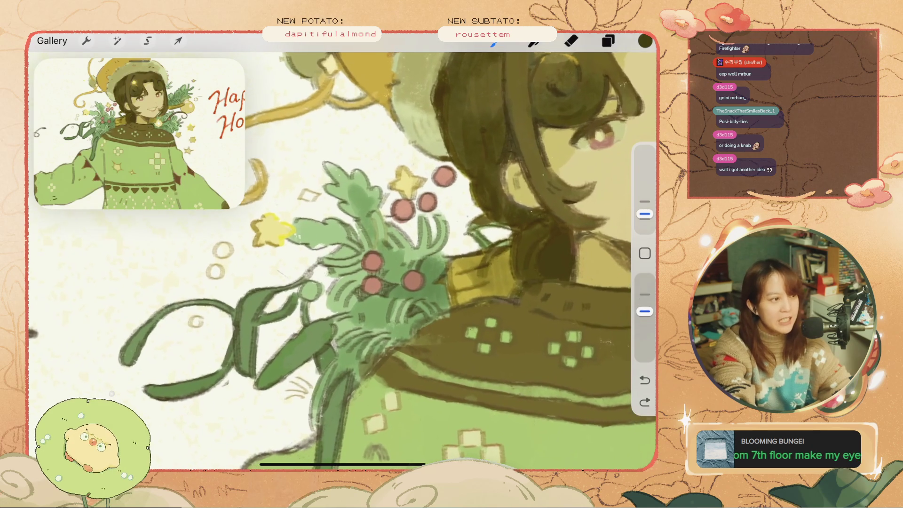
scroll(447, 188, up, 1)
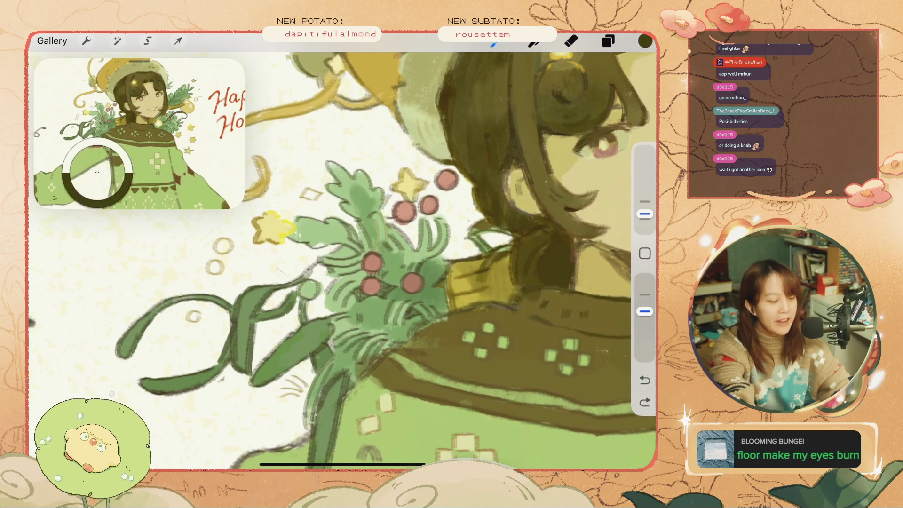
Toggle Layer 25's visibility off and on to compare its touch-ups
click(608, 41)
click(603, 271)
click(602, 271)
click(608, 41)
Sample the holly leaves' olive green and darken it to about 32% brightness
click(644, 253)
drag(323, 264, 325, 254)
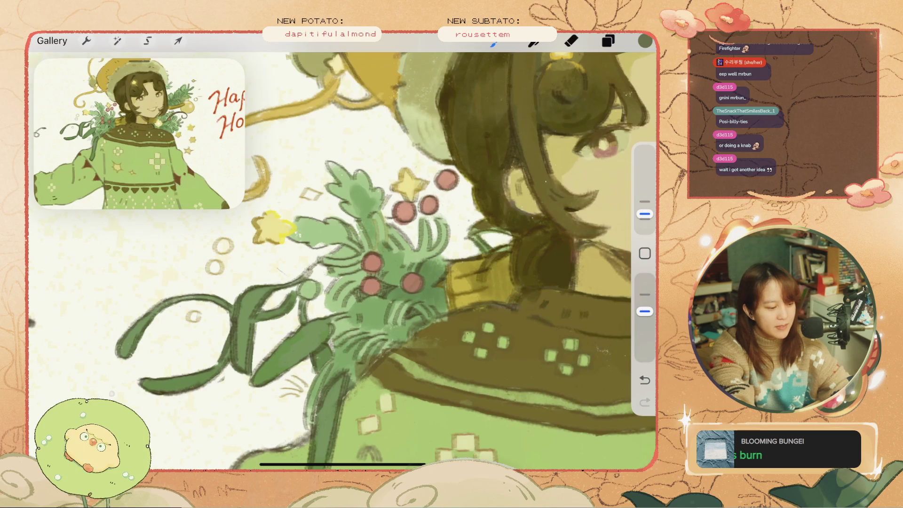
click(644, 41)
drag(514, 161, 492, 160)
click(645, 41)
Undo earlier strokes and try small touch-up strokes near the mouth
key(ctrl+z)
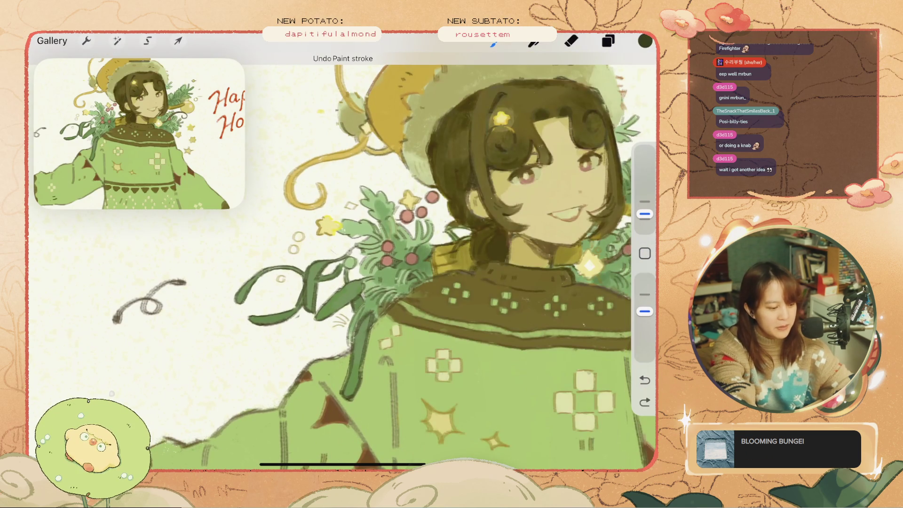
scroll(342, 263, down, 3)
scroll(342, 264, up, 3)
key(ctrl+z)
key(ctrl+z)
drag(502, 281, 500, 288)
key(ctrl+z)
Undo the mouth stroke and a stray grey stroke beside the figure
scroll(343, 263, down, 3)
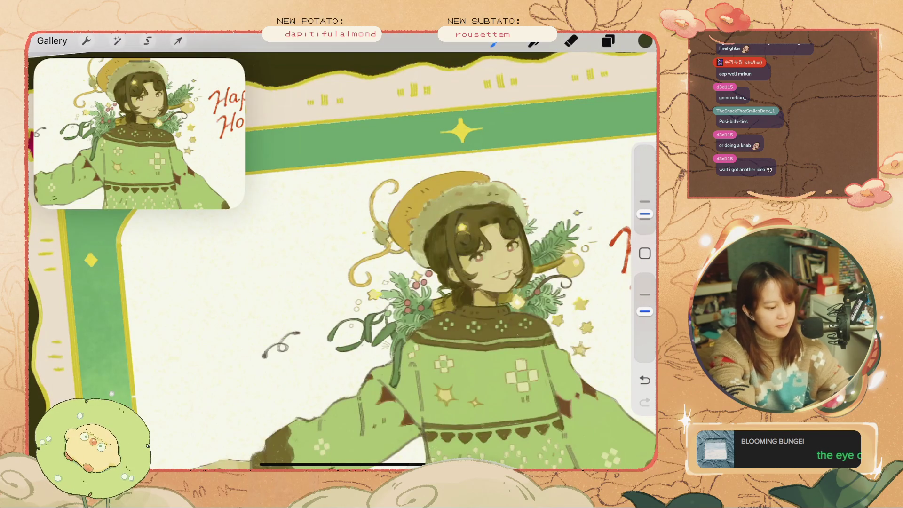
scroll(342, 263, down, 3)
key(ctrl+z)
scroll(342, 263, up, 1)
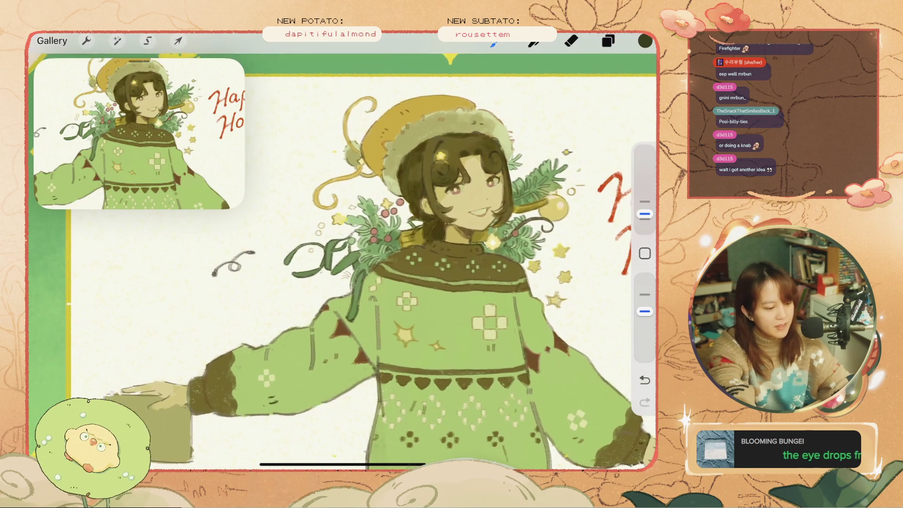
key(ctrl+z)
key(ctrl+z)
mouse_move(306, 289)
mouse_down()
mouse_move(298, 293)
mouse_move(303, 312)
mouse_move(289, 312)
mouse_up()
key(ctrl+z)
key(ctrl+z)
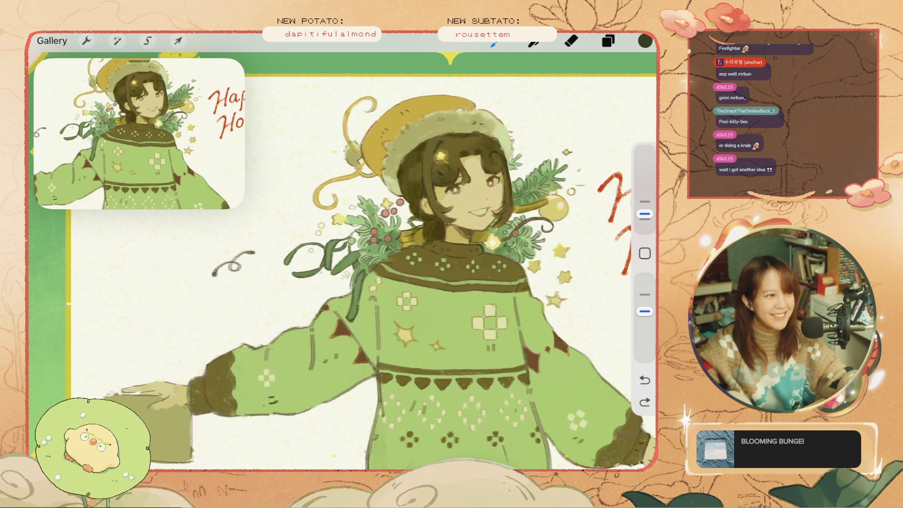
Select Layer 24 in the layer list
scroll(399, 150, up, 3)
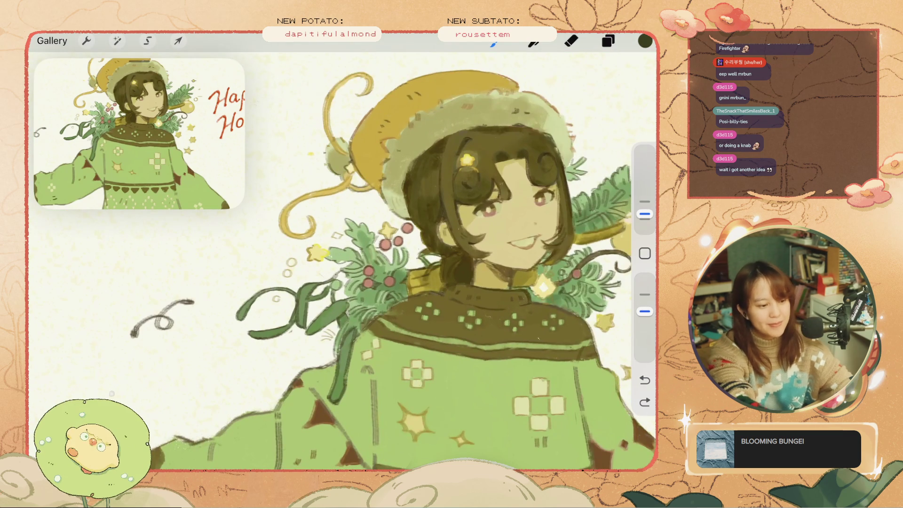
click(608, 41)
click(509, 234)
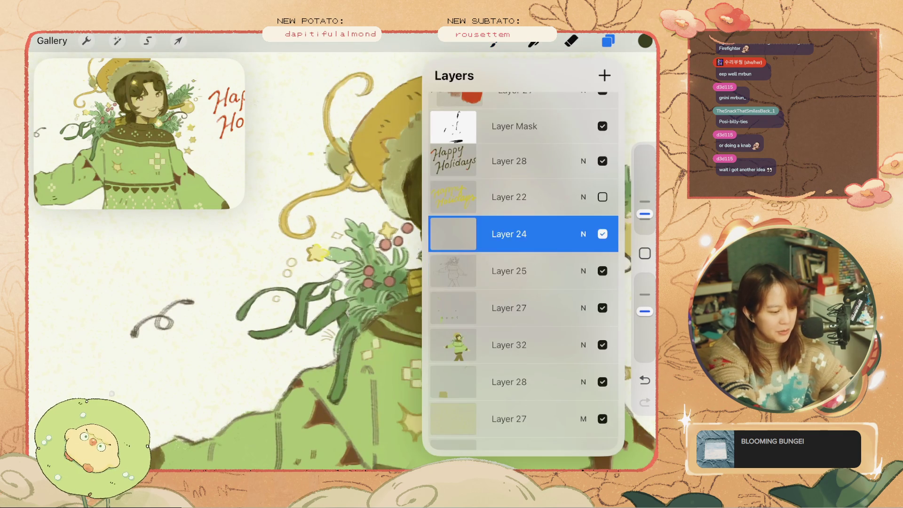
Toggle Layer 24's visibility off and on to check its content
click(608, 41)
click(608, 41)
click(602, 271)
click(602, 271)
click(608, 41)
Zoom in on the character's face, undoing two paint strokes
drag(369, 271, 284, 328)
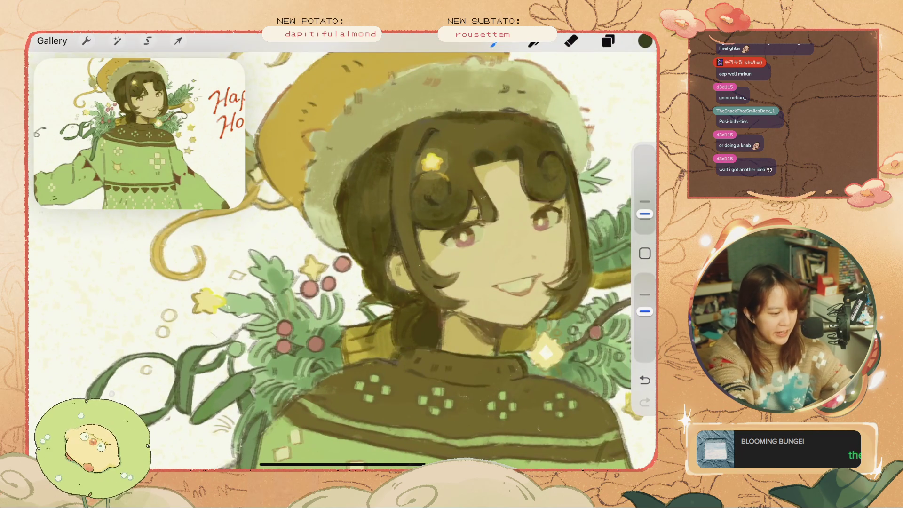
key(ctrl+z)
mouse_move(329, 282)
mouse_down()
mouse_move(365, 251)
mouse_move(517, 228)
mouse_up()
scroll(342, 254, down, 5)
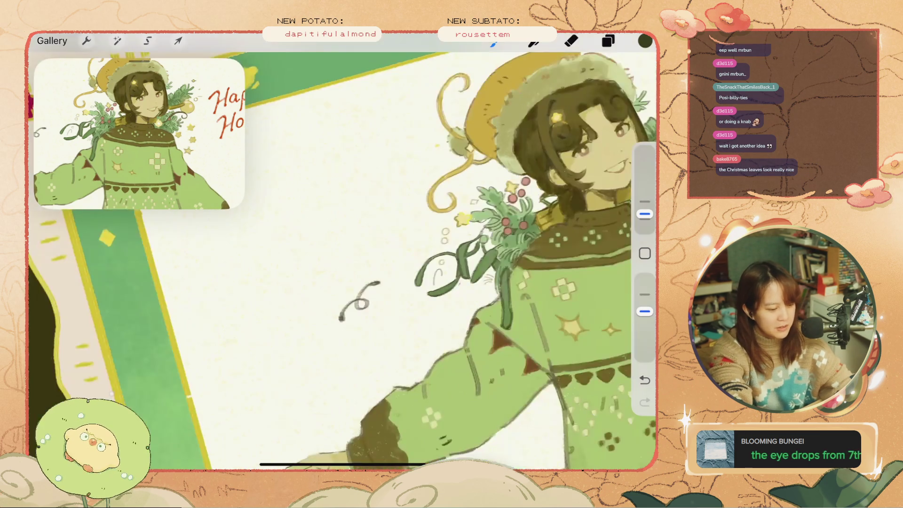
scroll(342, 254, up, 5)
drag(329, 258, 357, 235)
key(ctrl+z)
Adjust the brush size, sample the olive from the artwork, and undo two small strokes
mouse_move(645, 214)
mouse_down()
mouse_move(644, 225)
mouse_move(645, 214)
mouse_up()
click(645, 253)
click(493, 286)
key(ctrl+z)
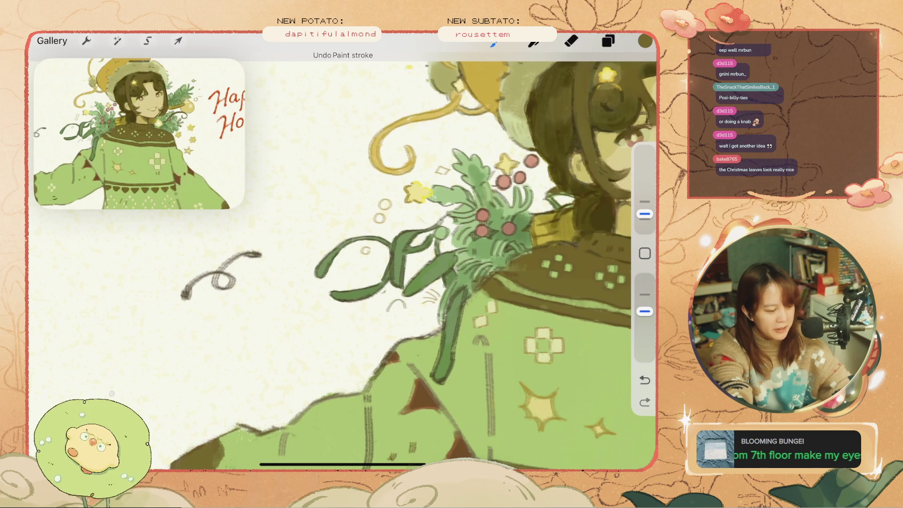
key(ctrl+z)
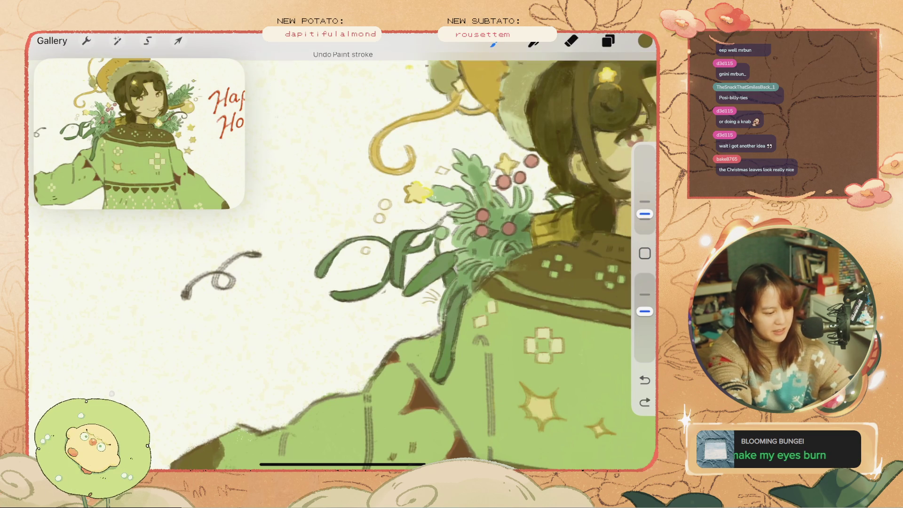
Try a small dark dab on the yellow star, then undo it
click(418, 182)
scroll(342, 252, down, 5)
scroll(343, 251, up, 5)
key(ctrl+z)
scroll(343, 251, down, 3)
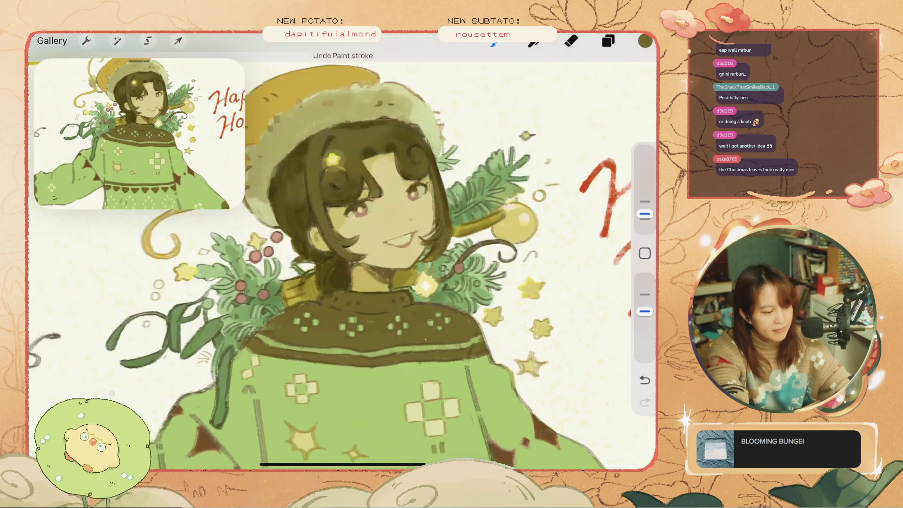
scroll(342, 251, up, 2)
key(ctrl+z)
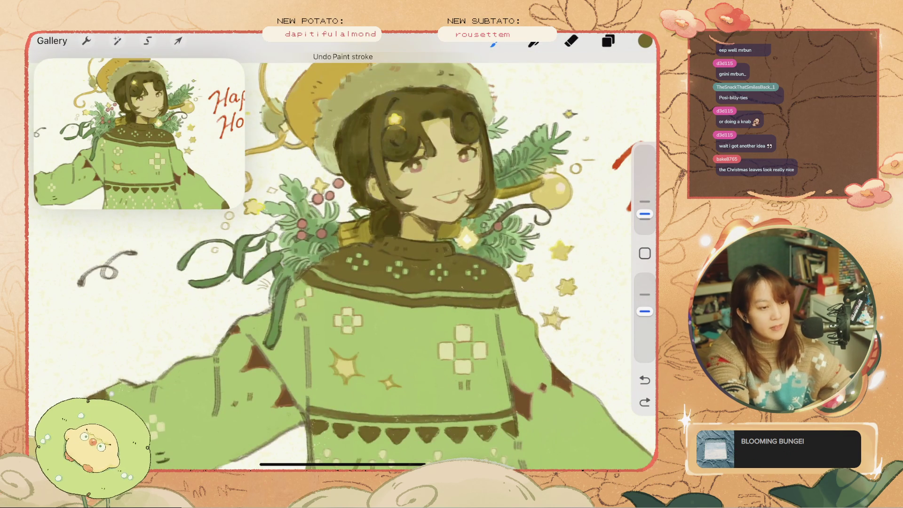
Try a small arch stroke left of the ribbon and undo it
scroll(342, 251, down, 2)
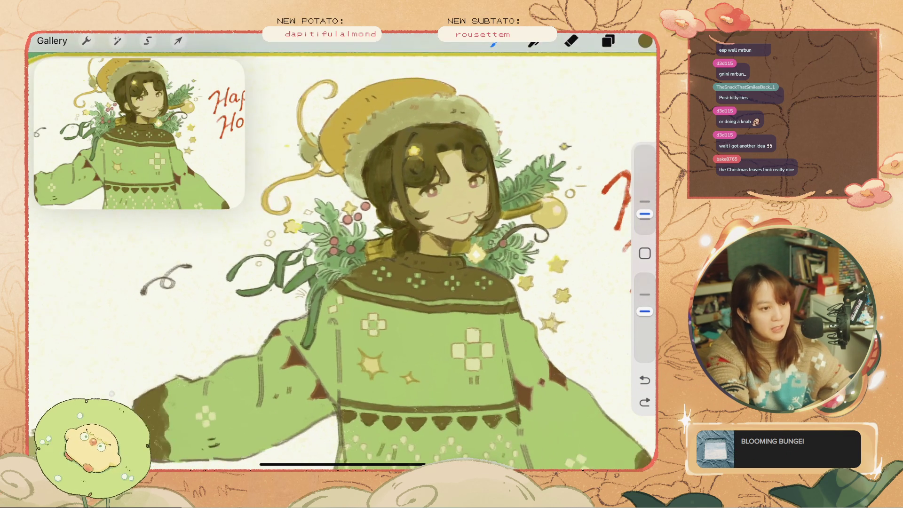
drag(217, 267, 225, 266)
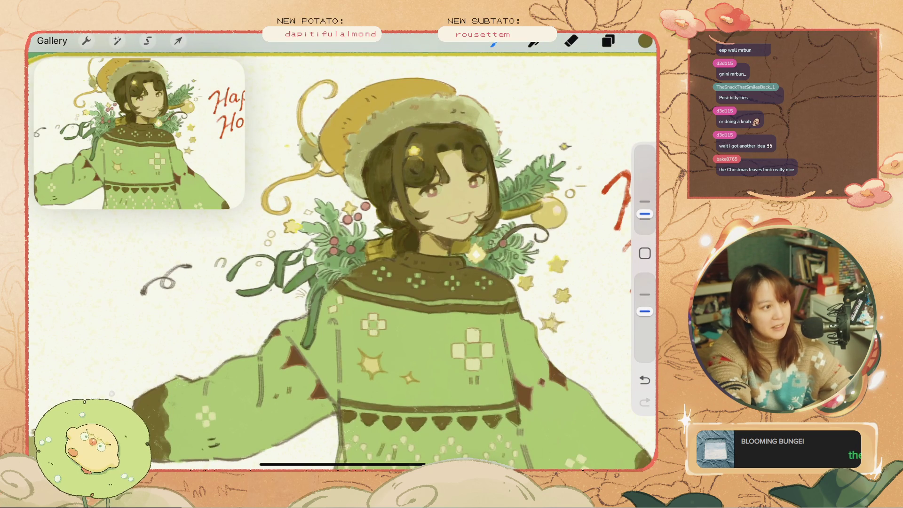
key(ctrl+z)
Try a short underline below Holidays and remove it
scroll(342, 263, up, 2)
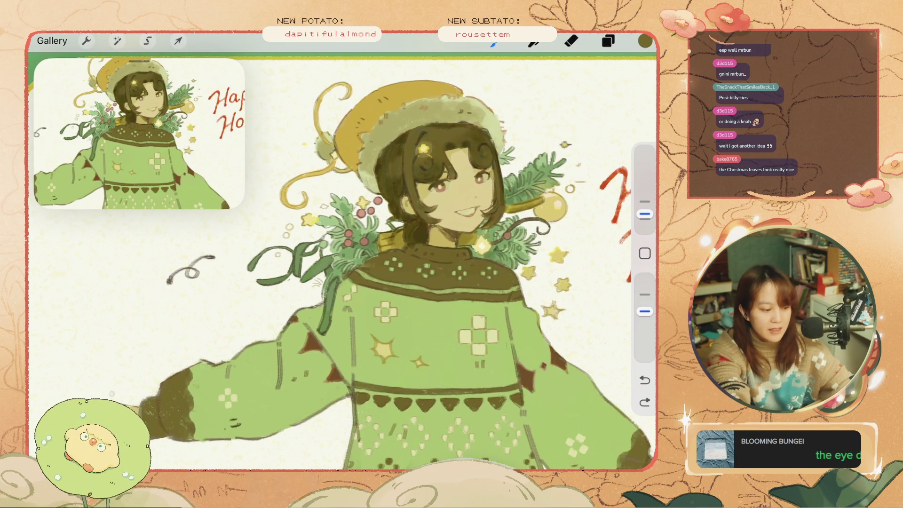
scroll(342, 251, down, 3)
scroll(342, 251, up, 2)
scroll(342, 254, up, 1)
scroll(342, 254, up, 2)
mouse_move(473, 235)
mouse_down()
mouse_move(461, 254)
mouse_move(506, 250)
mouse_up()
key(ctrl+z)
scroll(342, 254, up, 1)
key(ctrl+z)
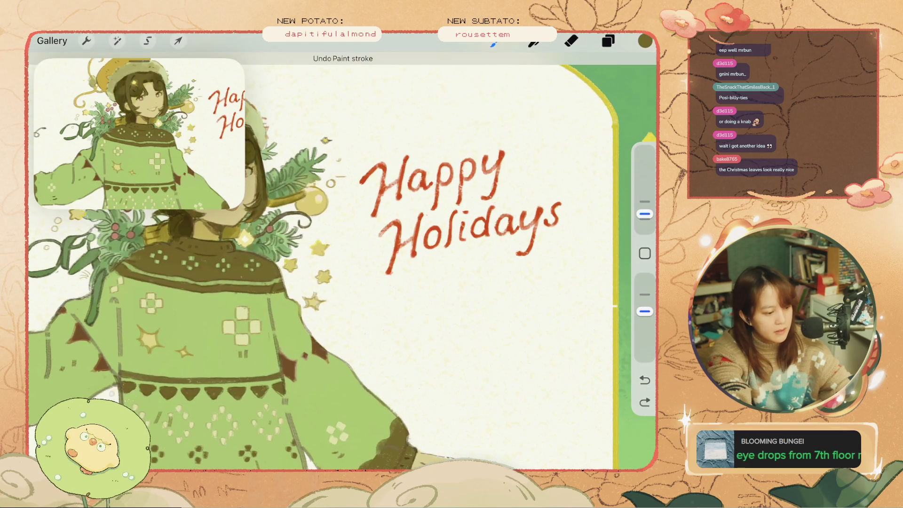
Sample the red of the Happy lettering and switch to the eraser
click(400, 178)
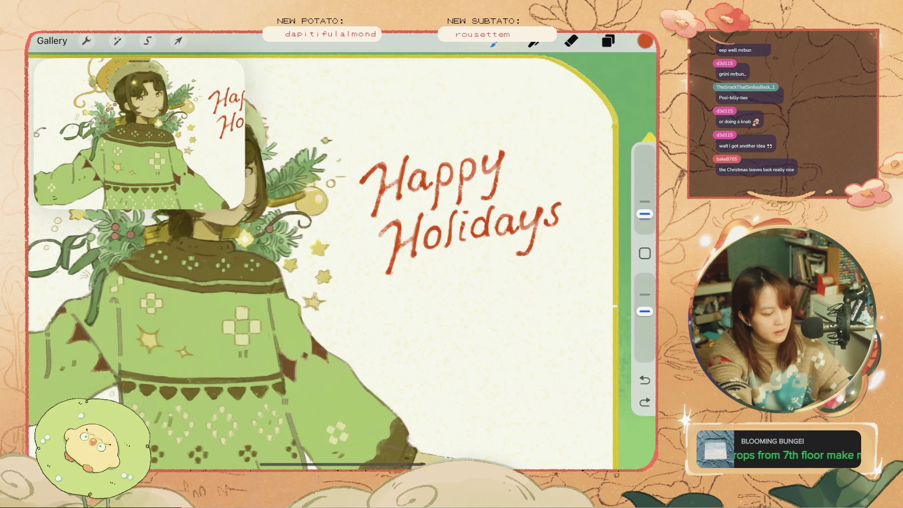
click(558, 297)
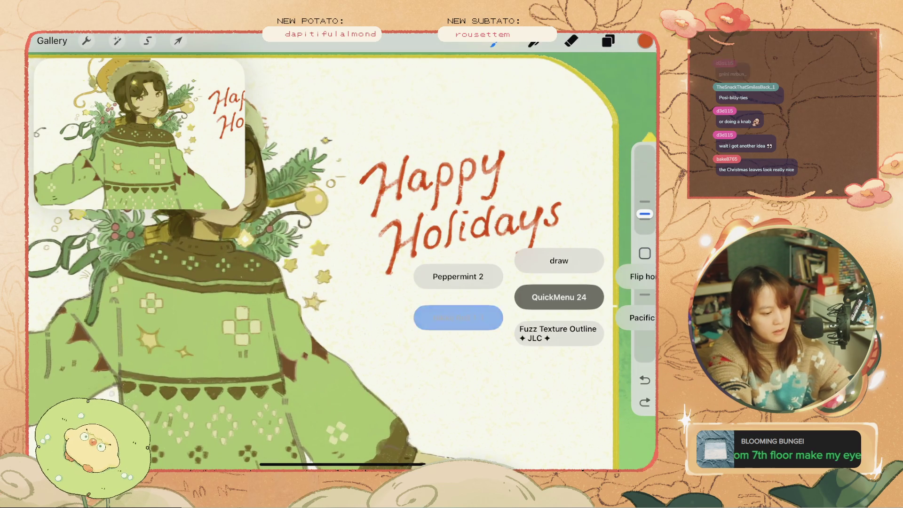
scroll(344, 254, up, 2)
scroll(343, 254, up, 2)
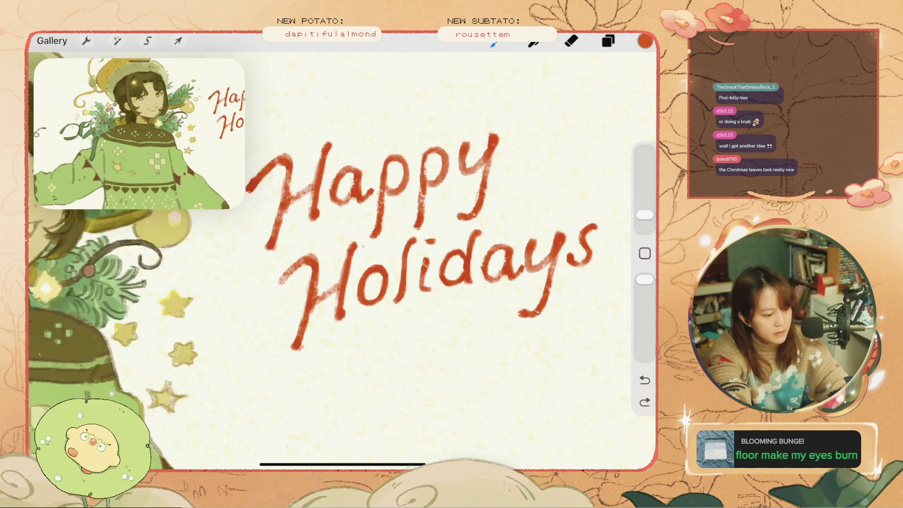
key(e)
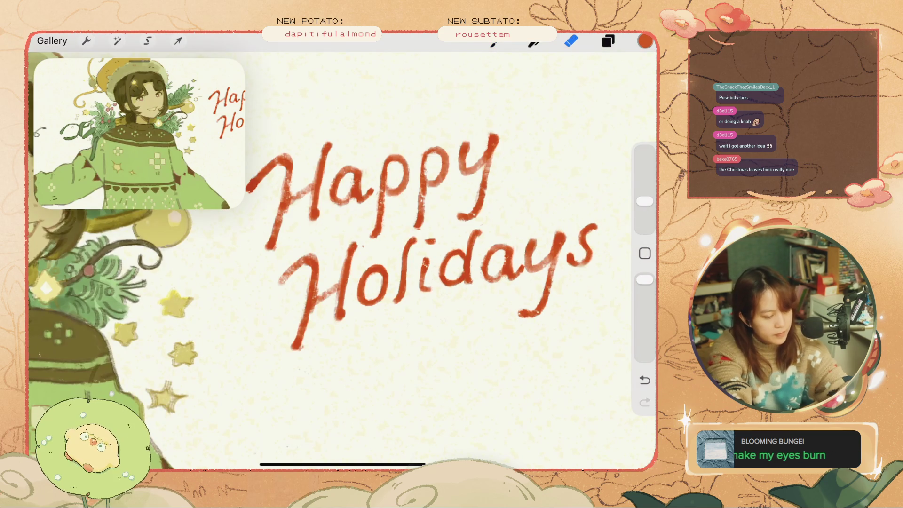
Select the Layer Mask layer and switch back to the brush
click(608, 41)
click(513, 162)
click(608, 41)
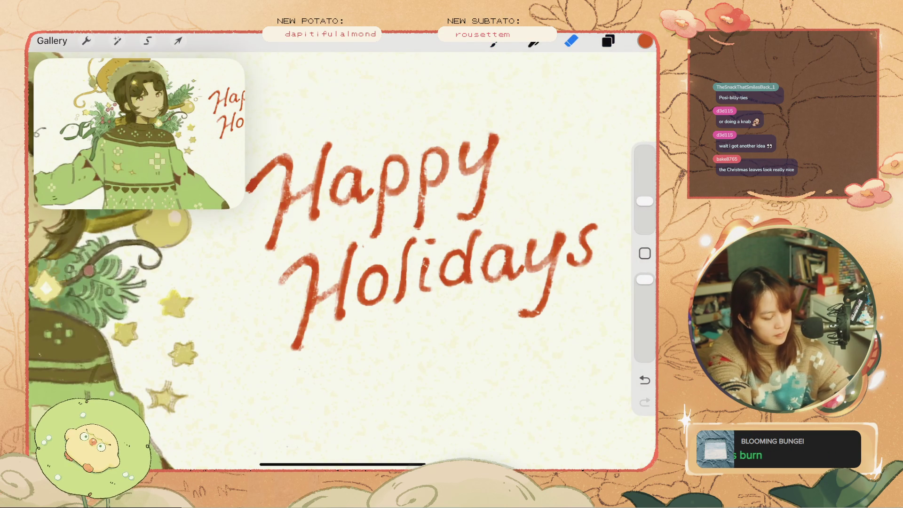
key(b)
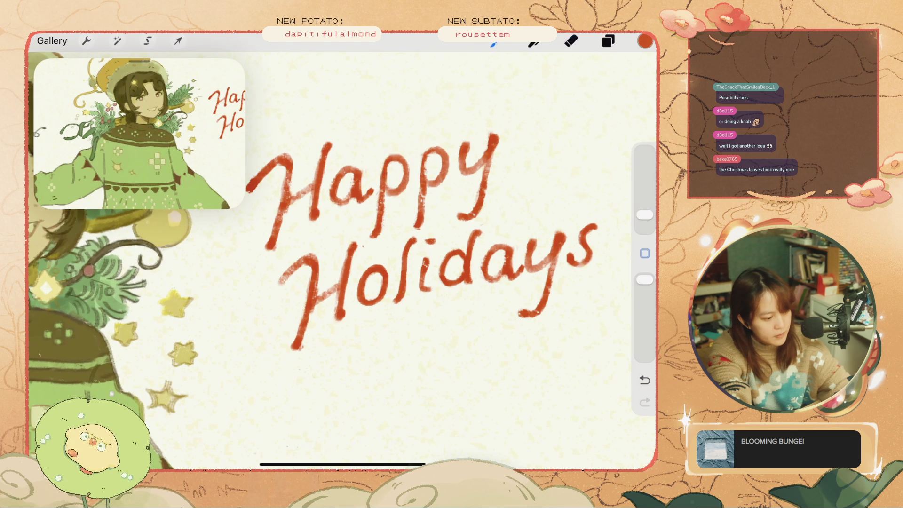
Shrink the brush to 2% and touch up the red lettering on Happy
key(ctrl+z)
click(645, 253)
click(645, 253)
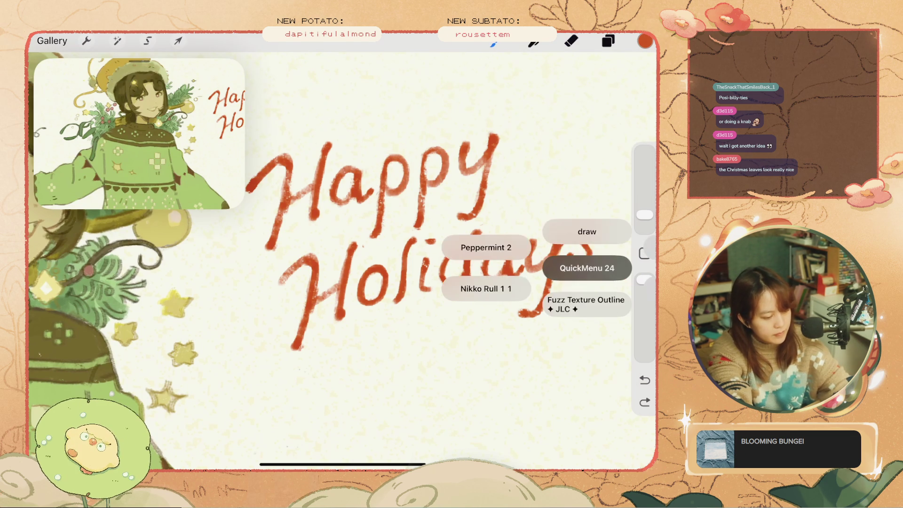
drag(376, 155, 375, 186)
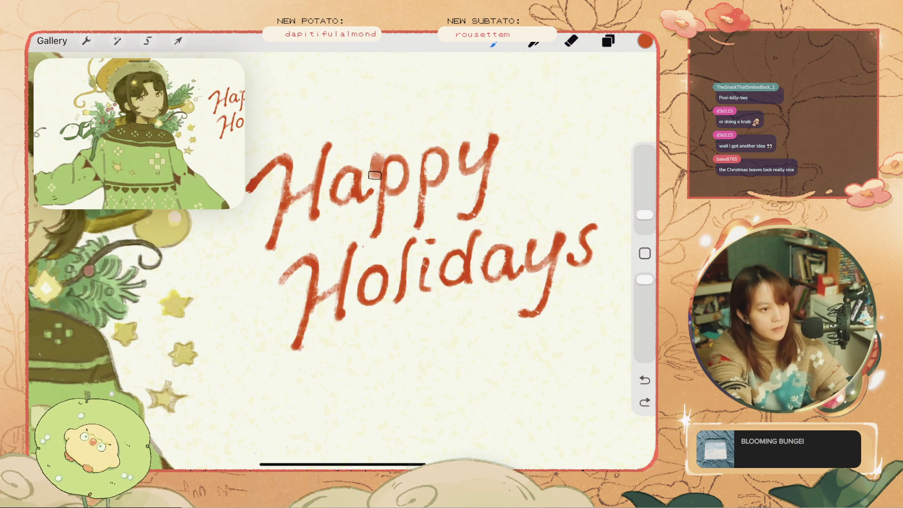
key(ctrl+z)
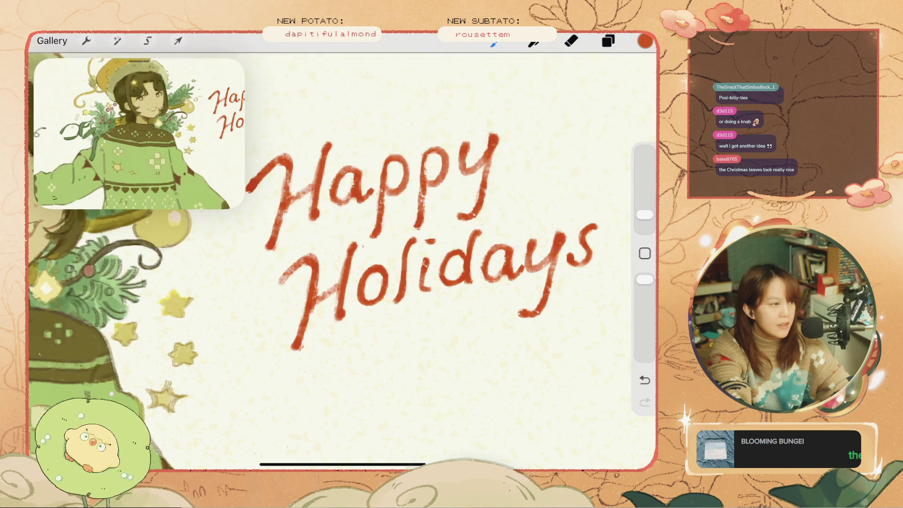
drag(644, 215, 645, 220)
click(382, 174)
Try first underline strokes beneath Holidays and undo them
scroll(342, 259, down, 5)
key(ctrl+z)
scroll(342, 258, up, 3)
drag(522, 313, 435, 331)
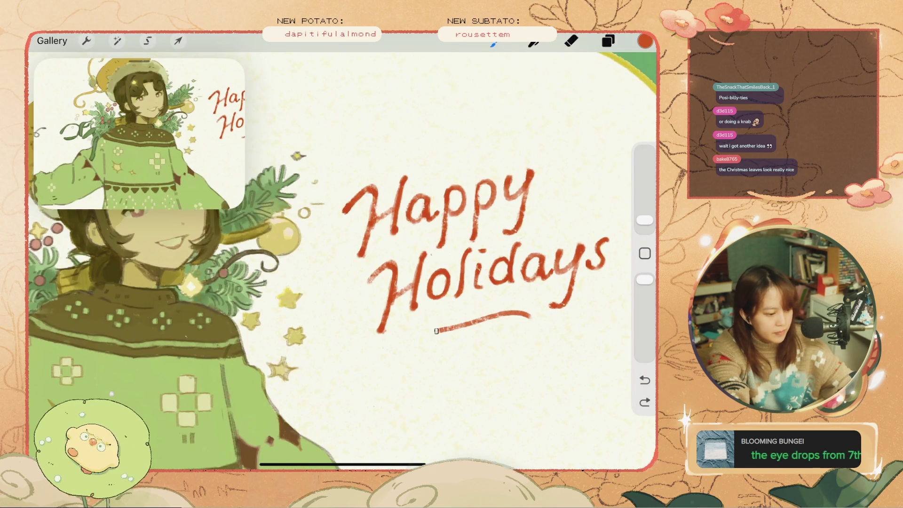
scroll(343, 259, up, 1)
key(ctrl+z)
mouse_move(485, 316)
mouse_down()
mouse_move(531, 306)
mouse_move(489, 309)
mouse_up()
key(ctrl+z)
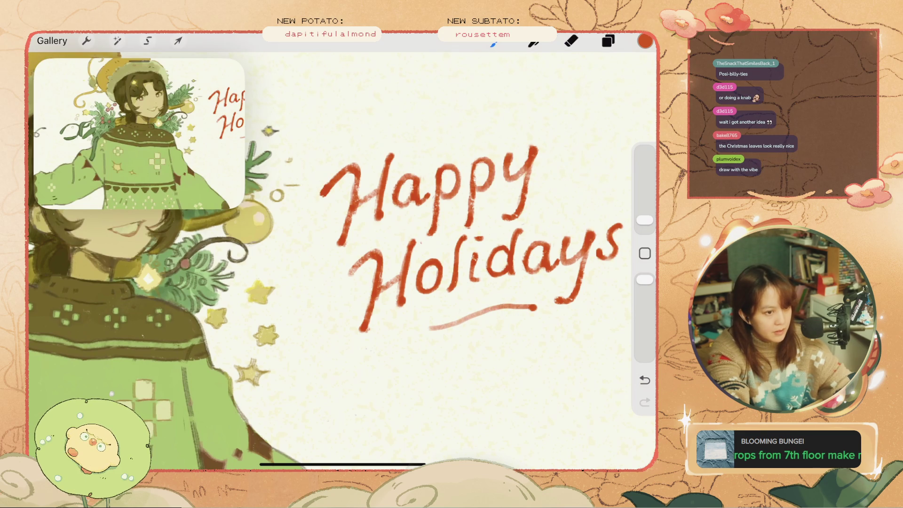
Attempt flatter right-to-left underlines under Holidays, undoing each
key(ctrl+z)
drag(530, 305, 451, 312)
key(ctrl+z)
drag(529, 297, 465, 305)
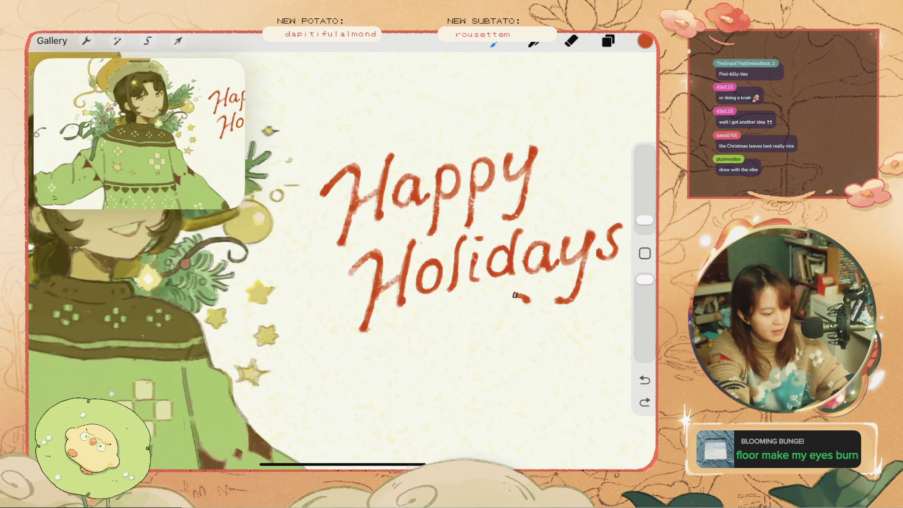
key(ctrl+z)
Draw the red swash underline under Holidays with small tick marks
drag(529, 307, 516, 301)
drag(433, 327, 403, 331)
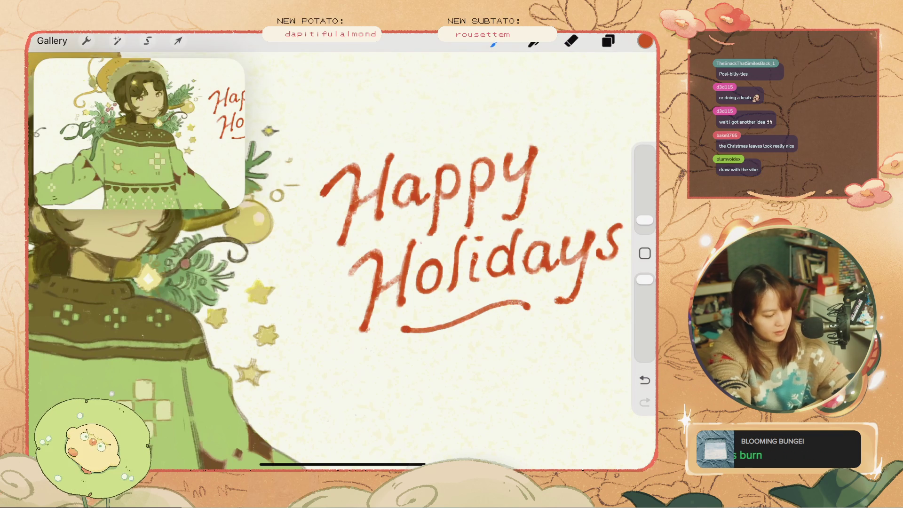
key(ctrl+z)
mouse_move(475, 306)
mouse_down()
mouse_move(468, 328)
mouse_move(453, 332)
mouse_move(459, 312)
mouse_up()
key(ctrl+z)
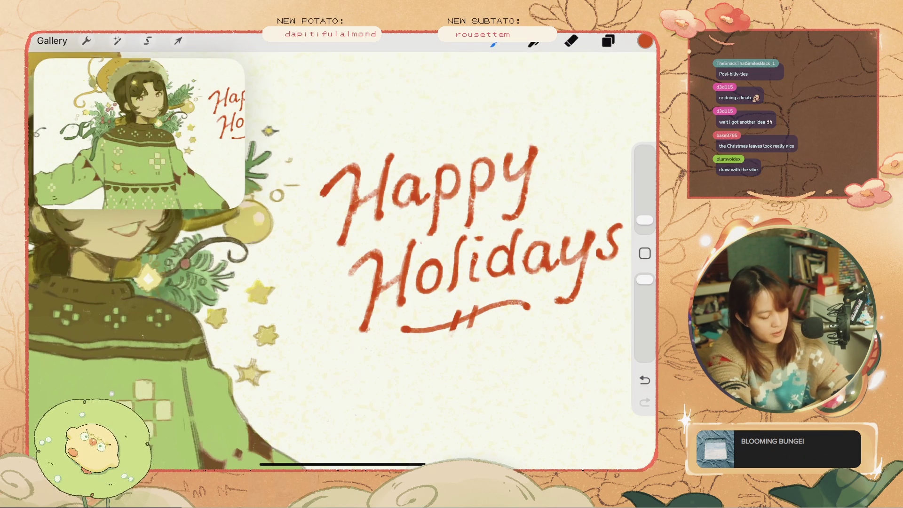
click(645, 40)
click(608, 41)
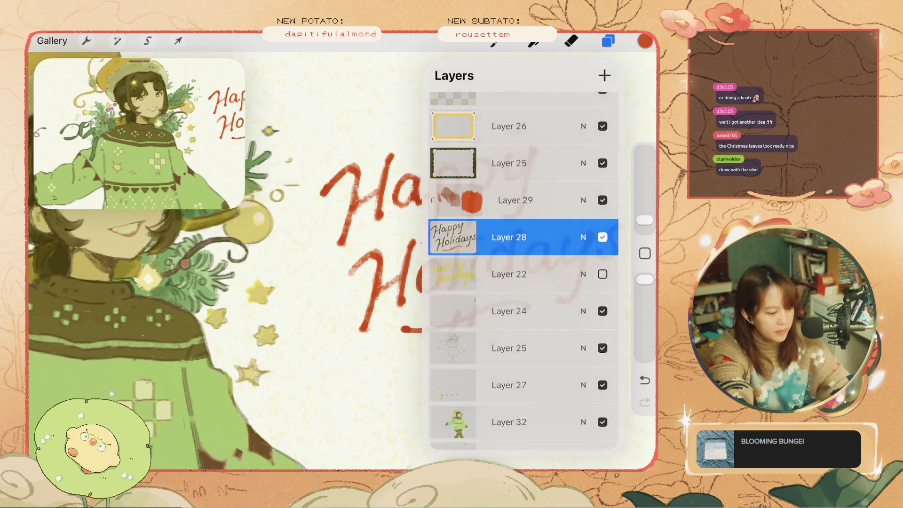
Undo the last tick stroke and the edit before it
click(608, 41)
key(ctrl+z)
key(ctrl+z)
key(ctrl+z)
click(608, 41)
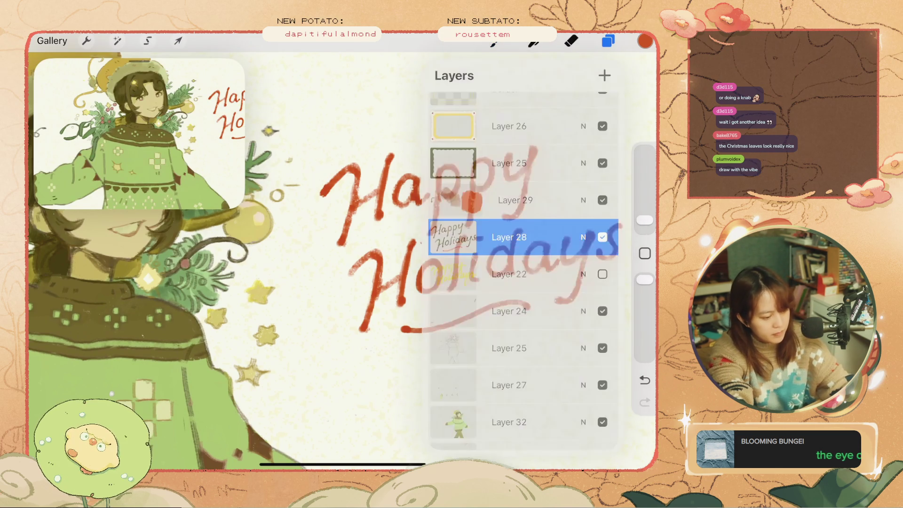
click(608, 41)
key(ctrl+z)
key(ctrl+0)
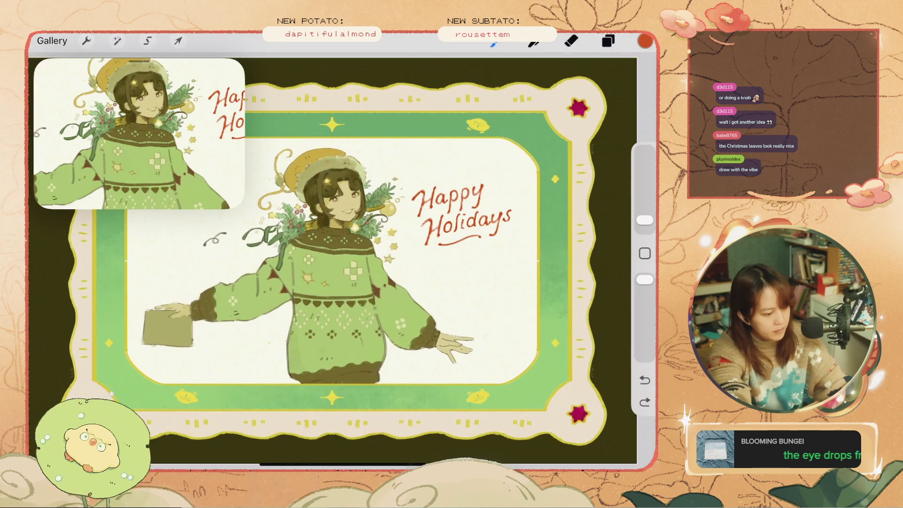
Lasso the swash underline under Holidays with Freehand Selection and try repositioning it
scroll(330, 254, up, 3)
click(118, 41)
click(147, 41)
drag(507, 226, 493, 229)
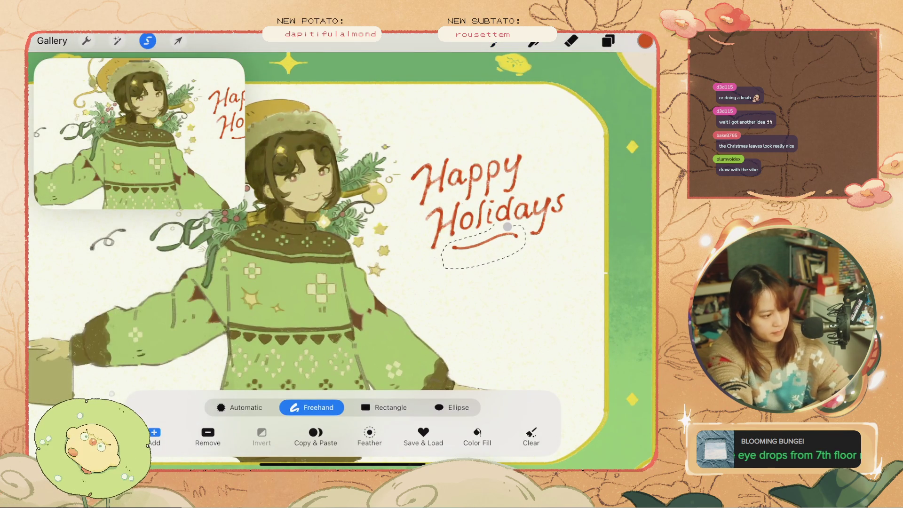
click(178, 41)
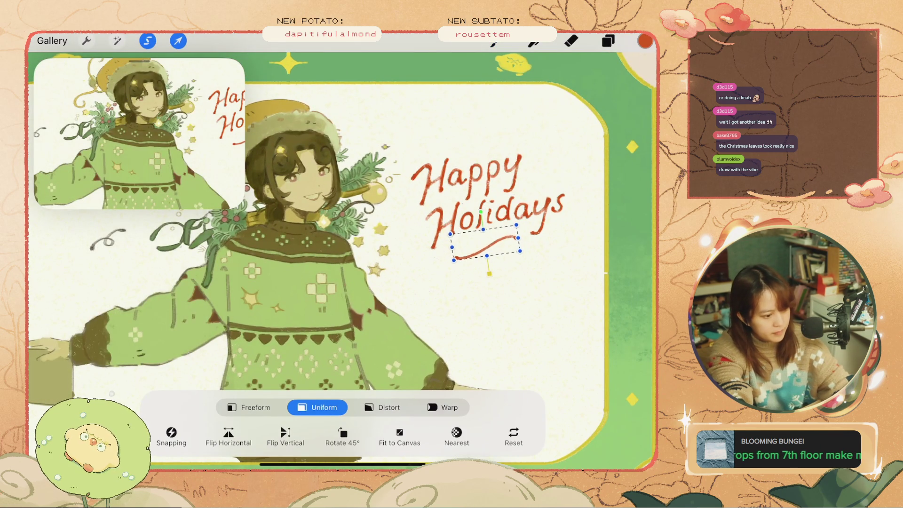
key(v)
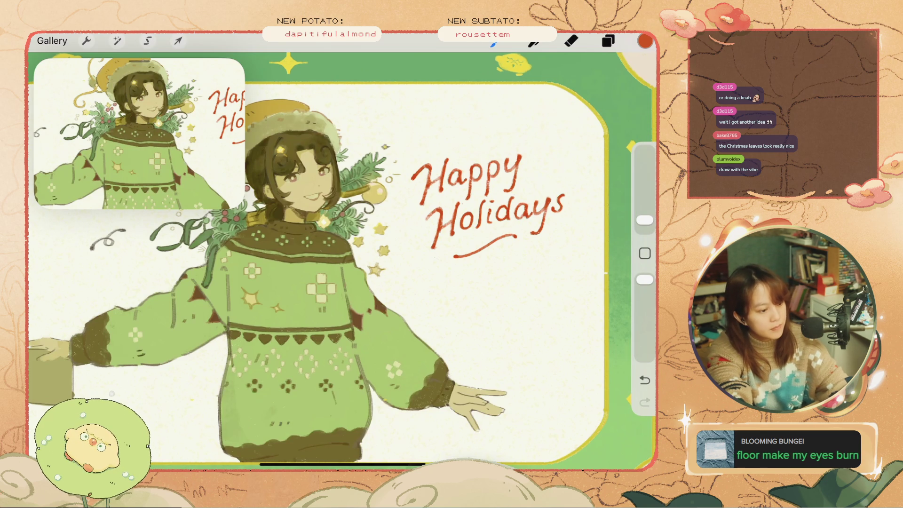
key(ctrl+z)
Clear stray red marks and draw a tall red vertical test stroke left of the lettering
scroll(329, 259, up, 2)
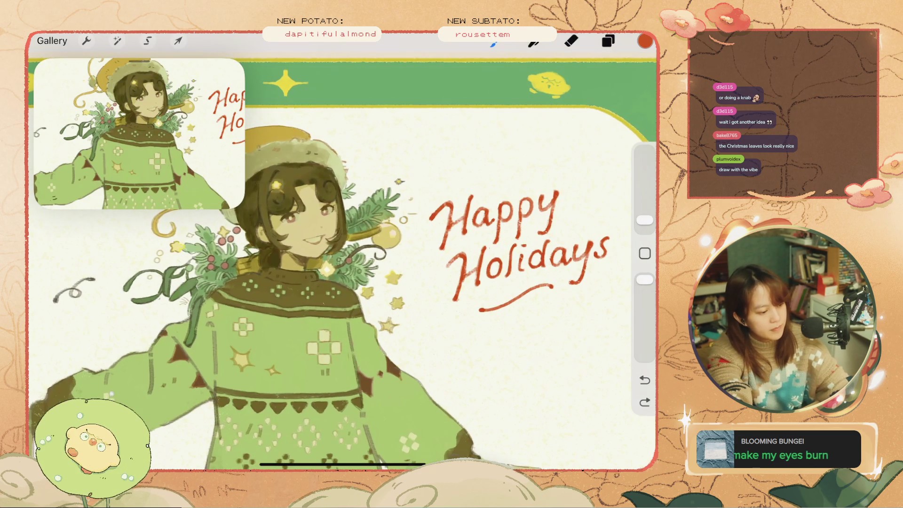
scroll(342, 261, down, 3)
click(645, 402)
scroll(346, 263, up, 2)
key(ctrl+z)
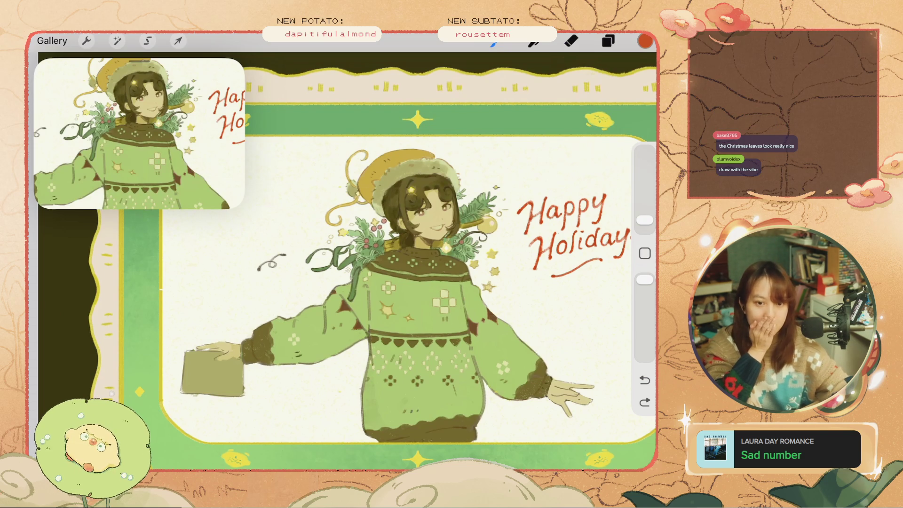
drag(508, 223, 510, 275)
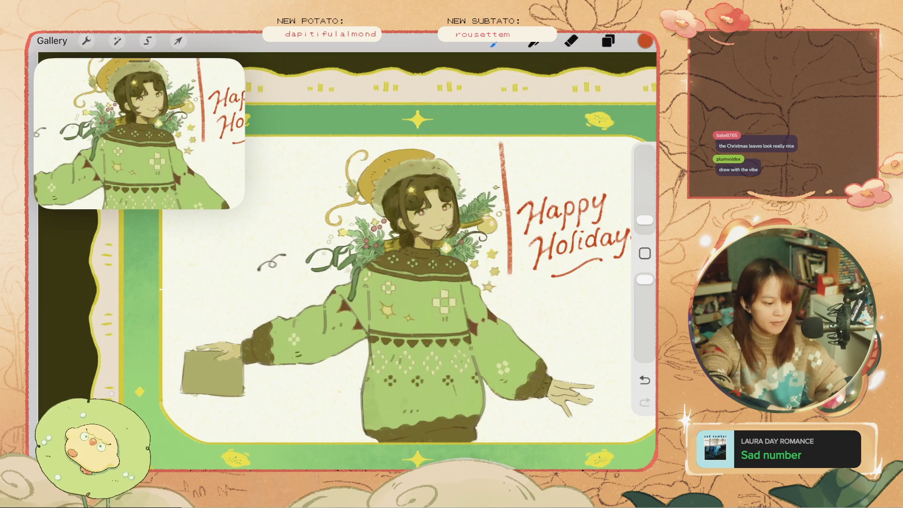
Undo the red test stroke and select Layer 28 for the stripes
key(ctrl+z)
click(608, 40)
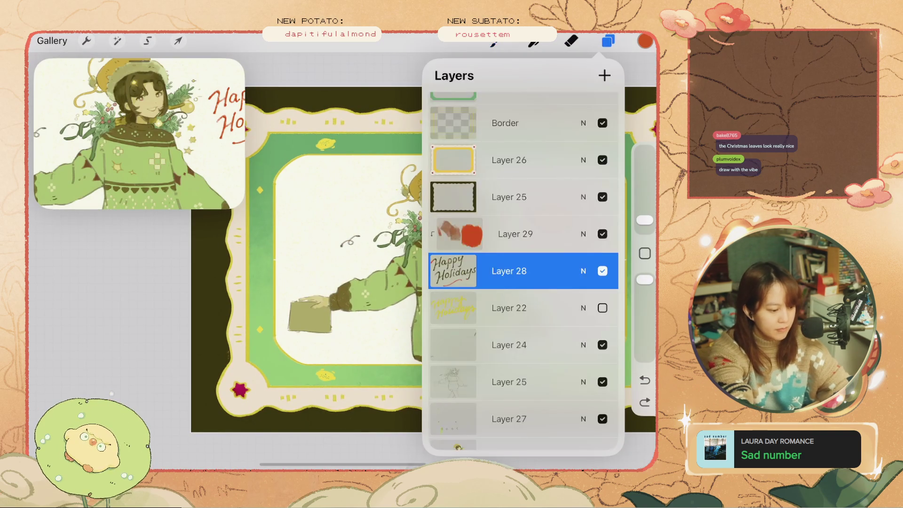
scroll(523, 282, down, 2)
click(508, 223)
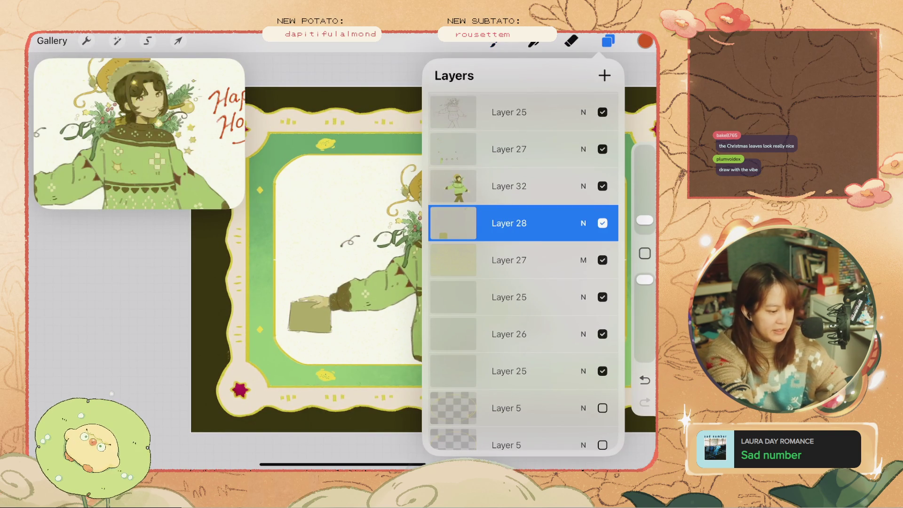
drag(377, 156, 379, 272)
click(570, 40)
key(ctrl+z)
Choose pale pink #FFAE95 as the drawing colour
click(644, 41)
drag(644, 201, 644, 220)
drag(553, 135, 506, 135)
drag(576, 161, 582, 161)
click(513, 392)
key(ctrl+z)
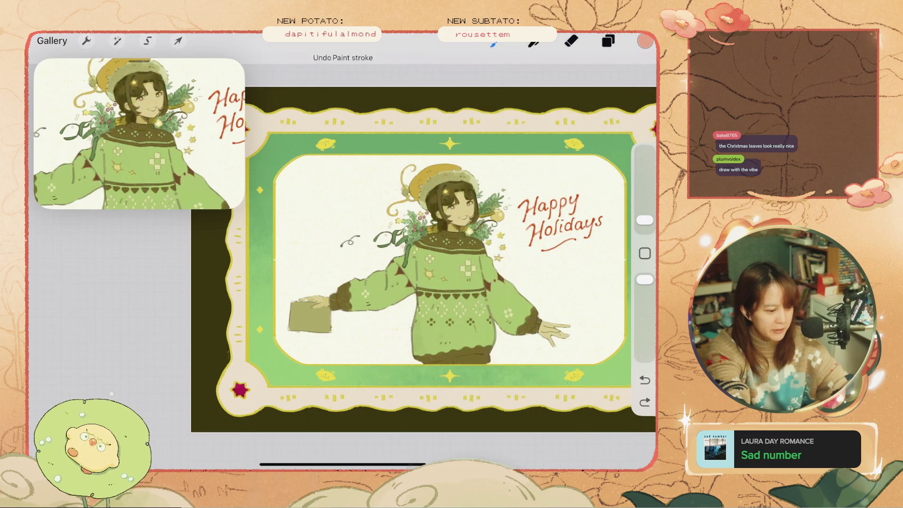
Draw a straight pale-pink vertical stripe down the card beside the lettering
drag(504, 158, 505, 365)
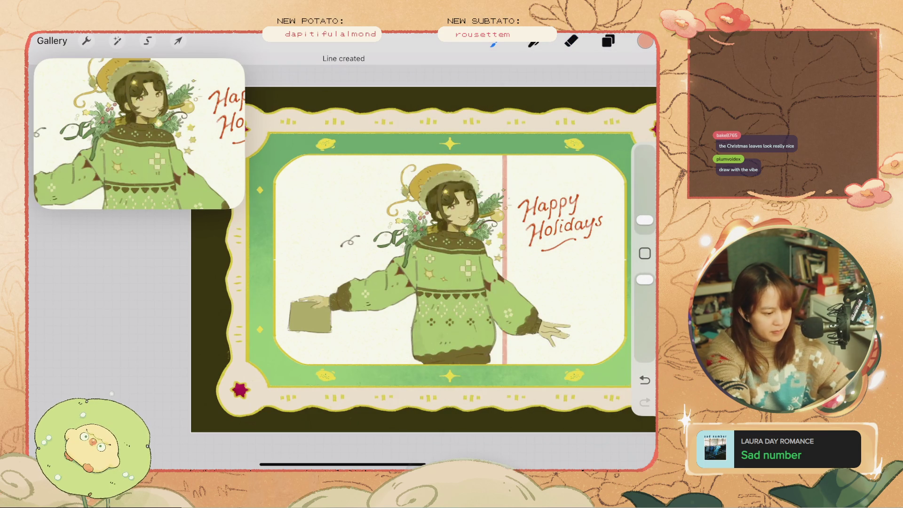
drag(490, 156, 489, 199)
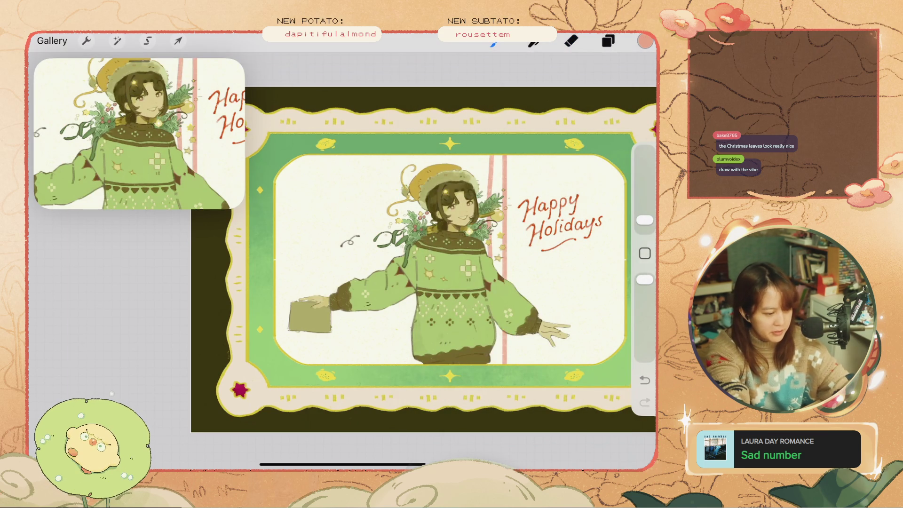
scroll(545, 162, up, 3)
key(ctrl+z)
key(ctrl+z)
key(ctrl+z)
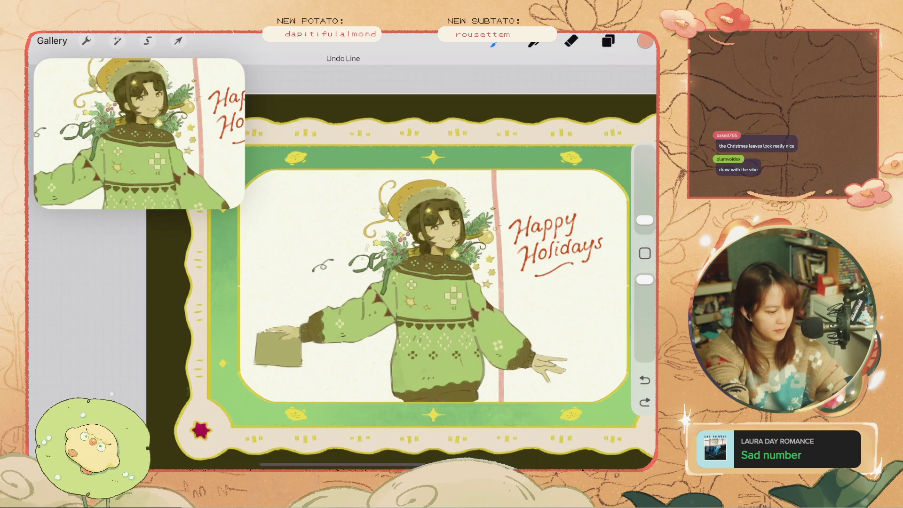
scroll(405, 266, down, 3)
drag(455, 176, 456, 350)
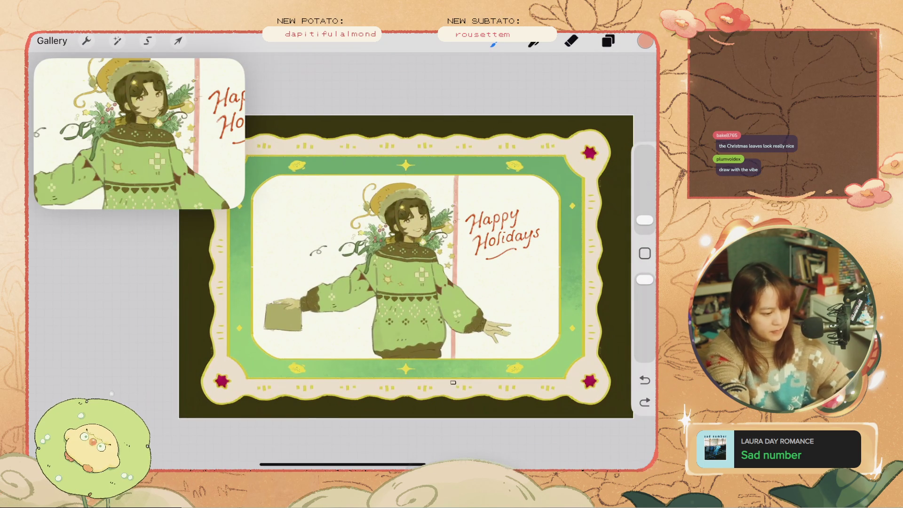
key(ctrl+z)
drag(462, 176, 463, 352)
drag(462, 177, 463, 357)
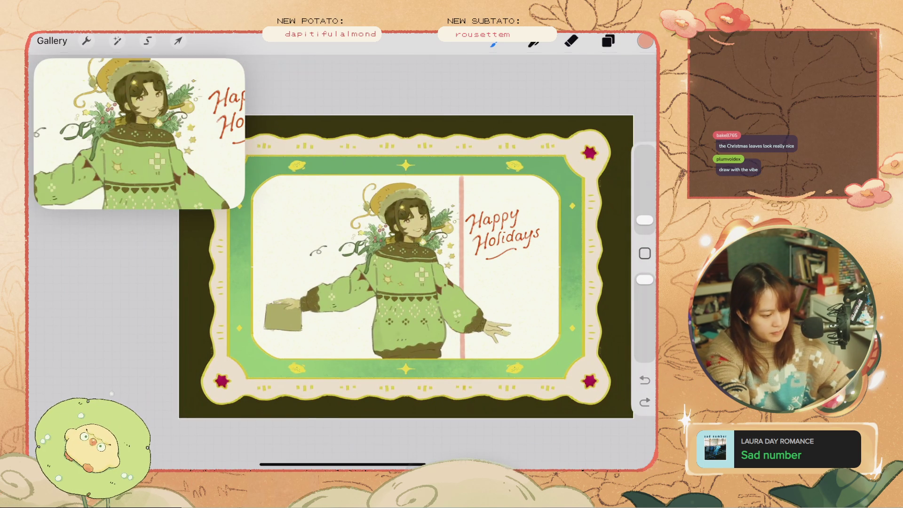
Shift the pink stripe layer slightly to the left
click(608, 41)
mouse_move(565, 271)
mouse_down()
mouse_move(437, 271)
mouse_move(565, 271)
mouse_up()
click(178, 41)
drag(461, 230, 450, 230)
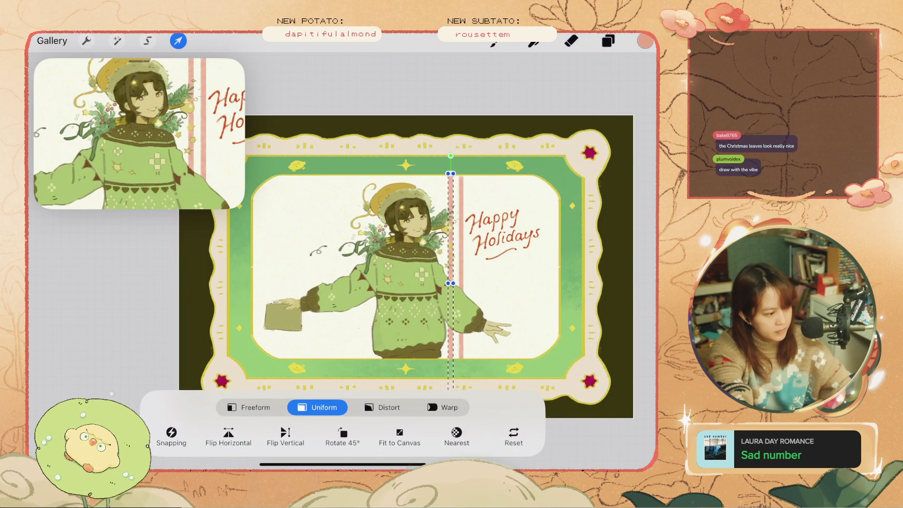
click(493, 43)
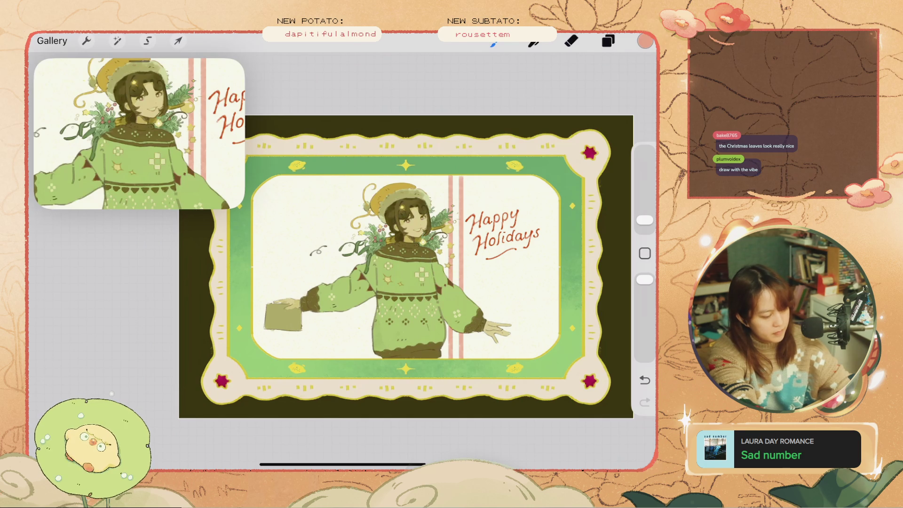
Duplicate the stripe layer and snap the copy beside the first stripe with Magnetics and Snapping on
click(608, 41)
drag(564, 271, 470, 271)
click(551, 270)
click(177, 41)
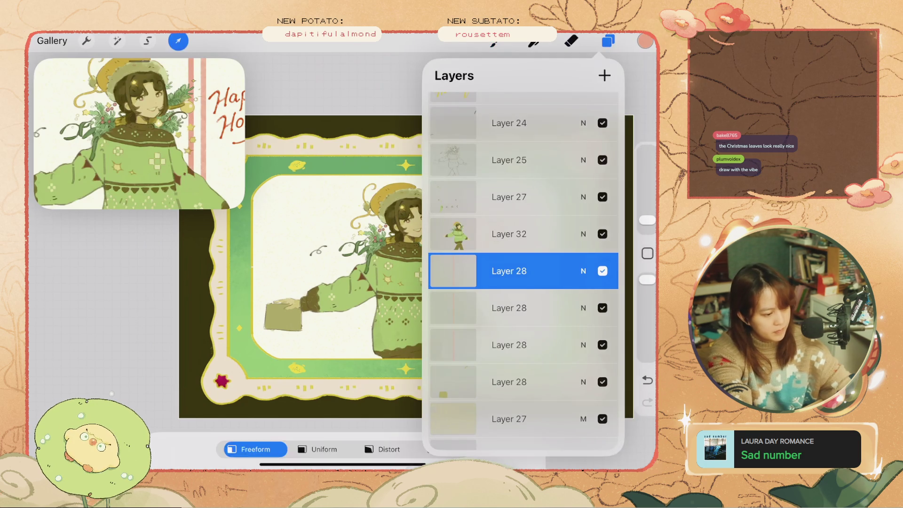
drag(444, 282, 451, 282)
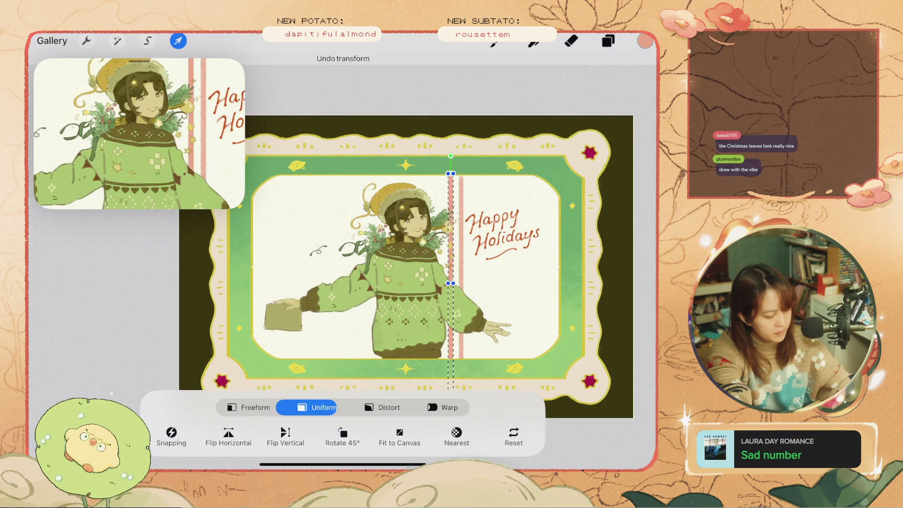
click(256, 407)
click(171, 432)
click(219, 323)
click(219, 297)
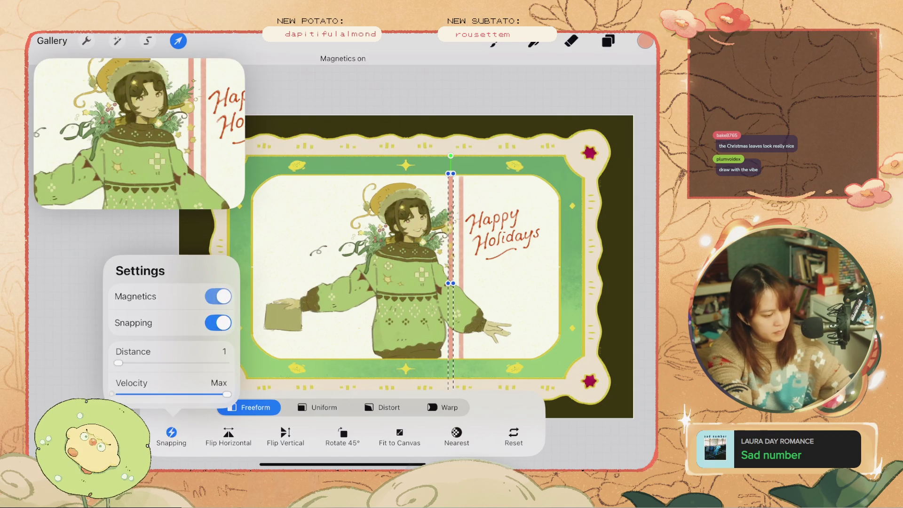
drag(451, 282, 438, 282)
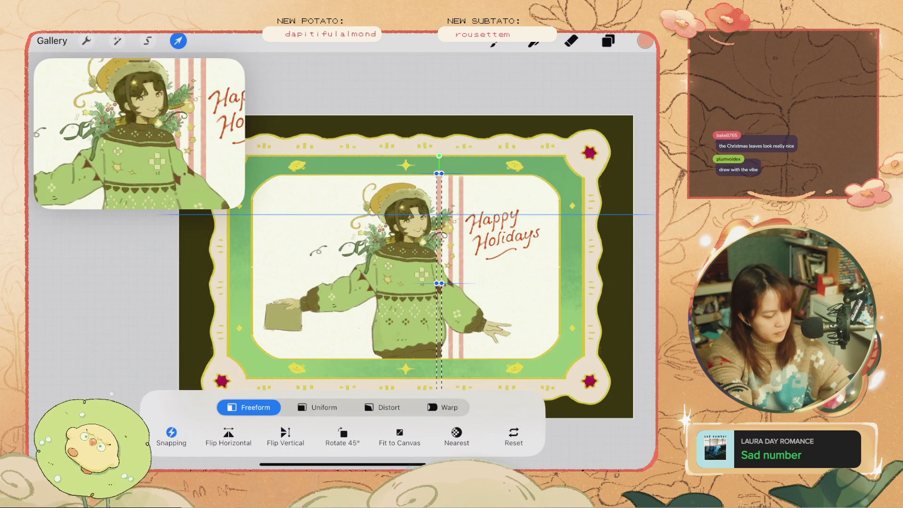
click(178, 40)
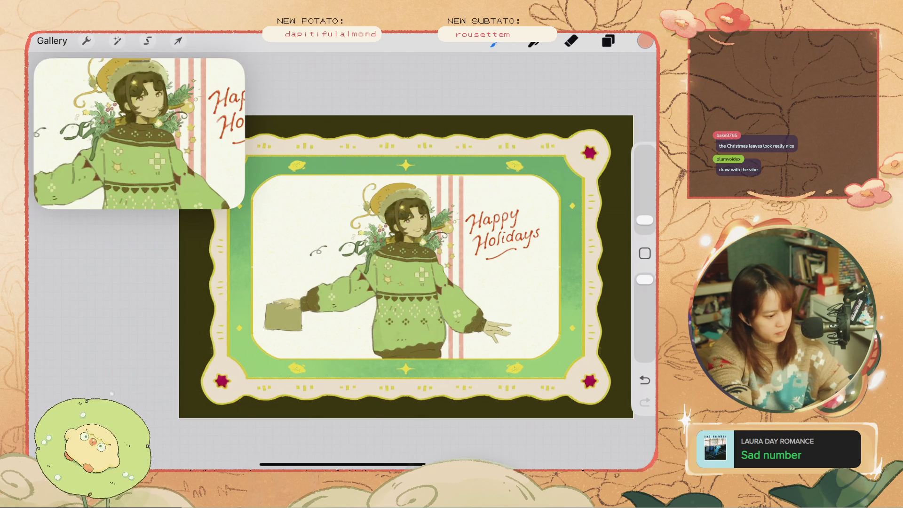
Nudge the pink stripe slightly right and select the lower stripe layer
scroll(456, 214, up, 3)
scroll(376, 235, up, 5)
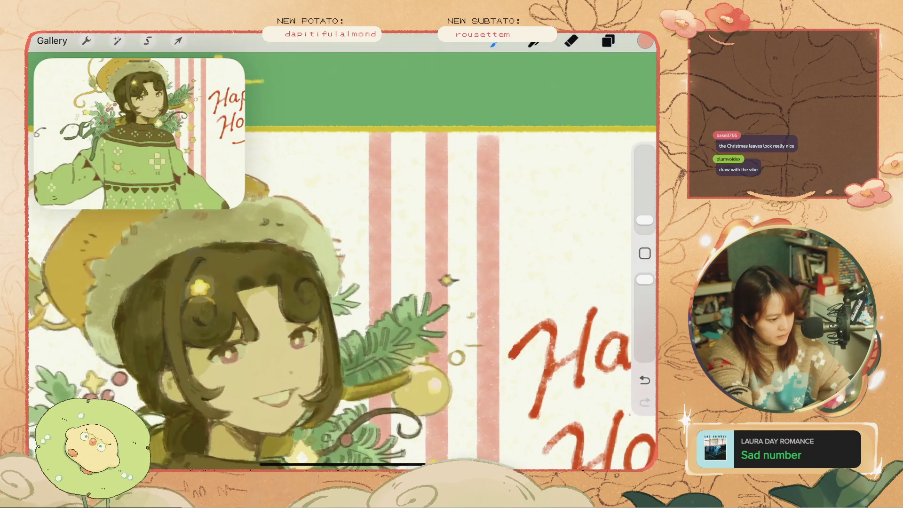
click(178, 41)
drag(381, 235, 383, 234)
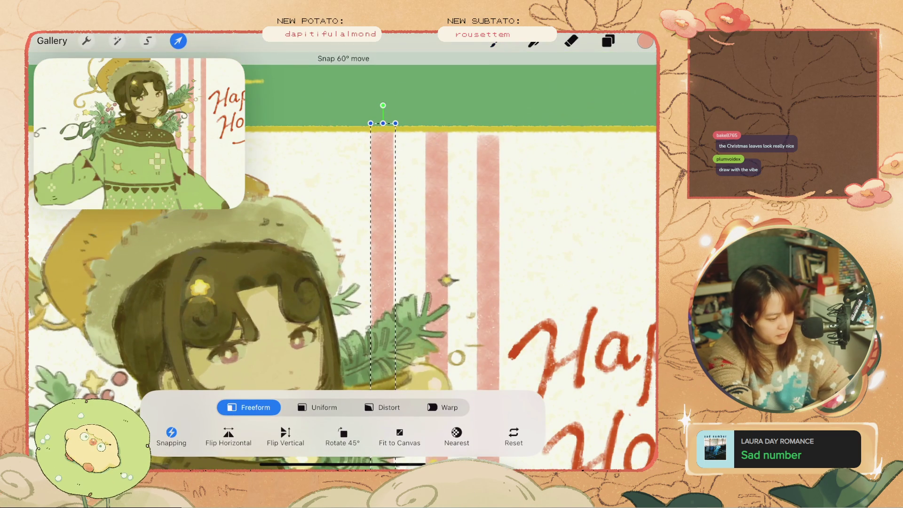
click(178, 41)
click(608, 41)
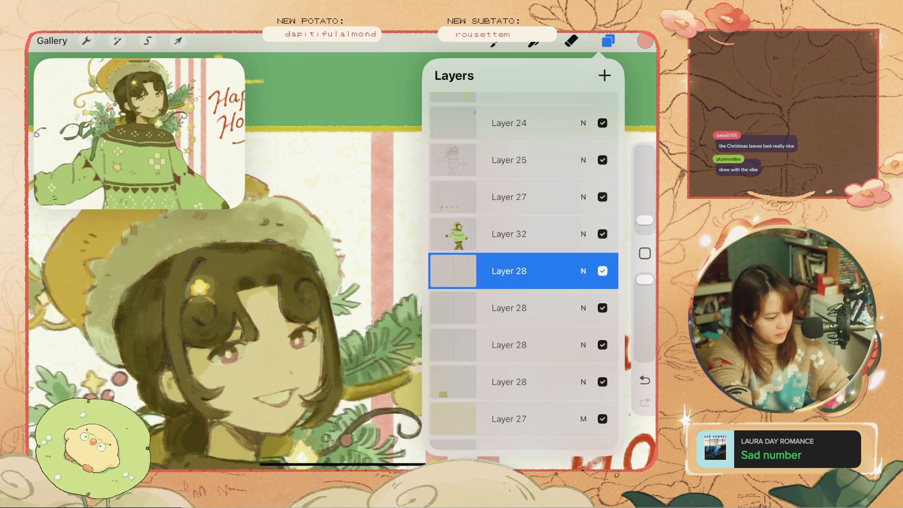
click(509, 345)
click(178, 41)
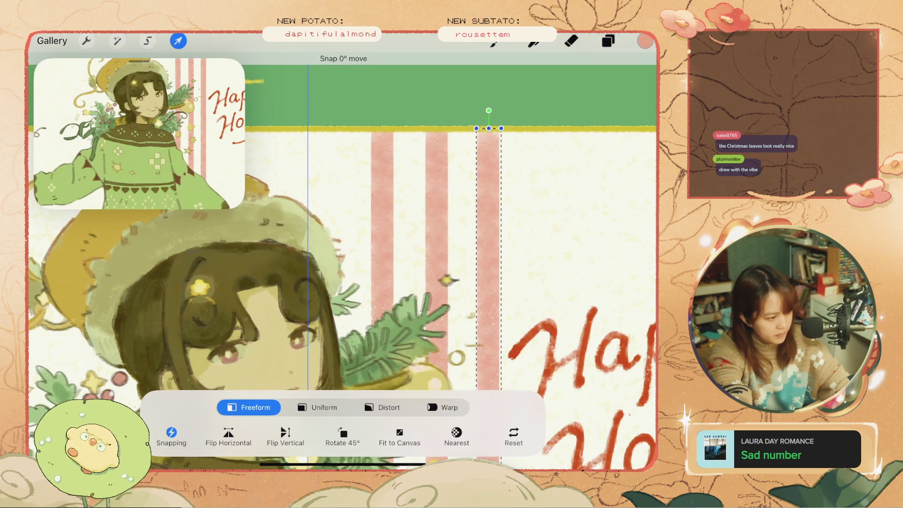
click(178, 41)
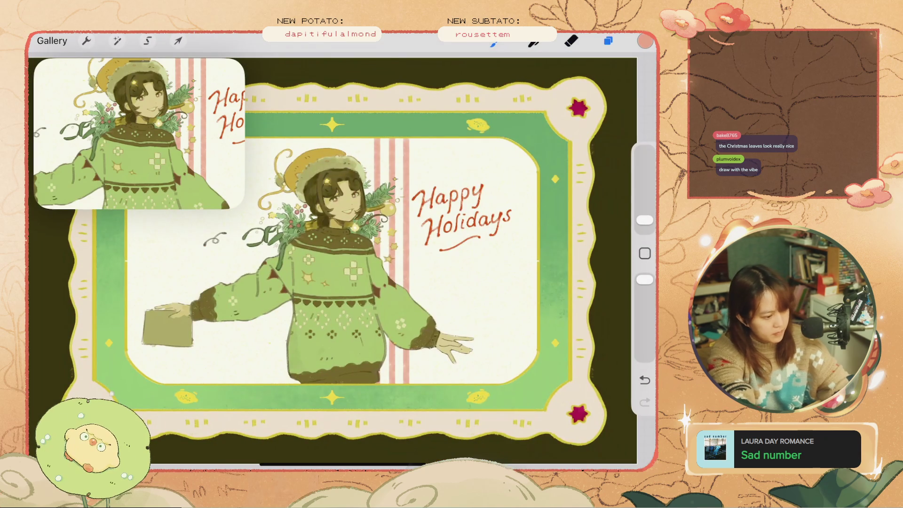
Merge the stripe layers into one and shift the merged stripes to the right
click(608, 41)
drag(509, 271, 508, 196)
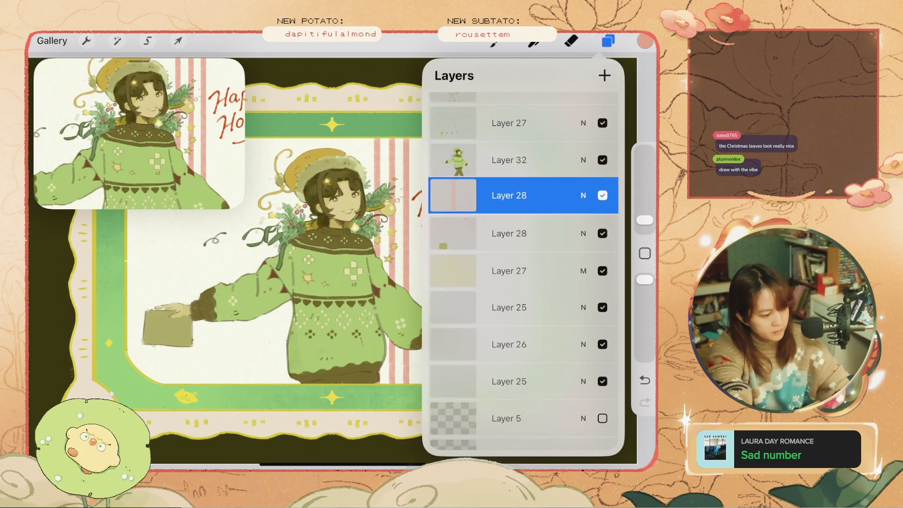
click(608, 41)
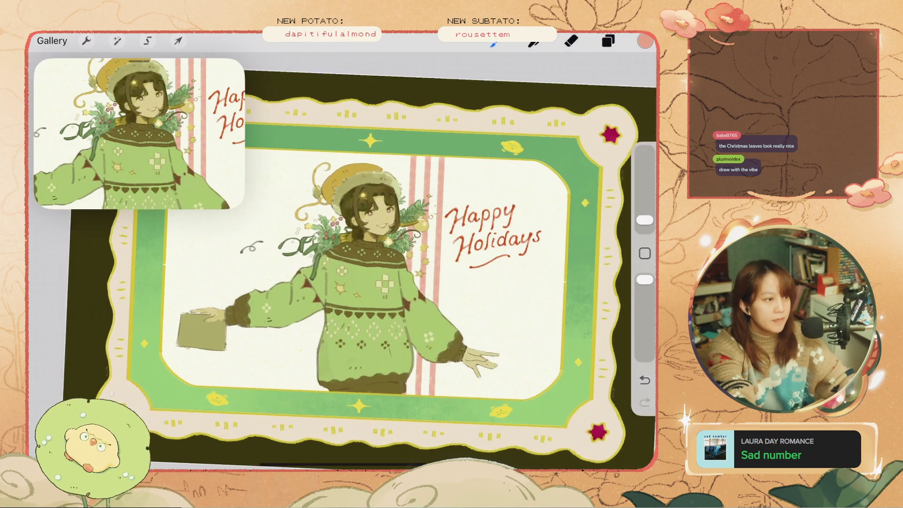
scroll(329, 235, up, 2)
click(608, 41)
mouse_move(541, 271)
mouse_down()
mouse_move(470, 270)
mouse_move(540, 271)
mouse_up()
click(178, 41)
drag(450, 235, 493, 235)
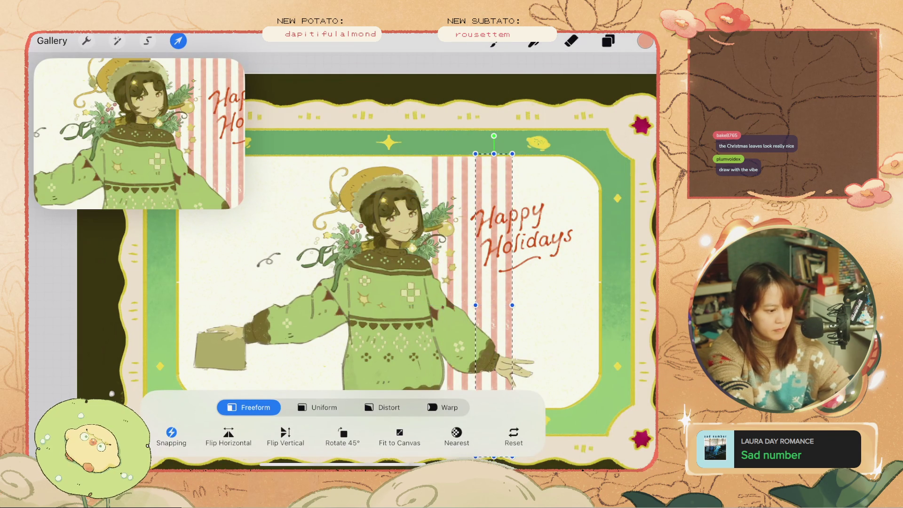
click(493, 42)
Pinch the stripe copy into Layer 28 and confirm its 57% opacity and blend mode
click(608, 42)
drag(517, 307, 518, 282)
click(583, 271)
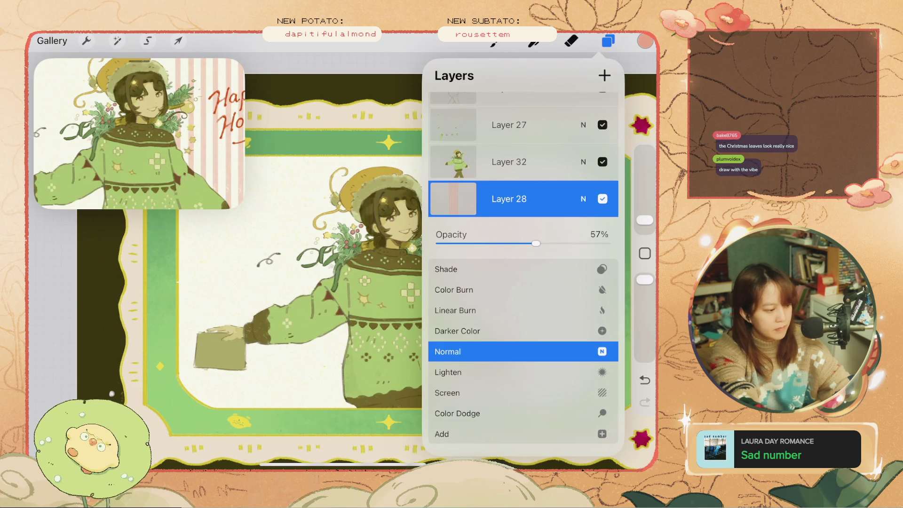
click(583, 199)
click(608, 41)
drag(388, 282, 427, 276)
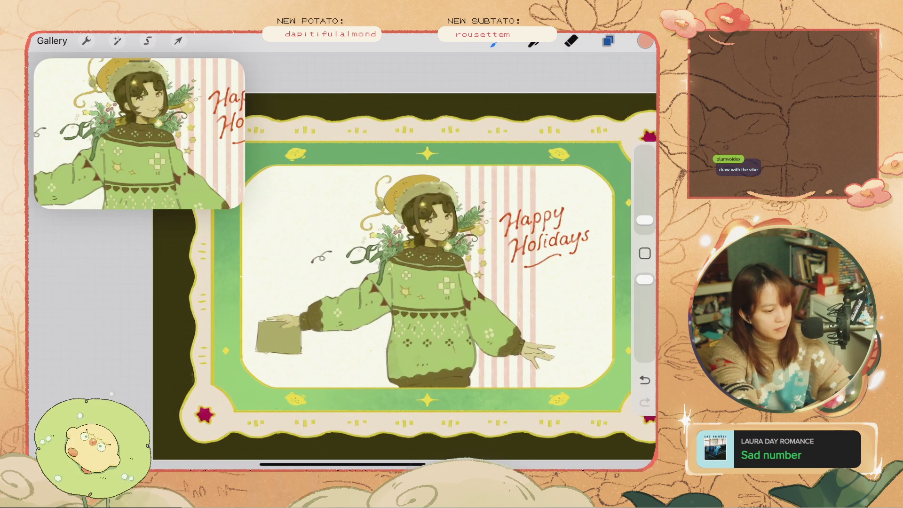
Move the Layer 28 stripes left until they reach the card's left edge
click(608, 42)
mouse_move(564, 271)
mouse_down()
mouse_move(470, 271)
mouse_move(565, 271)
mouse_up()
click(177, 40)
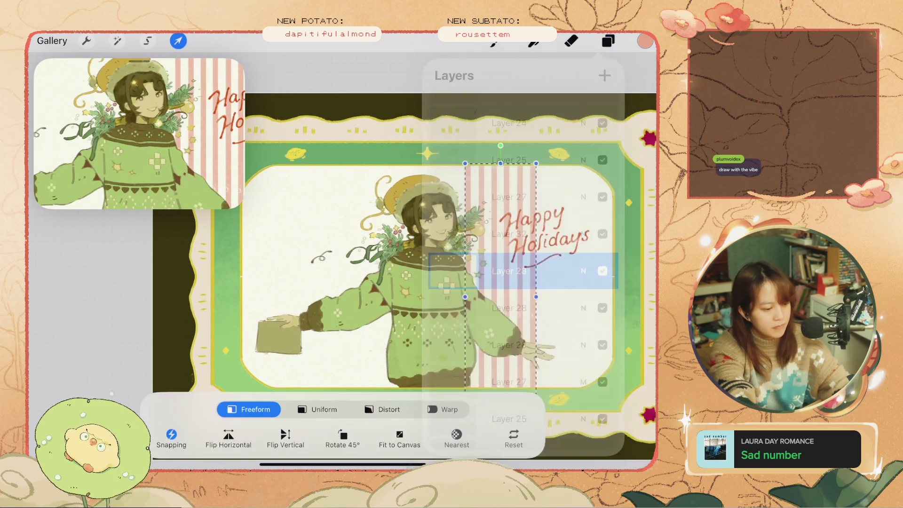
drag(501, 231, 423, 230)
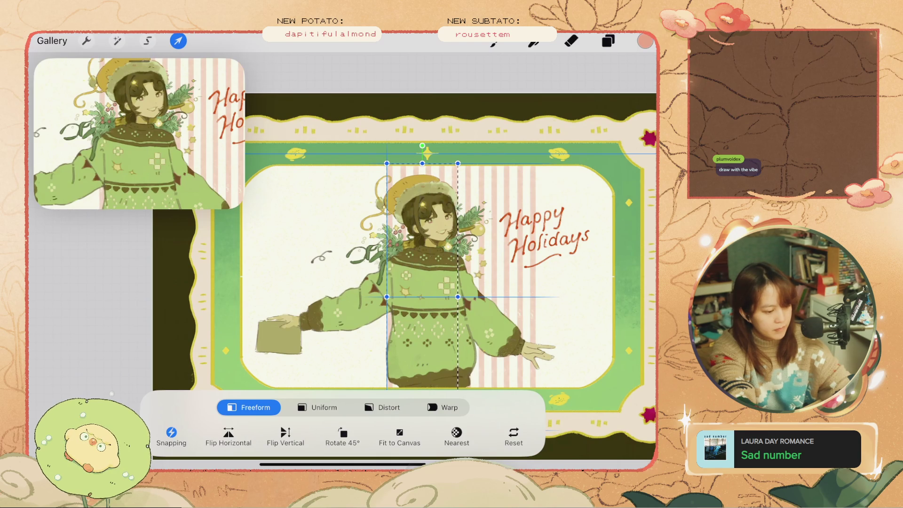
click(178, 41)
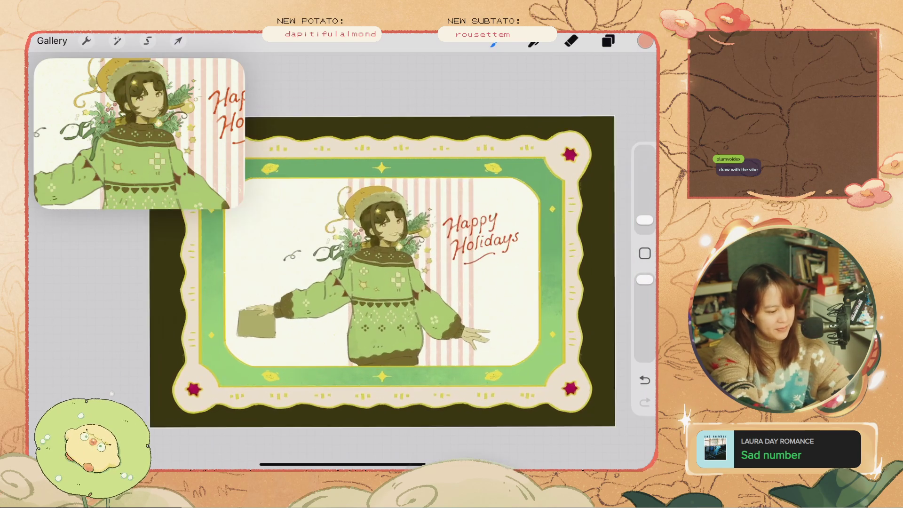
click(608, 41)
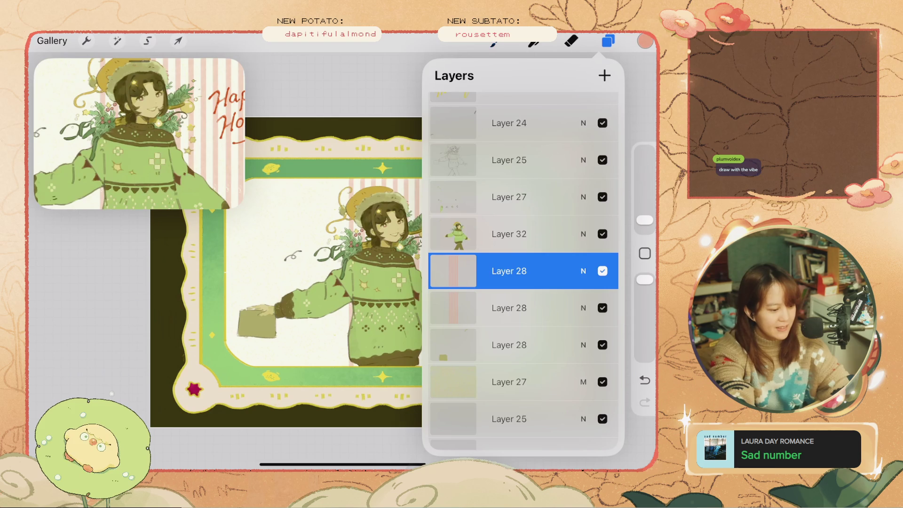
click(509, 308)
click(178, 41)
drag(385, 282, 259, 282)
drag(386, 282, 395, 282)
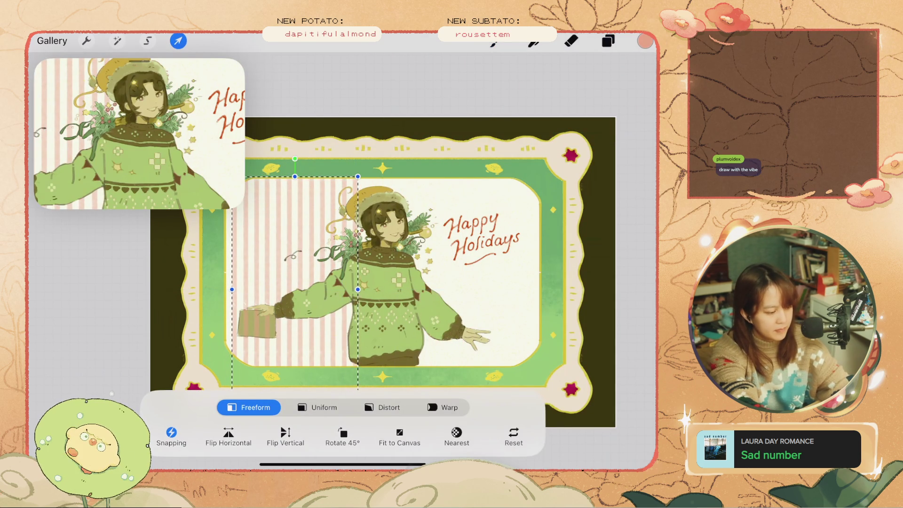
Reorder and duplicate the stripe layer, then snap the copy rightward to widen the band
click(608, 41)
mouse_move(518, 271)
mouse_down()
mouse_move(517, 308)
mouse_move(470, 308)
mouse_up()
click(548, 308)
click(608, 41)
drag(399, 282, 428, 282)
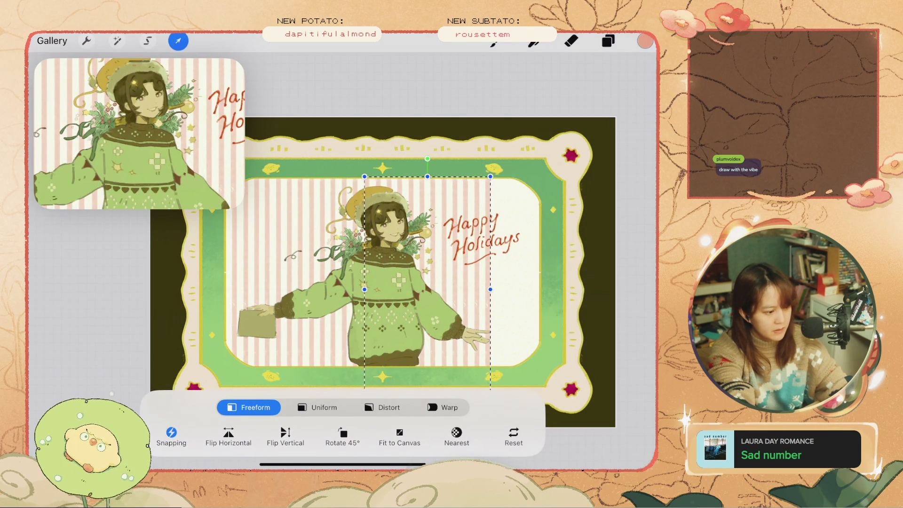
click(493, 42)
click(178, 41)
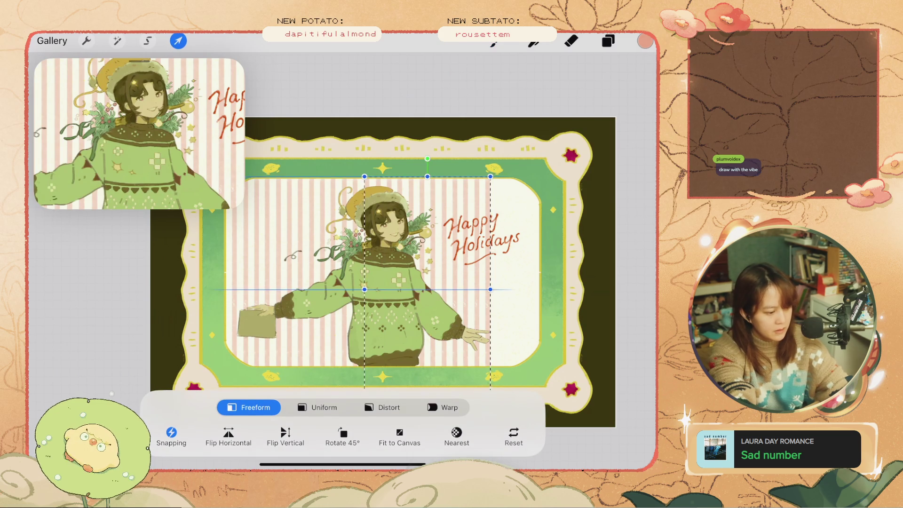
drag(425, 283, 426, 283)
click(178, 40)
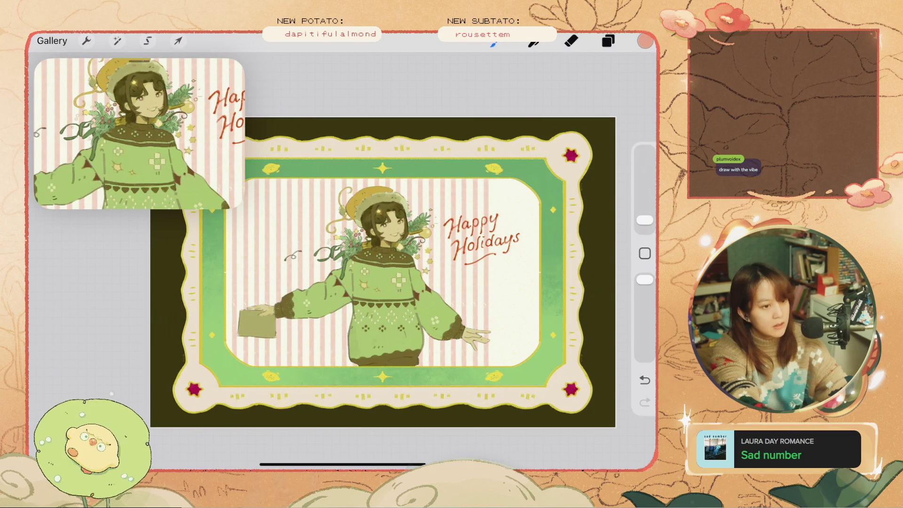
click(645, 41)
click(645, 41)
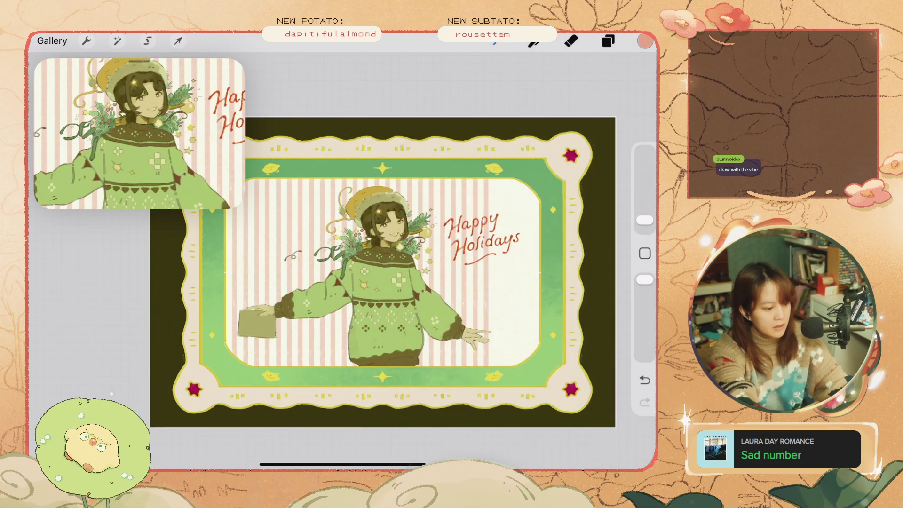
click(645, 41)
click(608, 41)
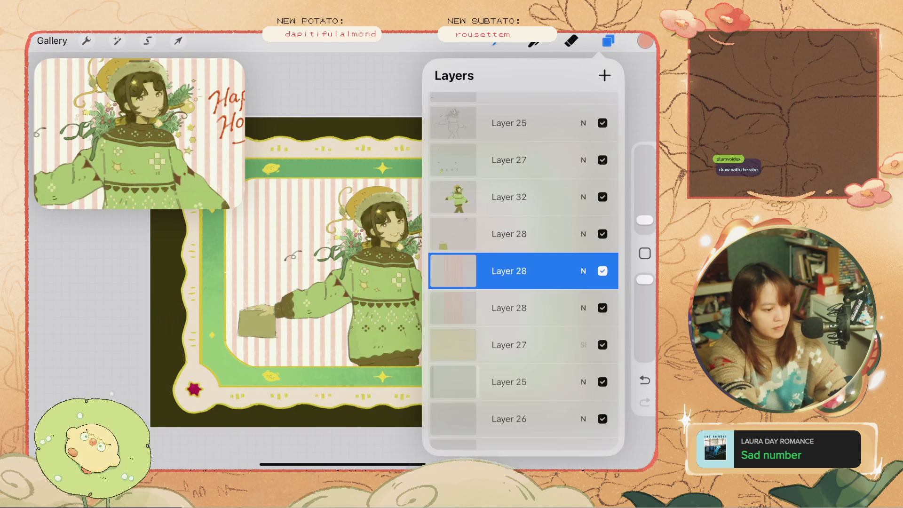
Slide the stripes right so they cover the whole card background
mouse_move(564, 271)
mouse_down()
mouse_move(470, 271)
mouse_move(564, 271)
mouse_up()
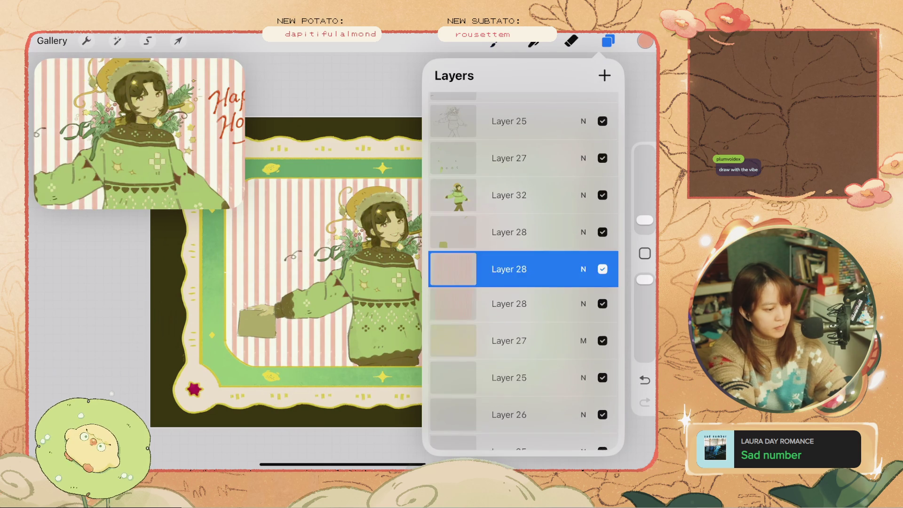
click(178, 41)
drag(360, 282, 623, 282)
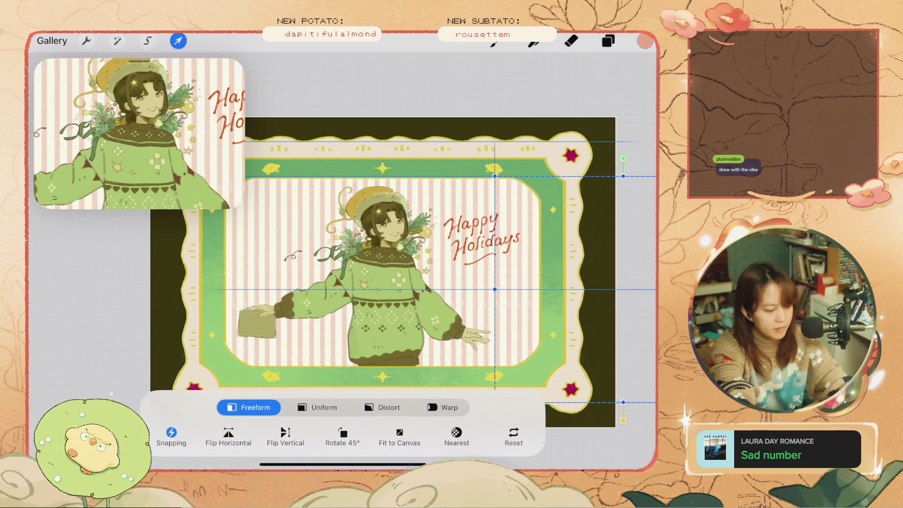
click(645, 41)
click(645, 41)
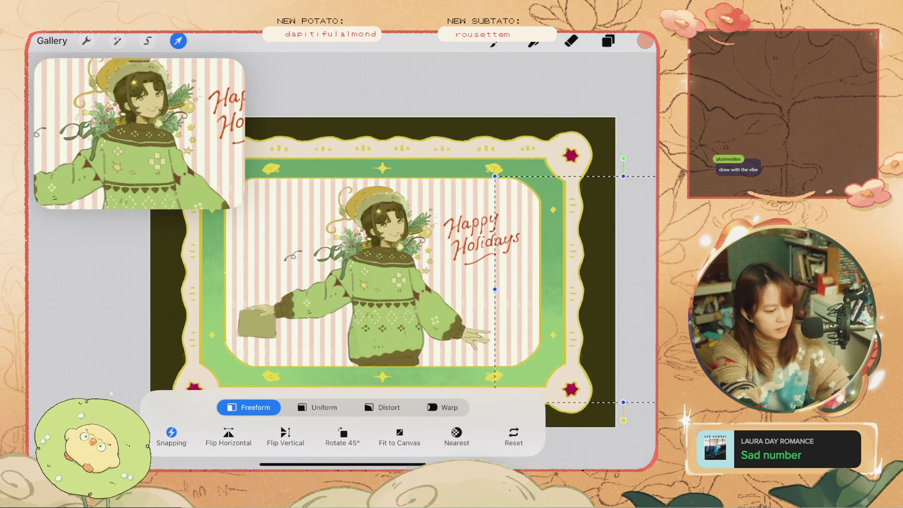
click(494, 43)
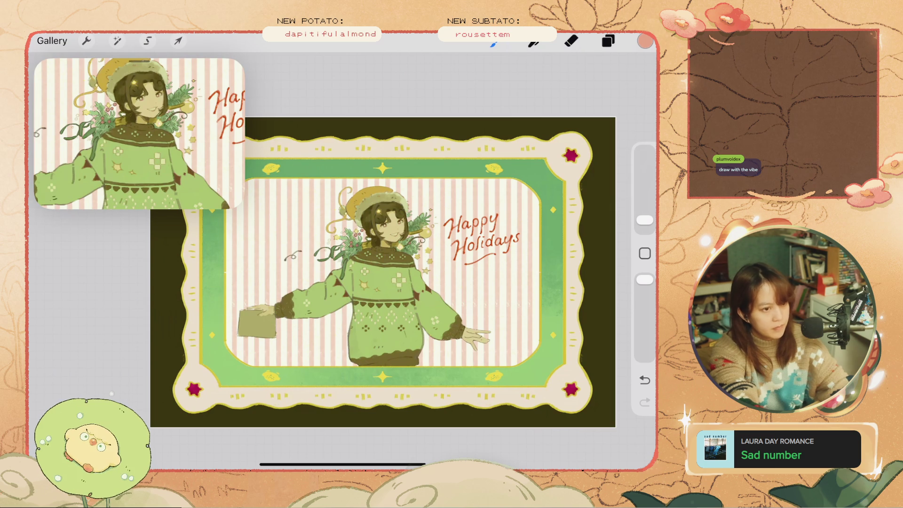
Add a layer mask to the Layer 28 stripe layer
click(608, 41)
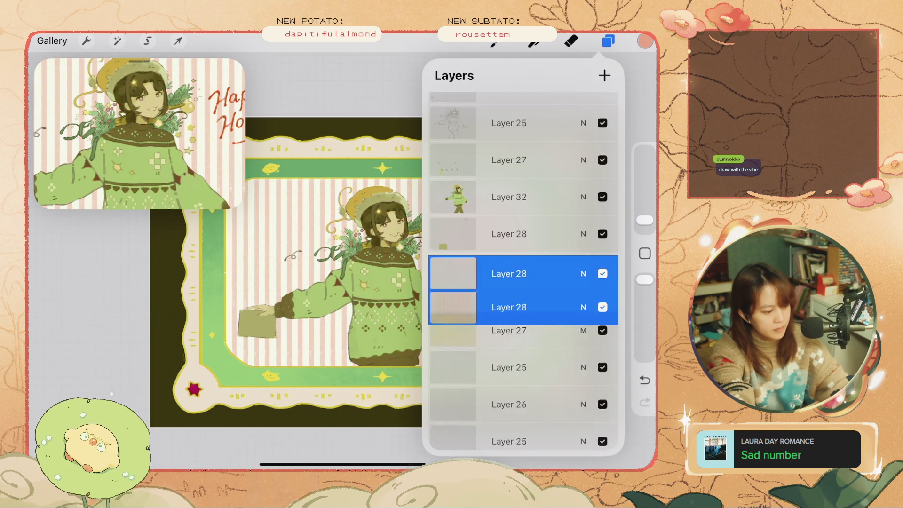
click(509, 270)
click(344, 270)
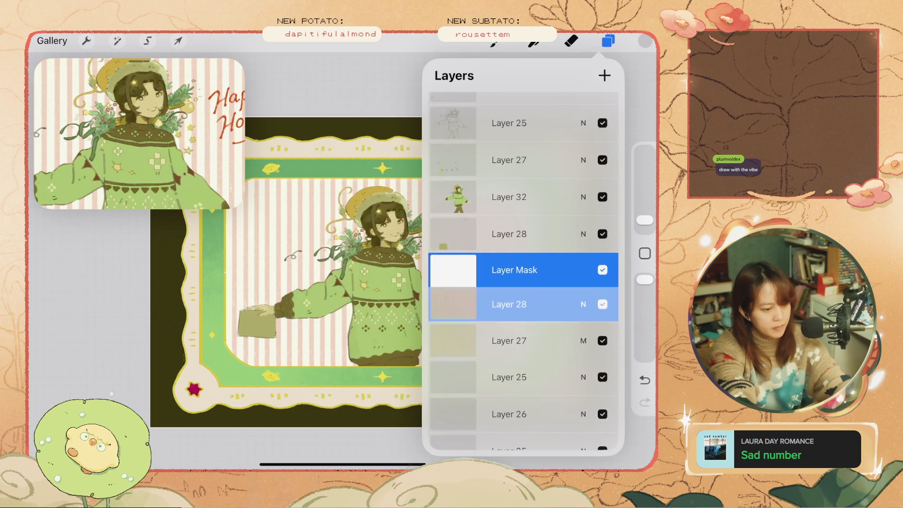
Test and undo trial strokes, then set the drawing colour to dark grey #454545
click(644, 41)
drag(553, 160, 531, 160)
click(644, 41)
drag(348, 157, 410, 202)
key(ctrl+z)
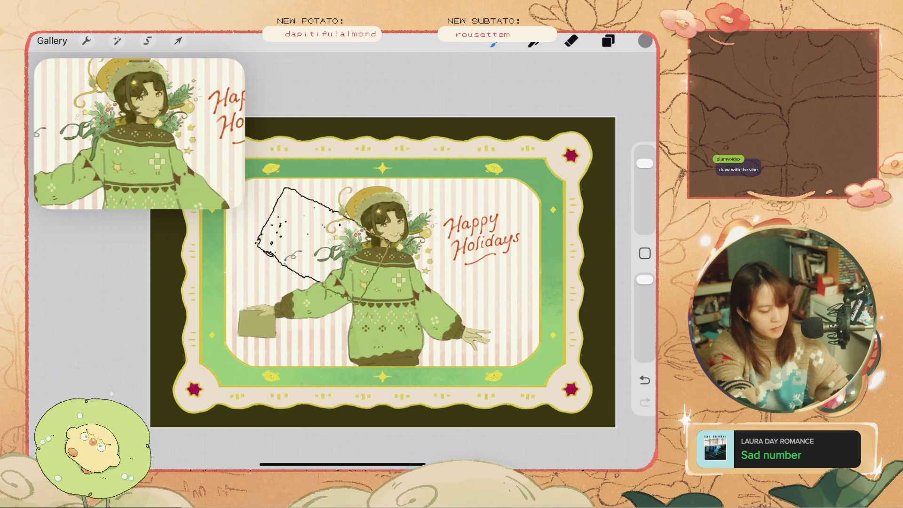
click(645, 41)
drag(529, 157, 572, 157)
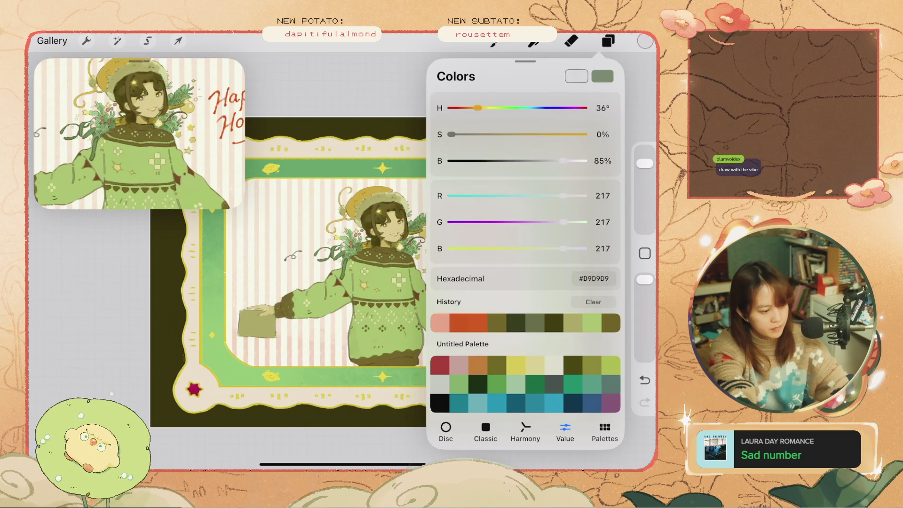
click(644, 41)
drag(514, 95, 459, 212)
key(ctrl+z)
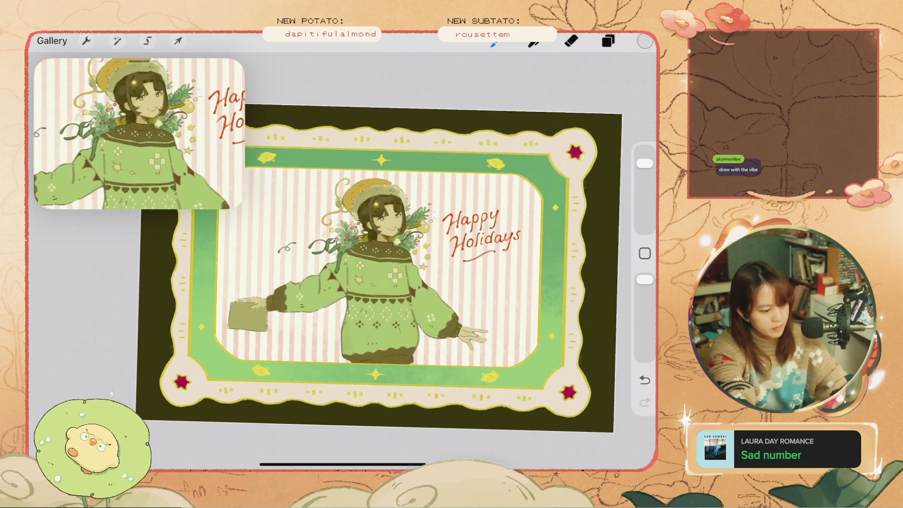
scroll(344, 272, up, 3)
click(644, 41)
drag(582, 159, 489, 159)
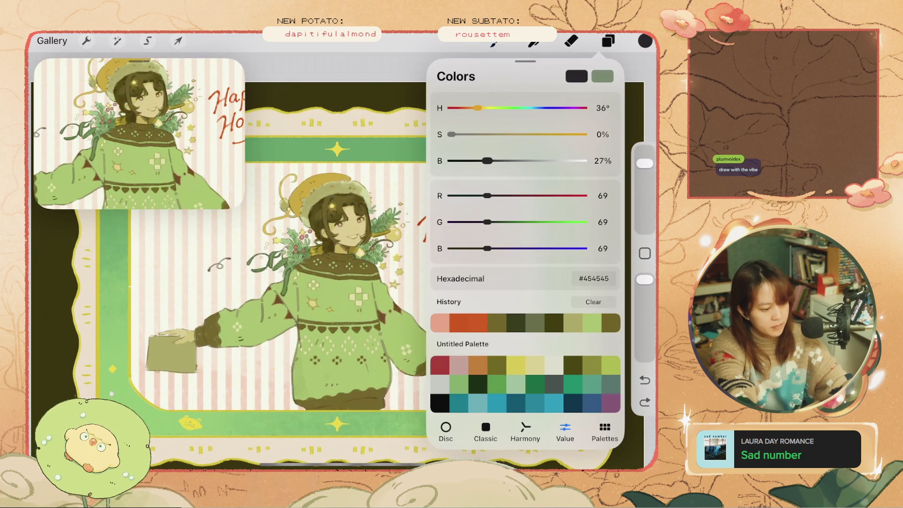